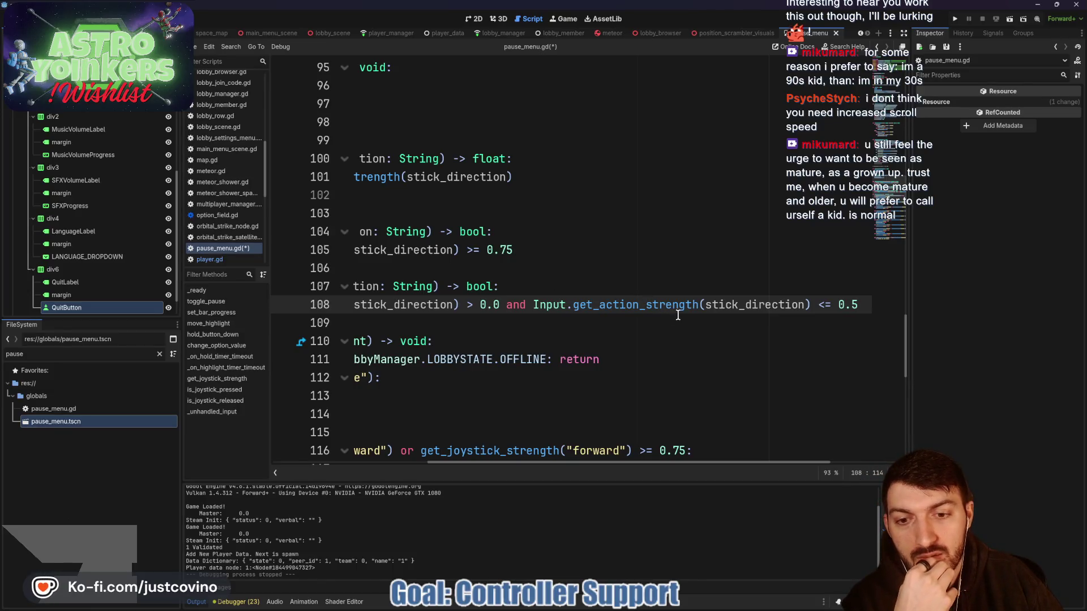
- Change the line 117 forward-press check to is_joystick_pressed("forward") == true
{"action": "scroll", "coordinate": [666, 316], "scroll_direction": "left", "scroll_amount": 2}
{"action": "scroll", "coordinate": [667, 316], "scroll_direction": "left", "scroll_amount": 5}
{"action": "left_click", "coordinate": [496, 324]}
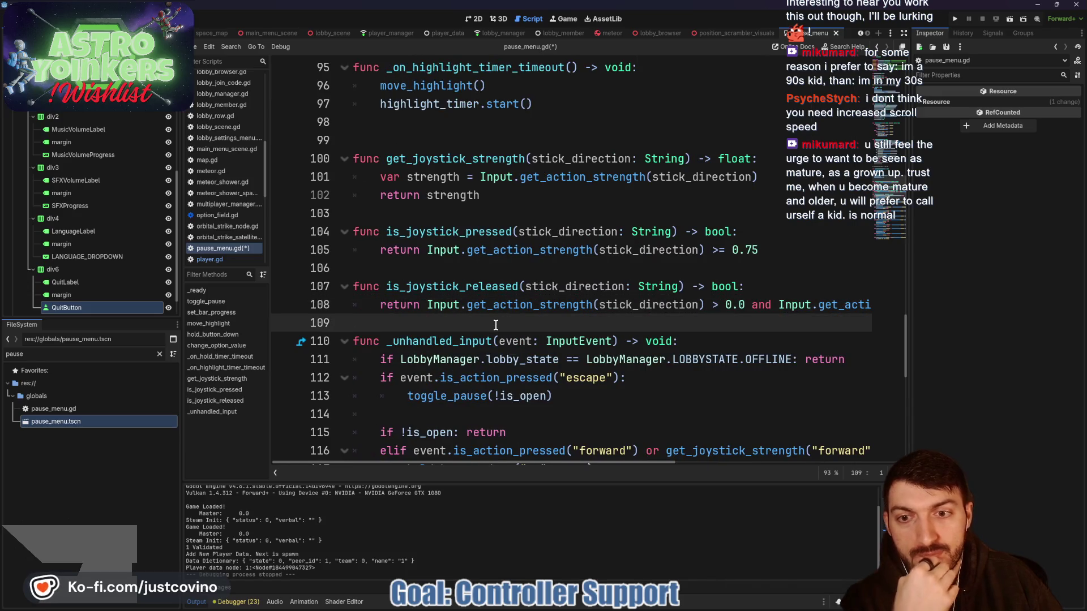
{"action": "key", "text": "Return"}
{"action": "scroll", "coordinate": [623, 326], "scroll_direction": "down", "scroll_amount": 3}
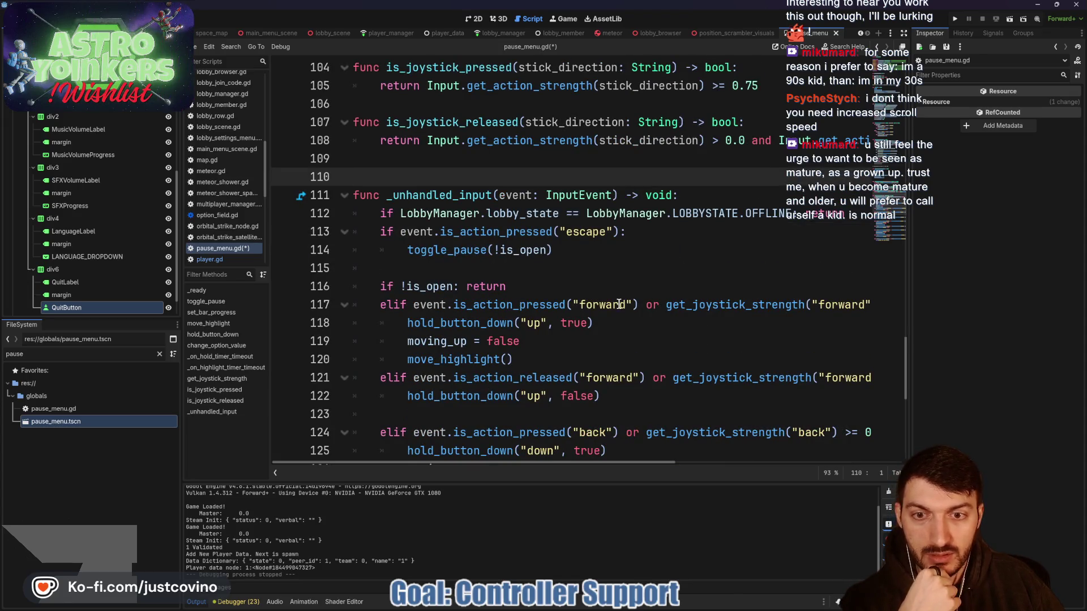
{"action": "left_click", "coordinate": [667, 305]}
{"action": "type", "text": "#"}
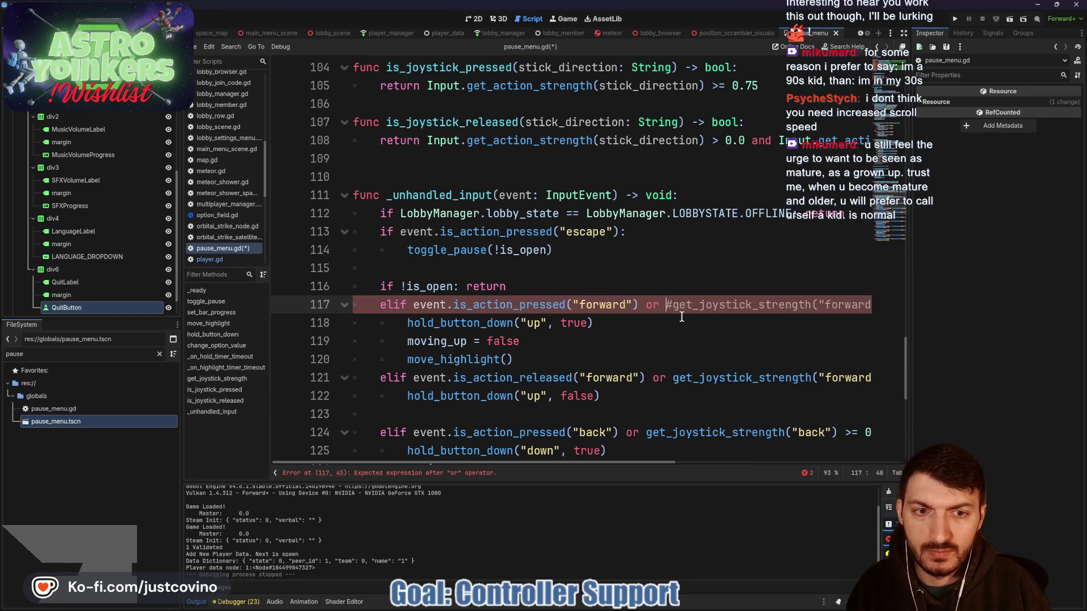
{"action": "type", "text": "is_joystick_p"}
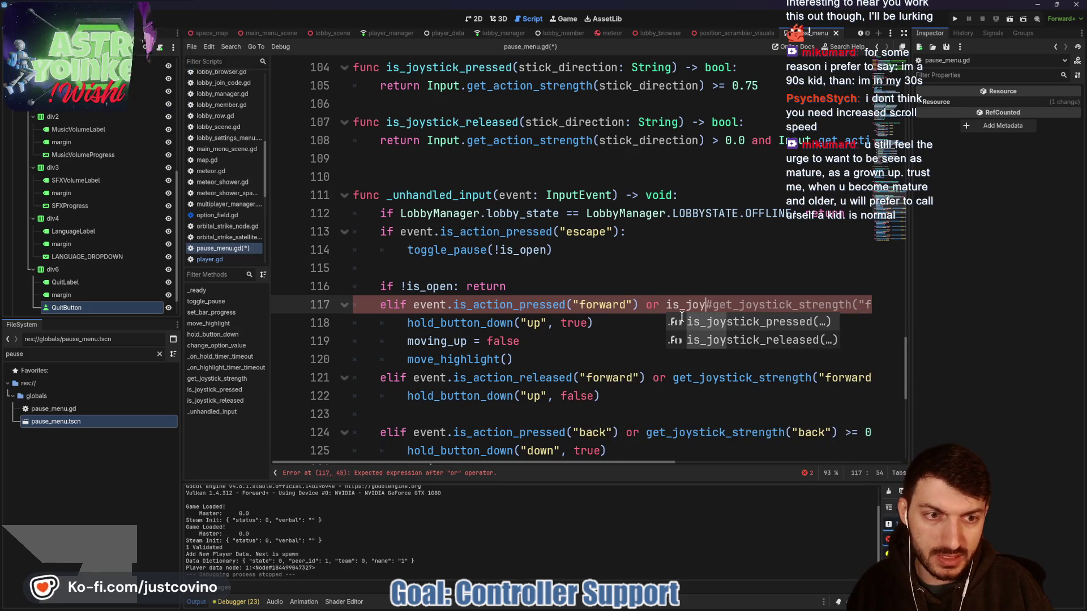
{"action": "key", "text": "Return"}
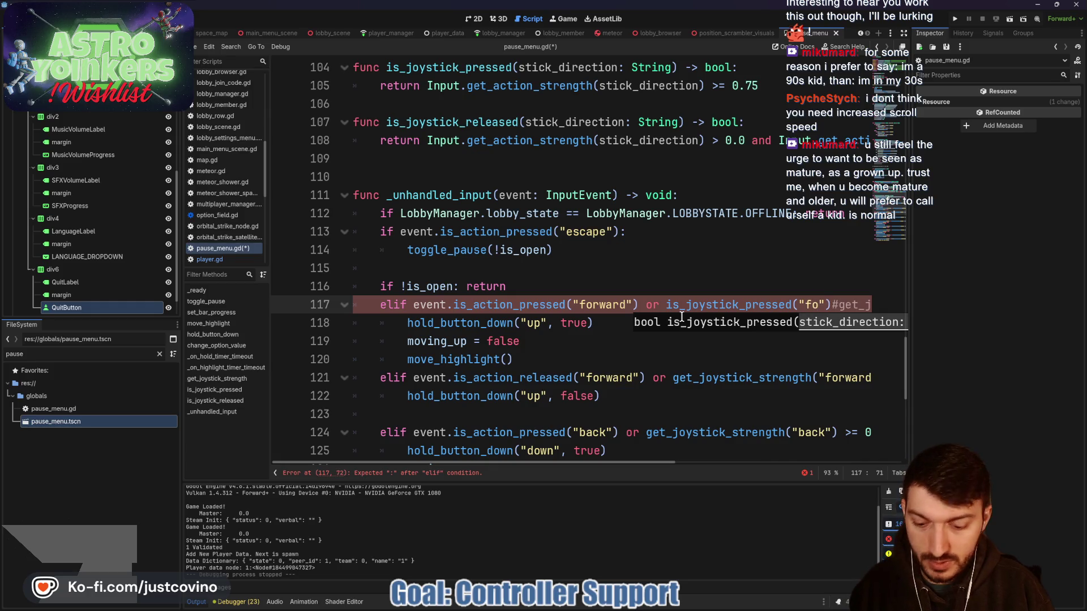
{"action": "type", "text": "rward"}
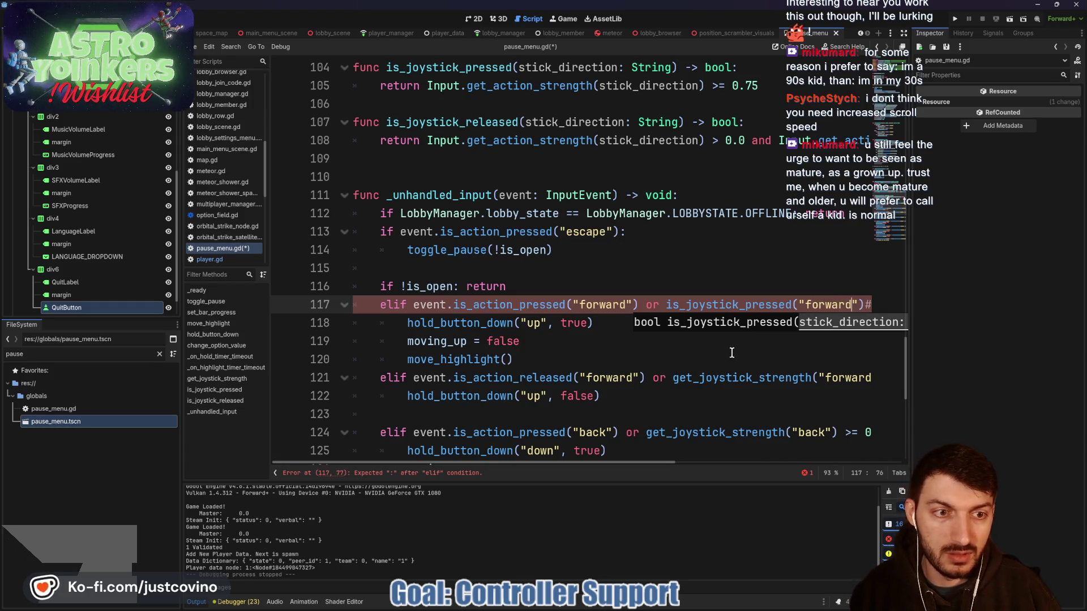
{"action": "left_click", "coordinate": [869, 304]}
{"action": "left_click", "coordinate": [848, 304]}
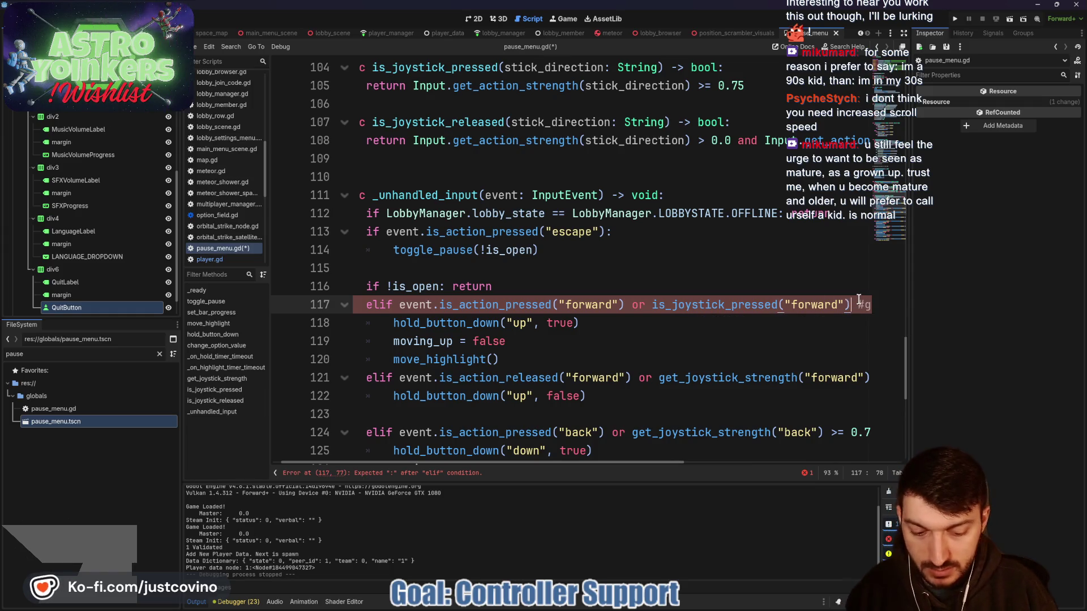
{"action": "type", "text": "== true"}
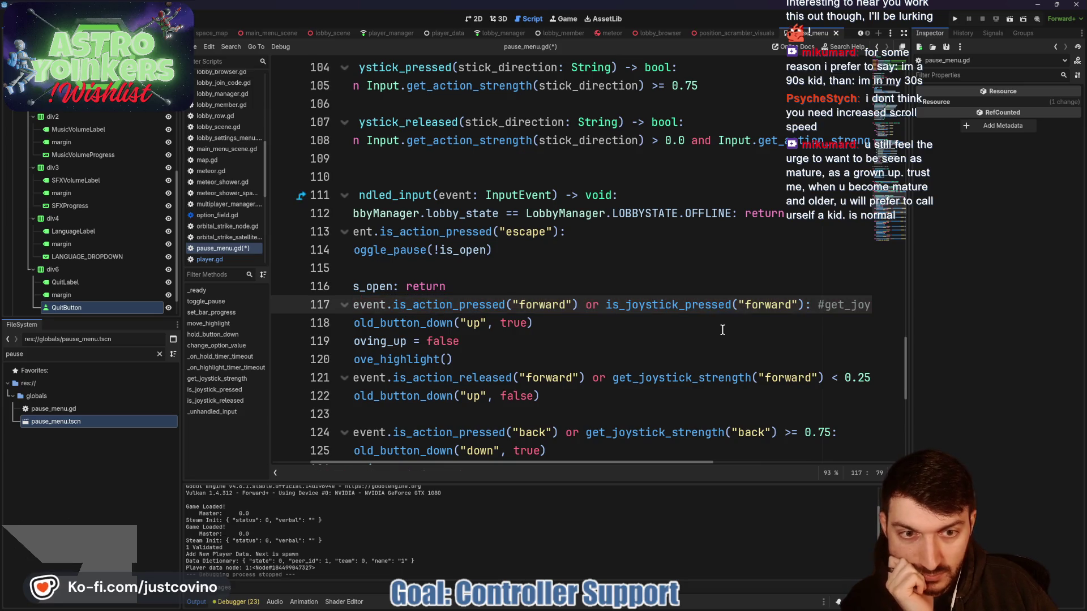
- Replace the line 121 release check with is_joystick_released("forward")
{"action": "left_click", "coordinate": [615, 379]}
{"action": "left_click", "coordinate": [611, 377]}
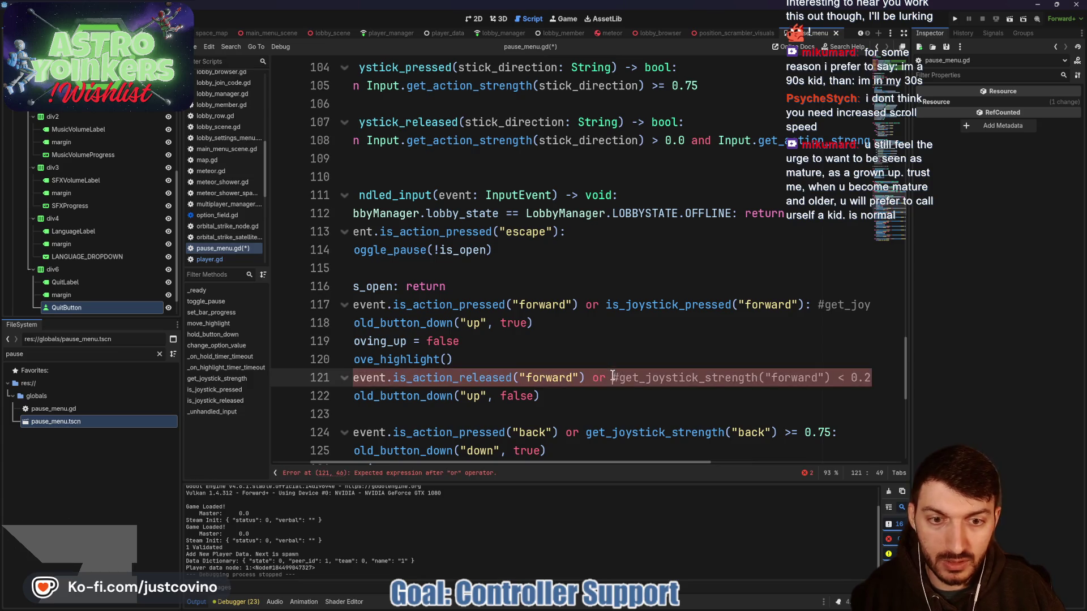
{"action": "type", "text": "is_j"}
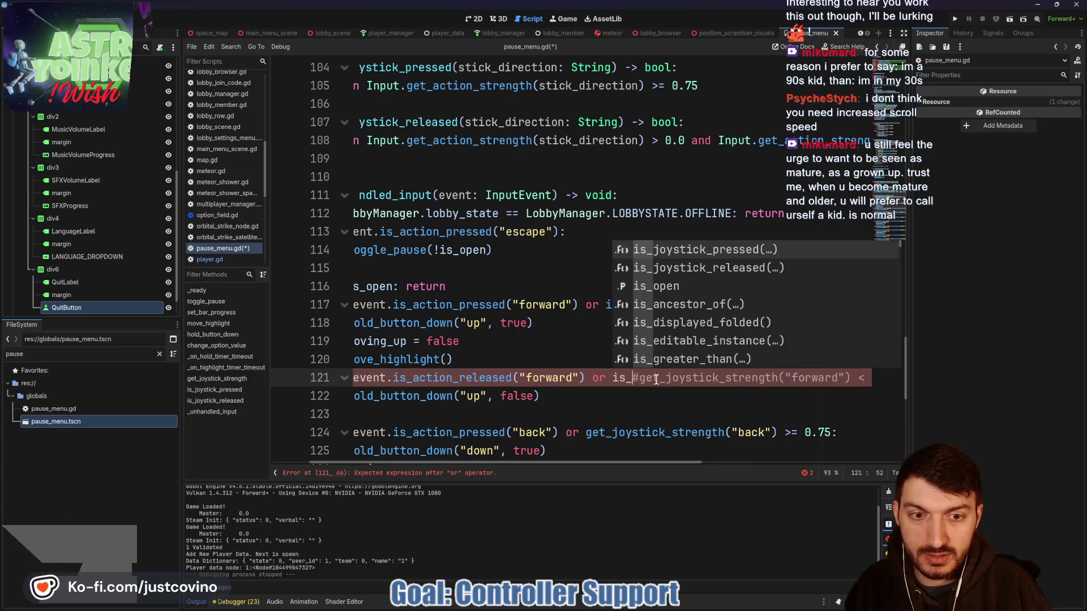
{"action": "type", "text": "oyst"}
{"action": "key", "text": "Down"}
{"action": "key", "text": "Return"}
{"action": "key", "text": "BackSpace"}
{"action": "key", "text": "BackSpace"}
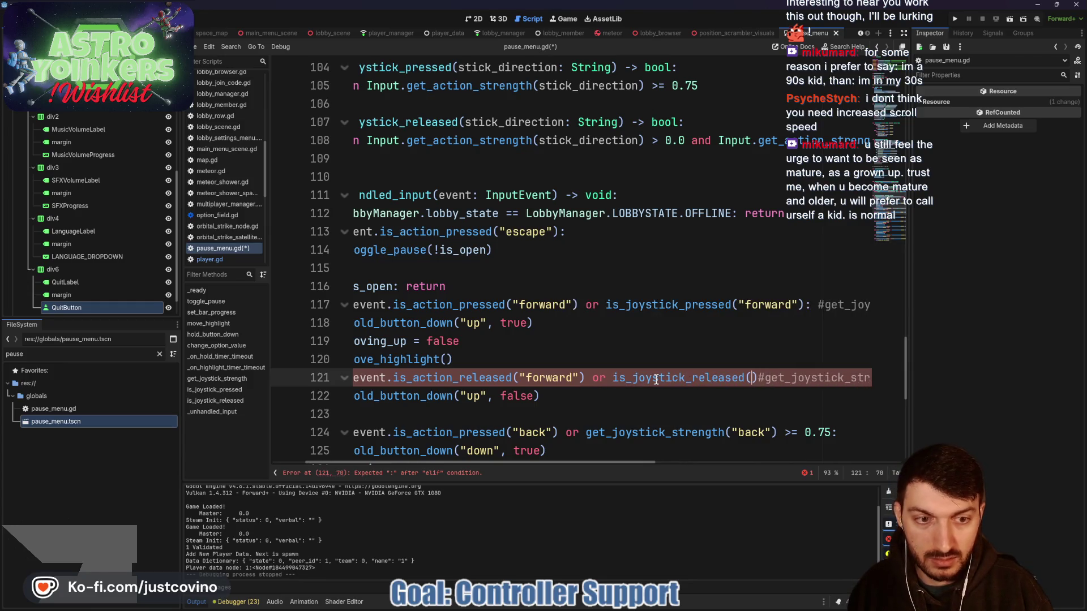
{"action": "type", "text": "\"forward"}
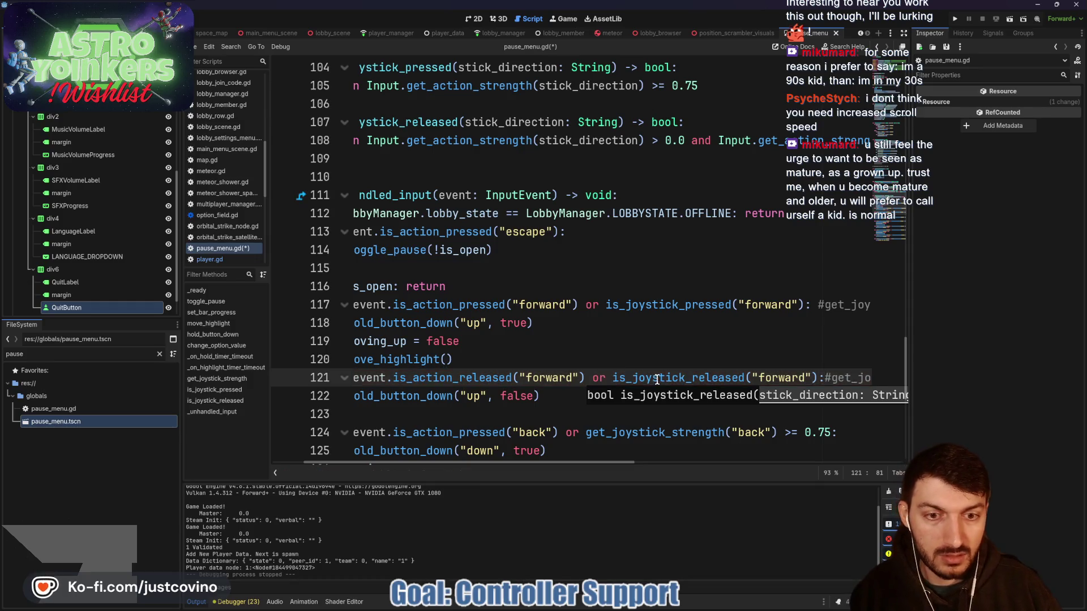
- Save pause_menu.gd and run the project
{"action": "key", "text": "Up"}
{"action": "key", "text": "ctrl+s"}
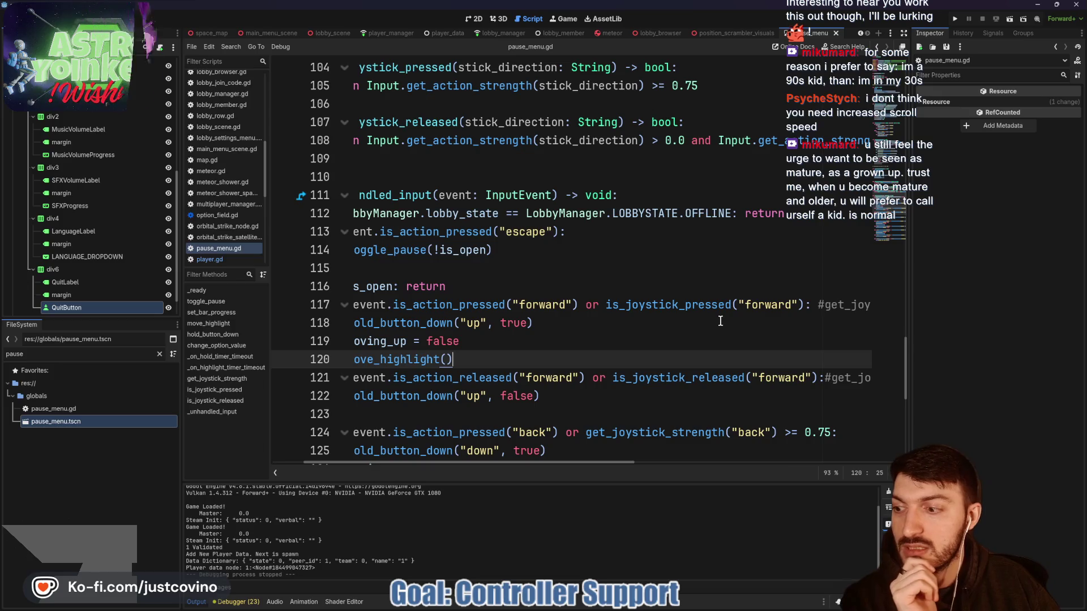
{"action": "left_click", "coordinate": [955, 20]}
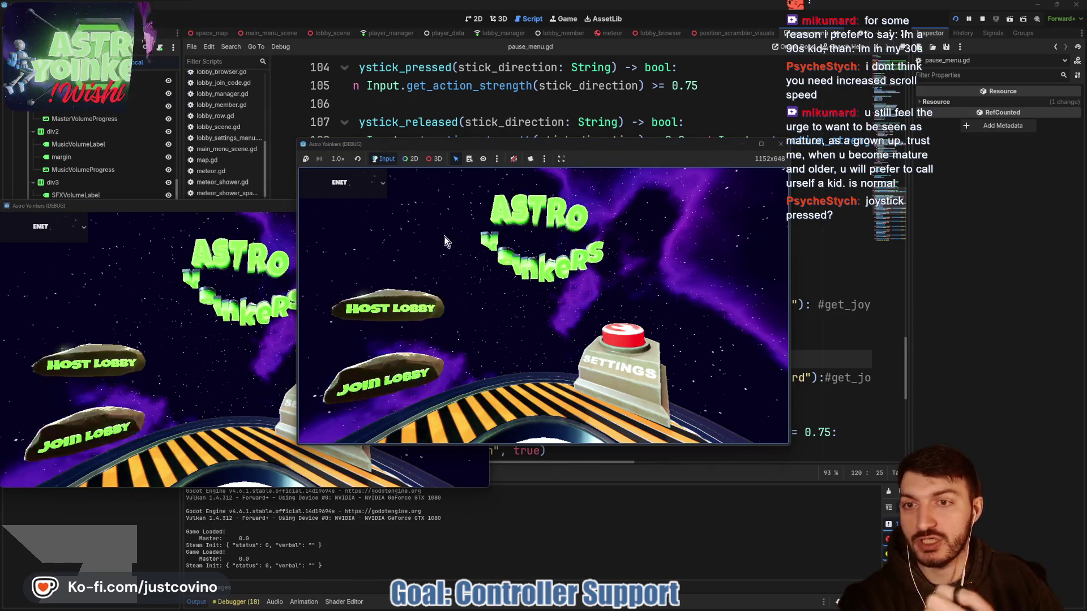
- Host a lobby to start the game and open the in-game pause menu
{"action": "left_click", "coordinate": [414, 252]}
{"action": "left_click", "coordinate": [546, 254]}
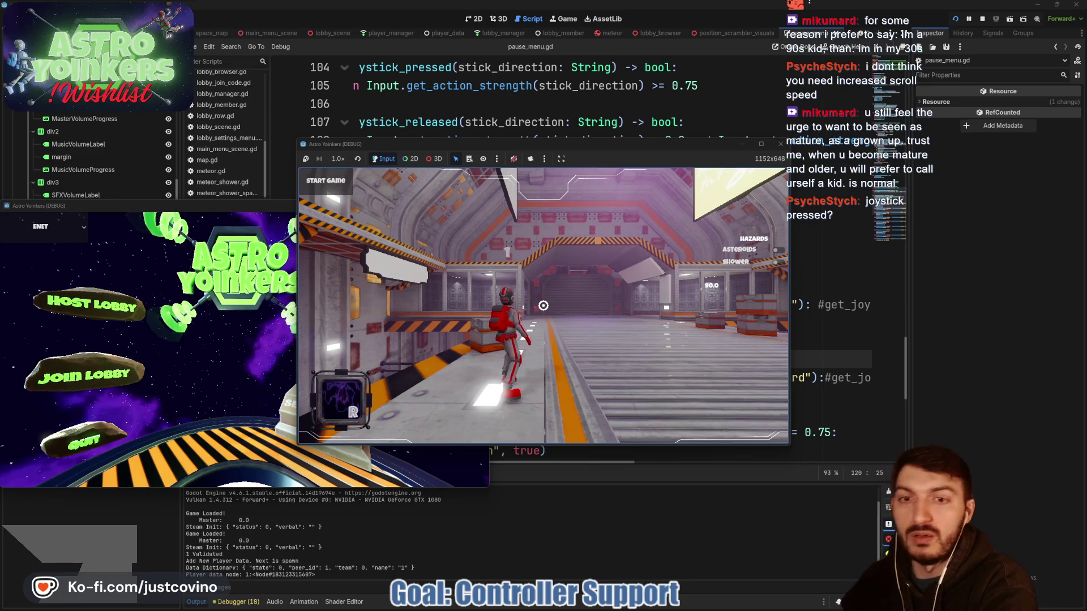
{"action": "key", "text": "Escape"}
- Step the menu focus up and down through the volume, sensitivity and Give Up rows, then close it
{"action": "key", "text": "Down"}
{"action": "key", "text": "Down"}
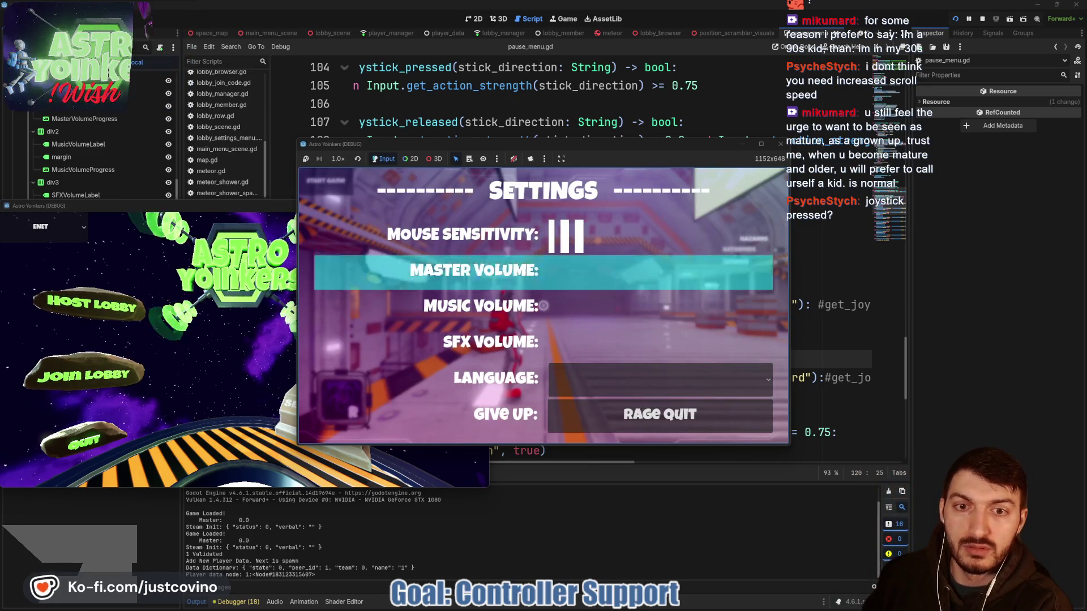
{"action": "key", "text": "Down"}
{"action": "key", "text": "Down"}
{"action": "key", "text": "Up"}
{"action": "key", "text": "Up"}
{"action": "key", "text": "Up"}
{"action": "key", "text": "Down"}
{"action": "key", "text": "Down"}
{"action": "key", "text": "Down"}
{"action": "key", "text": "Up"}
{"action": "key", "text": "Up"}
{"action": "key", "text": "Up"}
{"action": "key", "text": "Up"}
{"action": "key", "text": "Up"}
{"action": "key", "text": "Down"}
{"action": "key", "text": "Down"}
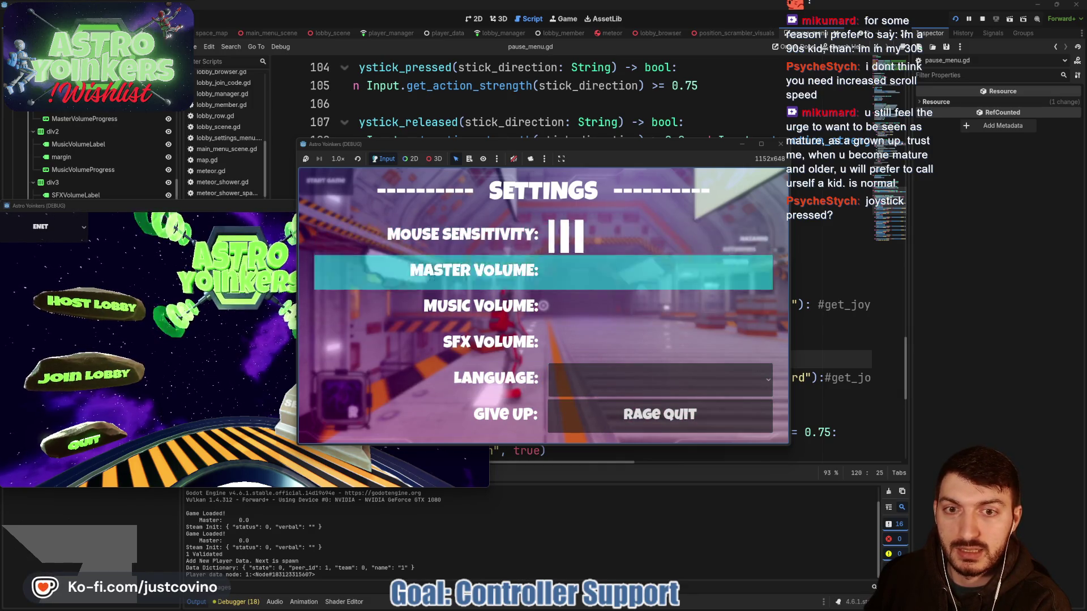
{"action": "key", "text": "Down"}
{"action": "key", "text": "Down"}
{"action": "key", "text": "Down"}
{"action": "key", "text": "Up"}
{"action": "key", "text": "Up"}
{"action": "key", "text": "Up"}
{"action": "key", "text": "Down"}
{"action": "key", "text": "Down"}
{"action": "key", "text": "Down"}
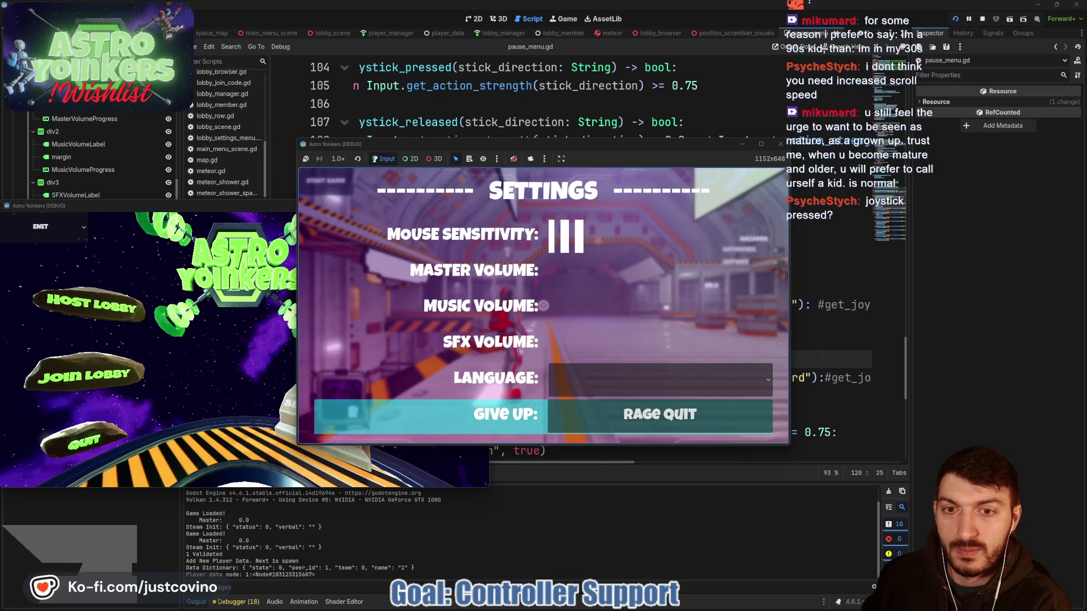
{"action": "key", "text": "Up"}
{"action": "key", "text": "Up"}
{"action": "key", "text": "Up"}
{"action": "key", "text": "Down"}
{"action": "key", "text": "Down"}
{"action": "key", "text": "Down"}
{"action": "key", "text": "Up"}
{"action": "key", "text": "Up"}
{"action": "key", "text": "Up"}
{"action": "key", "text": "Down"}
{"action": "key", "text": "Down"}
{"action": "key", "text": "Down"}
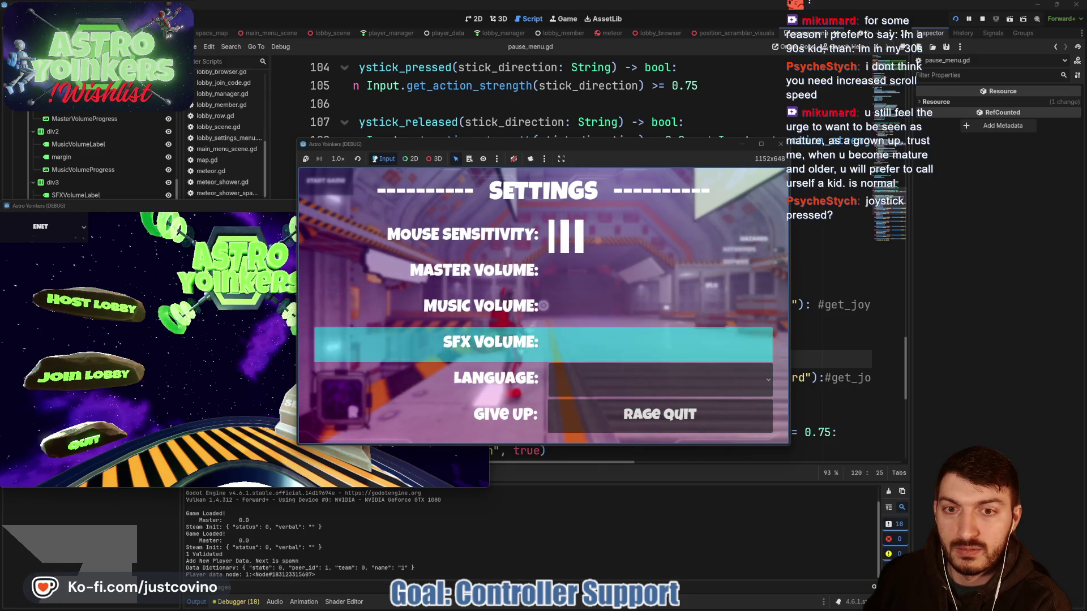
{"action": "key", "text": "Up"}
{"action": "key", "text": "Up"}
{"action": "key", "text": "Down"}
{"action": "key", "text": "Down"}
{"action": "key", "text": "Down"}
{"action": "key", "text": "Up"}
{"action": "key", "text": "Up"}
{"action": "key", "text": "Up"}
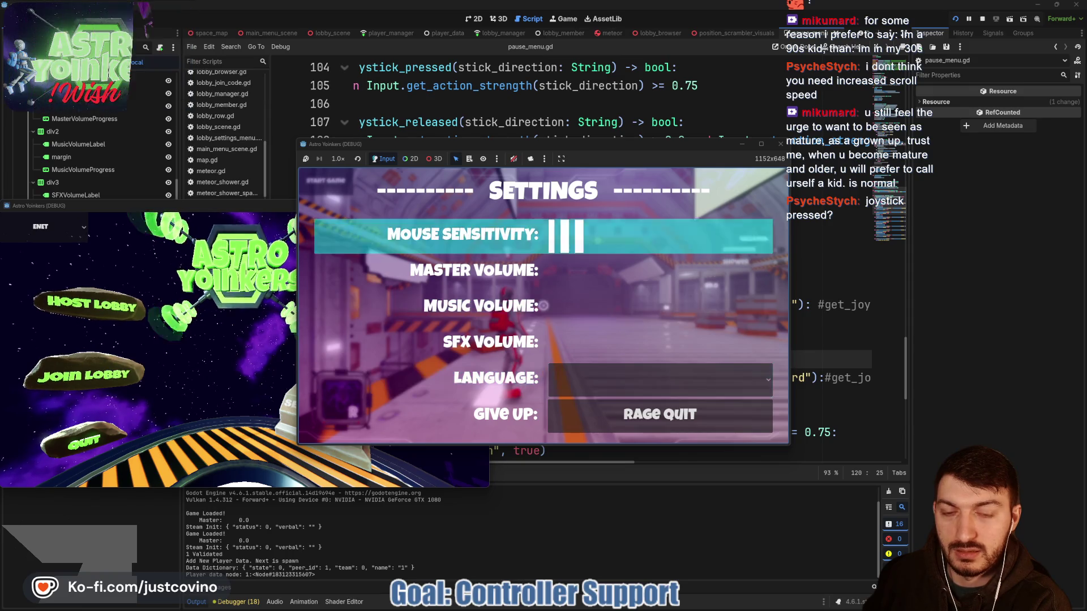
{"action": "key", "text": "Down"}
{"action": "key", "text": "Down"}
{"action": "key", "text": "Down"}
{"action": "key", "text": "Up"}
{"action": "key", "text": "Up"}
{"action": "key", "text": "Up"}
{"action": "key", "text": "Down"}
{"action": "key", "text": "Down"}
{"action": "key", "text": "Down"}
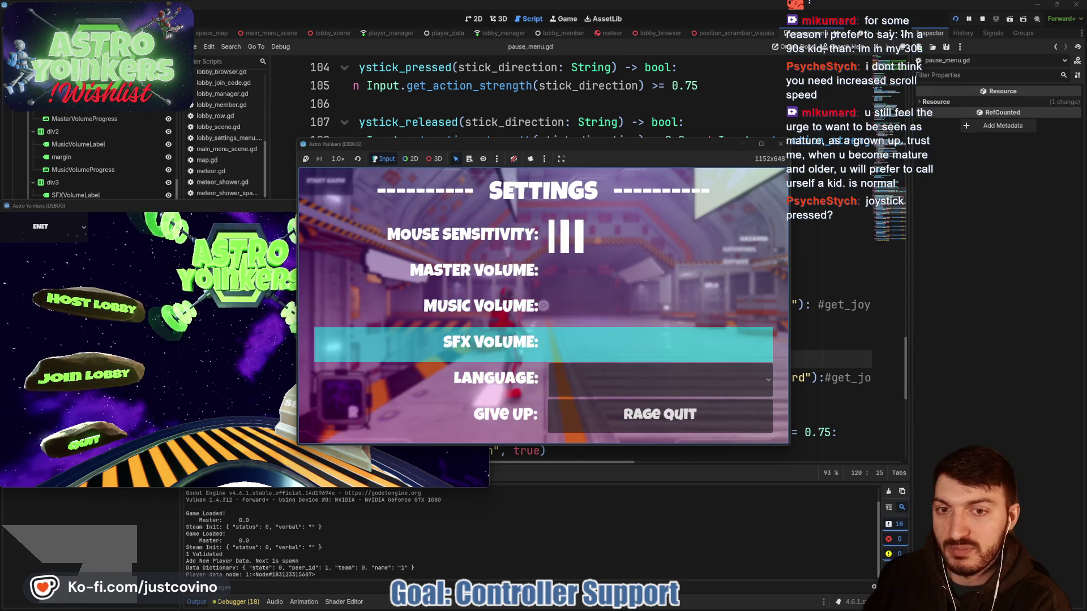
{"action": "key", "text": "Up"}
{"action": "key", "text": "Down"}
{"action": "key", "text": "Down"}
{"action": "key", "text": "Up"}
{"action": "key", "text": "Up"}
{"action": "key", "text": "Up"}
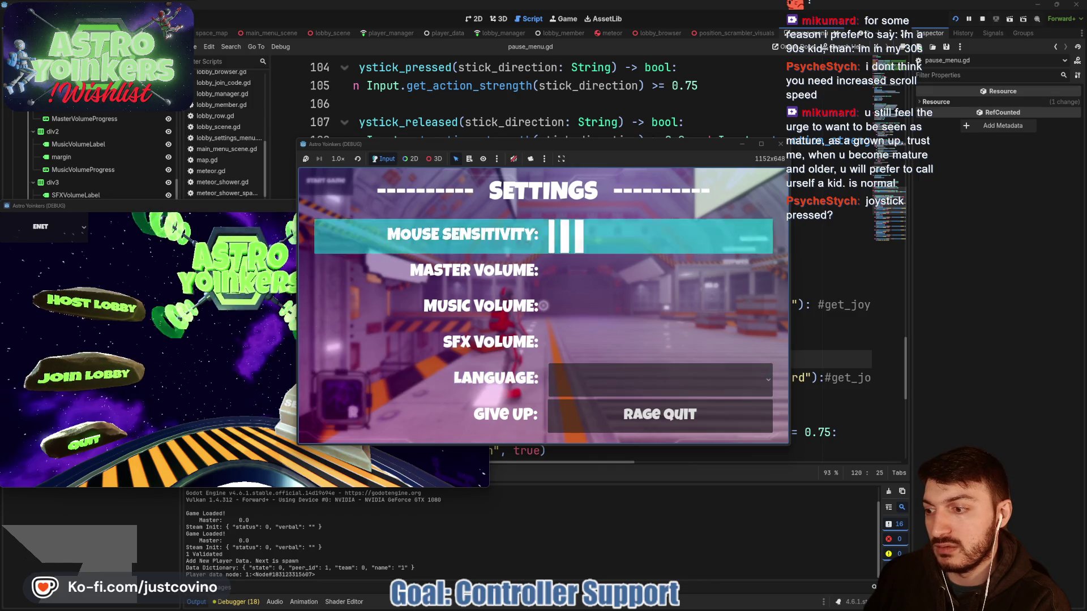
{"action": "key", "text": "Down"}
{"action": "key", "text": "Down"}
{"action": "key", "text": "Down"}
{"action": "key", "text": "Up"}
{"action": "key", "text": "Up"}
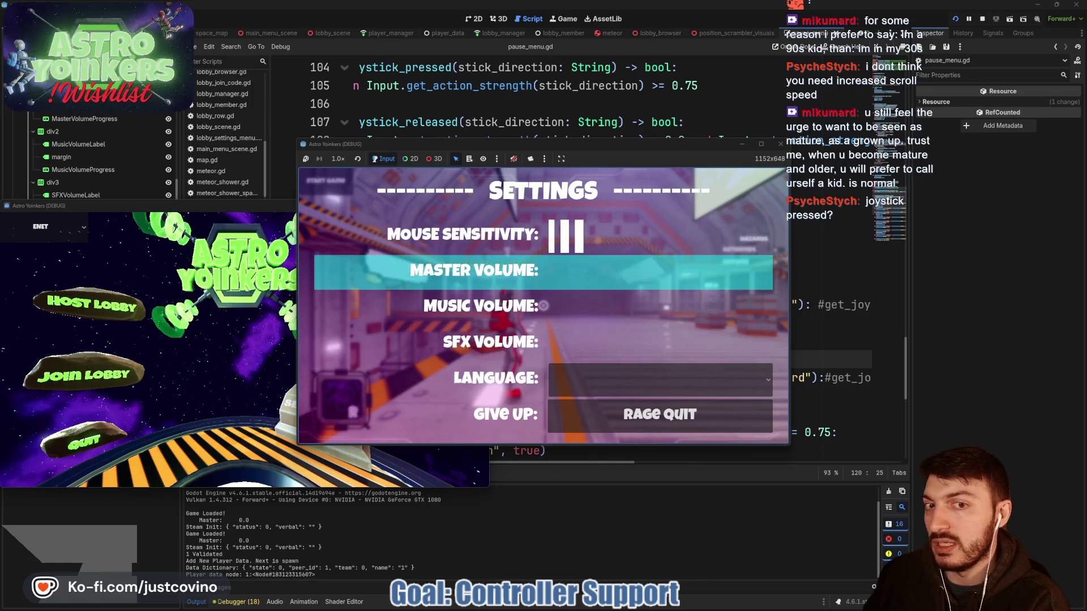
{"action": "key", "text": "Up"}
{"action": "key", "text": "Up"}
{"action": "key", "text": "Down"}
{"action": "key", "text": "Down"}
{"action": "key", "text": "Down"}
{"action": "key", "text": "Up"}
{"action": "key", "text": "Up"}
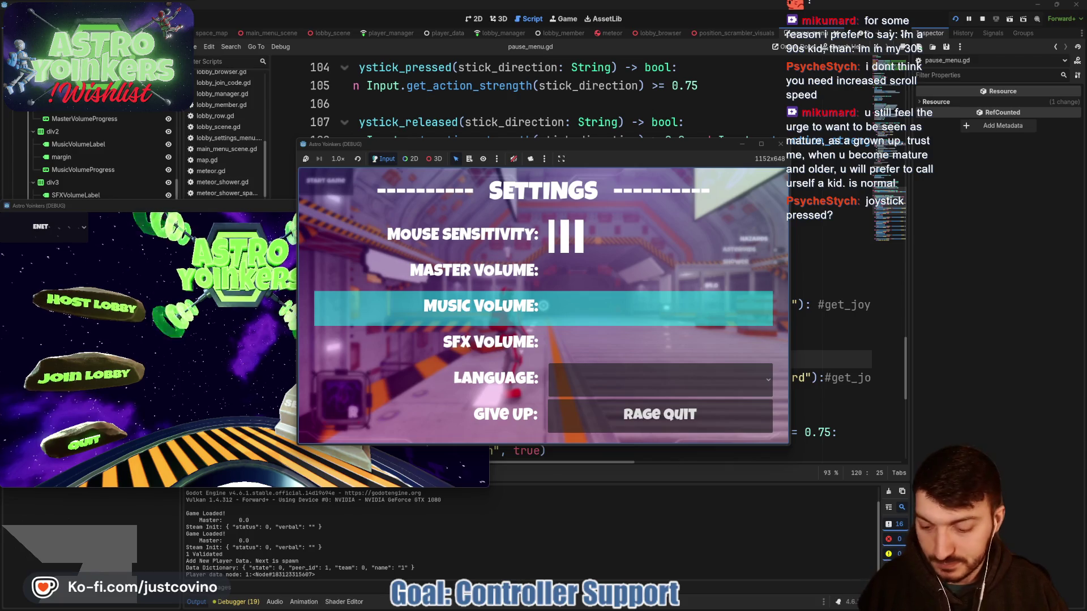
{"action": "key", "text": "super"}
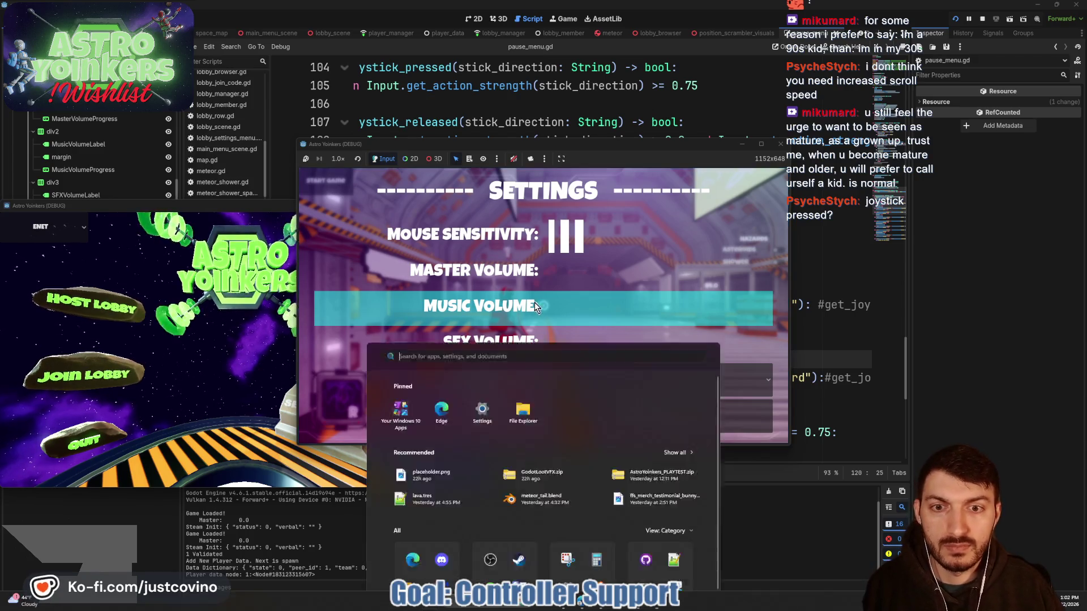
{"action": "key", "text": "Escape"}
{"action": "key", "text": "Escape"}
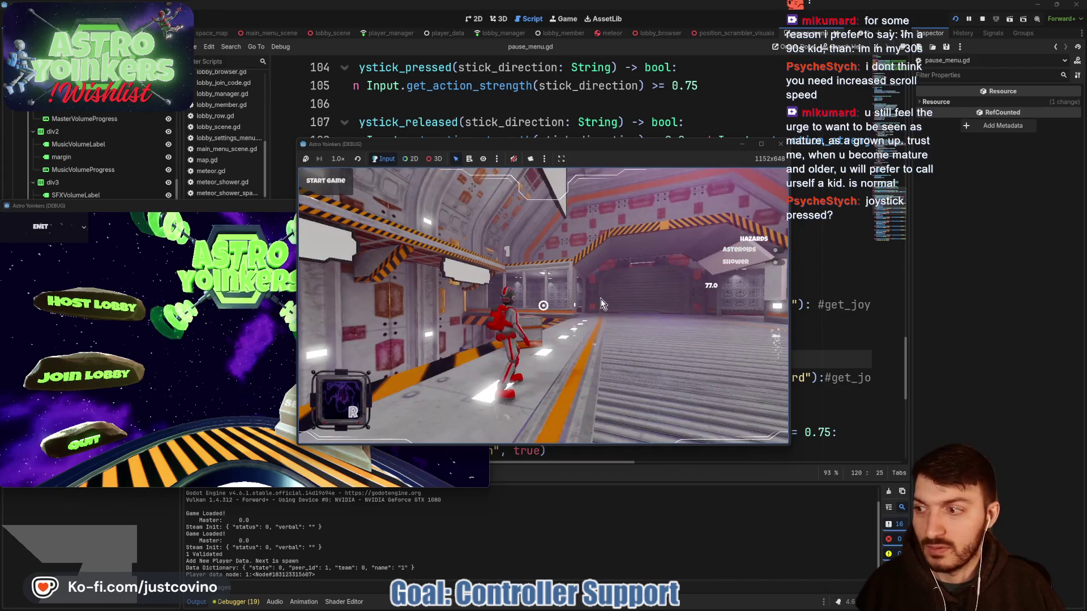
- Set the press threshold in is_joystick_pressed to 0.9
{"action": "left_click", "coordinate": [540, 274]}
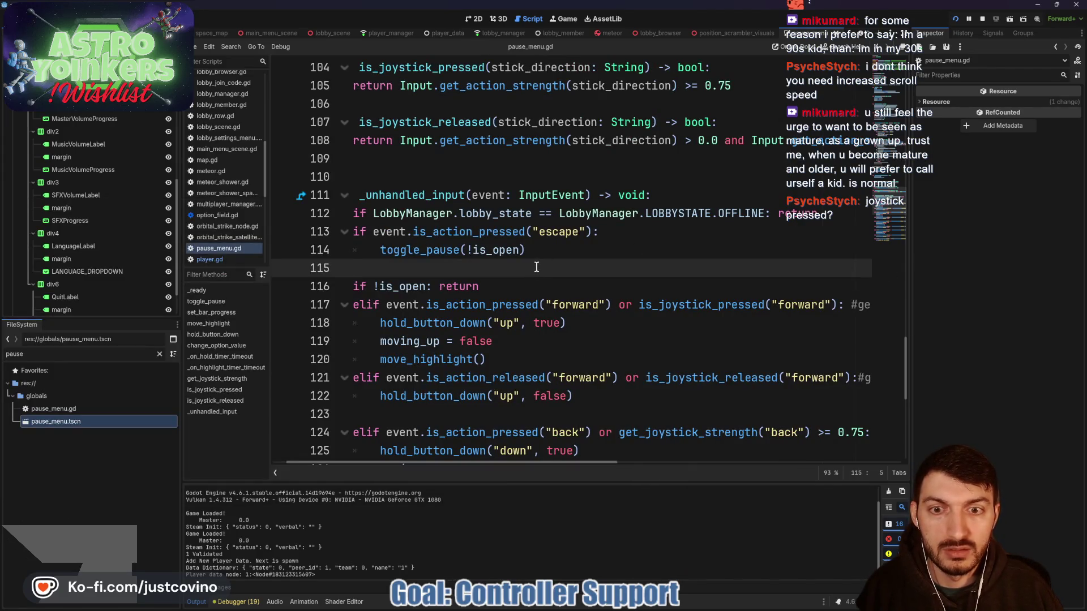
{"action": "scroll", "coordinate": [537, 267], "scroll_direction": "up", "scroll_amount": 2}
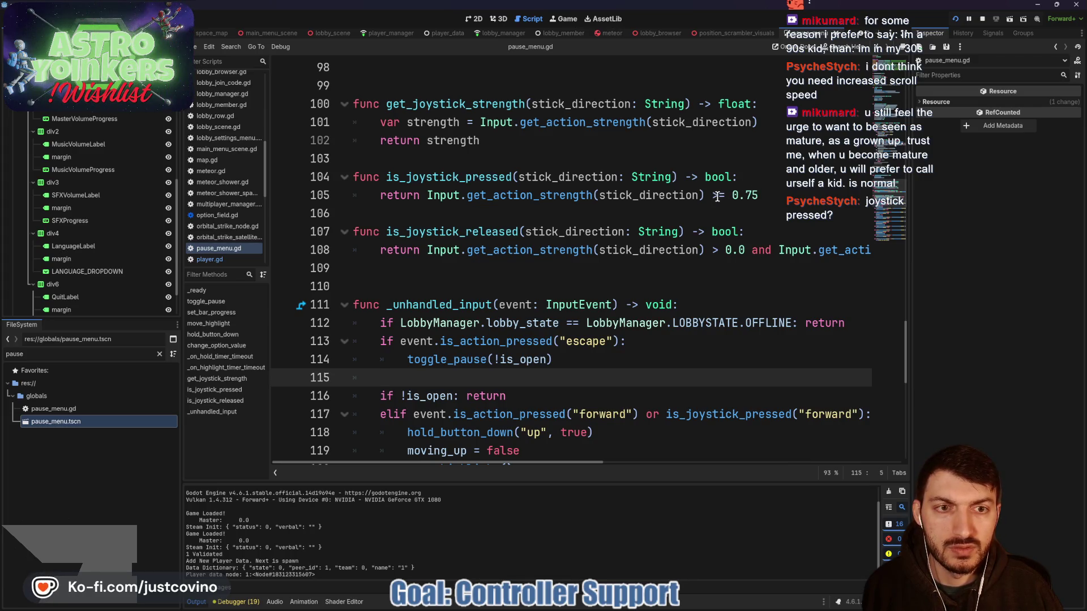
{"action": "left_click", "coordinate": [757, 195]}
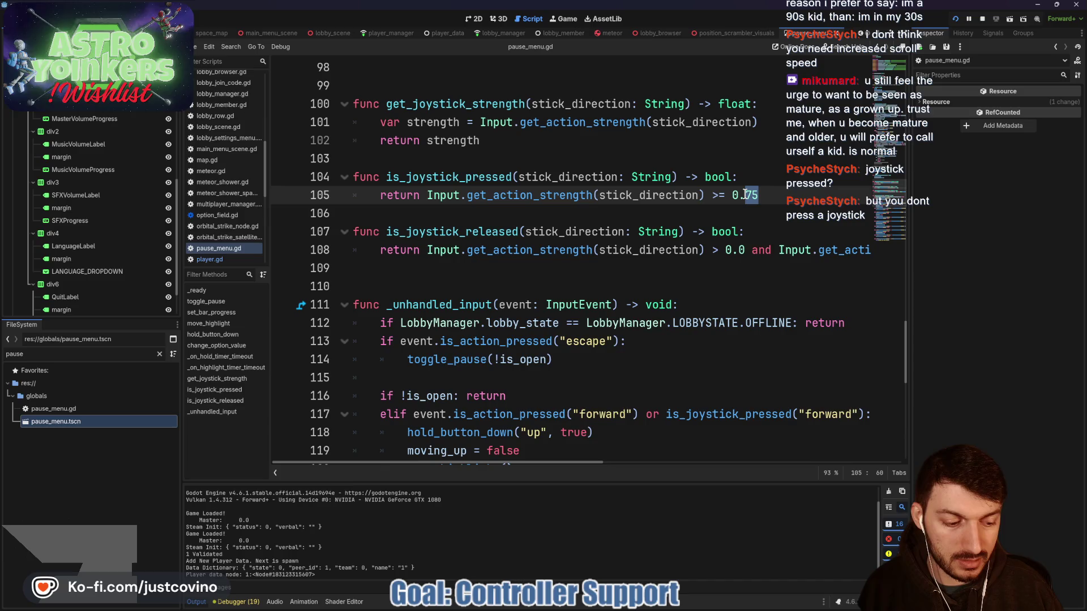
{"action": "type", "text": "9"}
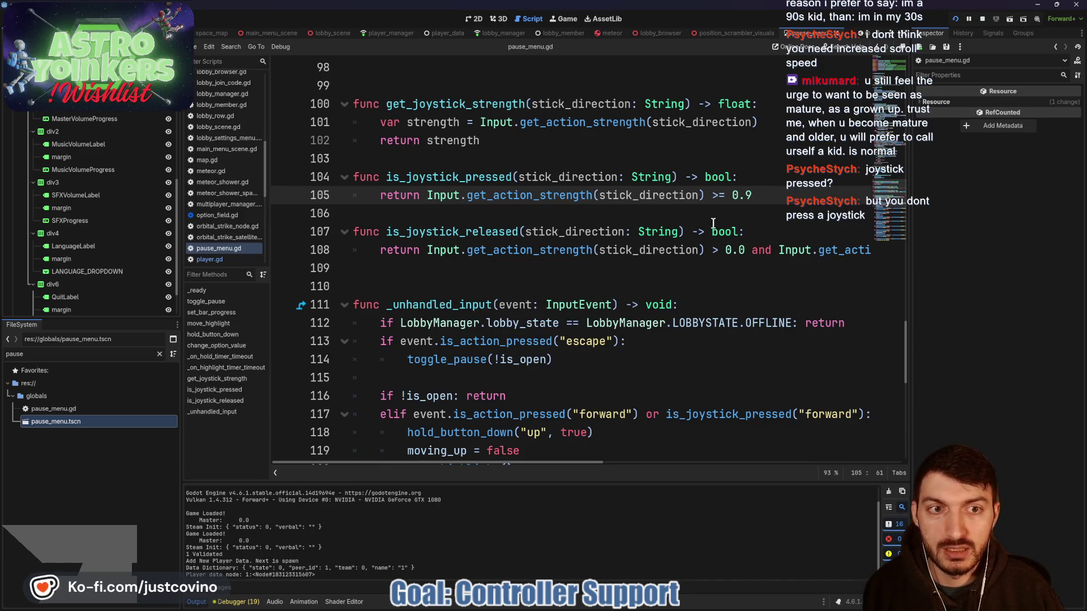
- Bring the running game window forward and open the in-game settings menu
{"action": "left_click", "coordinate": [658, 606]}
{"action": "left_click", "coordinate": [654, 563]}
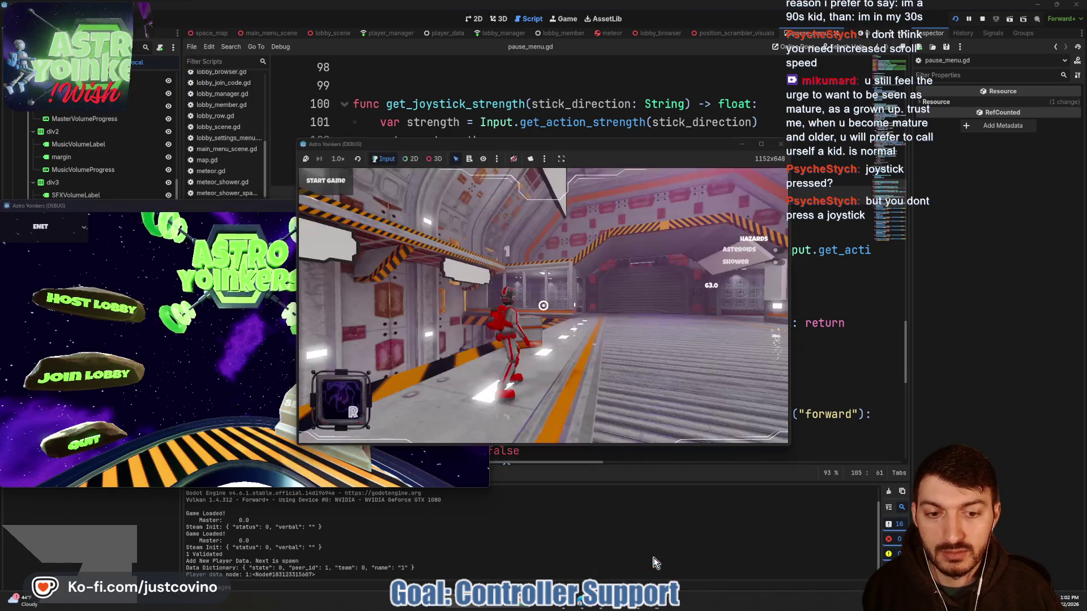
{"action": "key", "text": "Escape"}
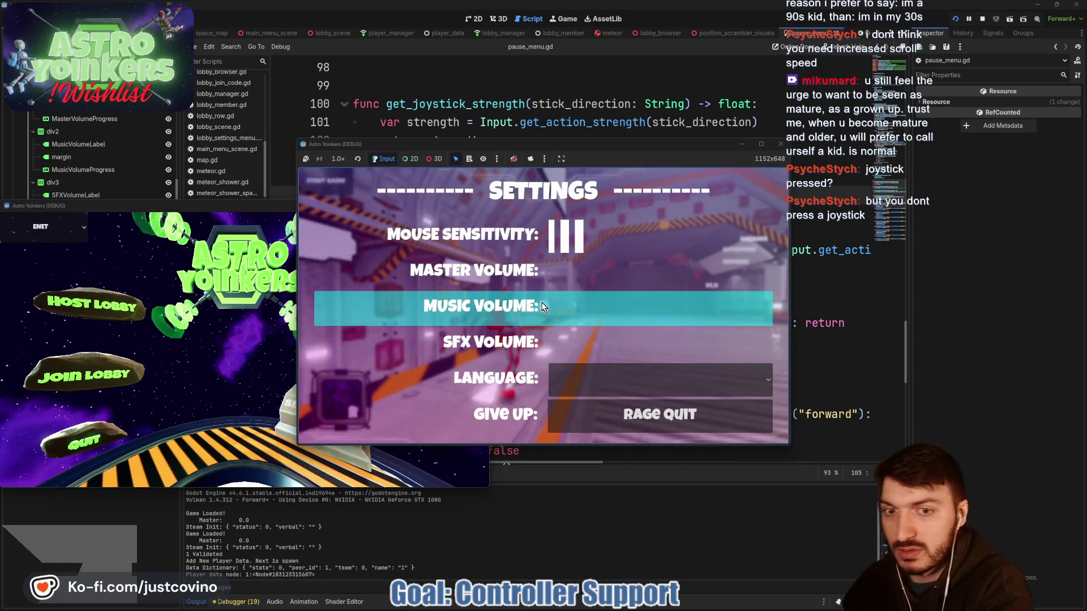
- Move the settings highlight through the rows to Master Volume, close the menu and stop the game
{"action": "key", "text": "Up"}
{"action": "key", "text": "Up"}
{"action": "key", "text": "Down"}
{"action": "key", "text": "Down"}
{"action": "key", "text": "Down"}
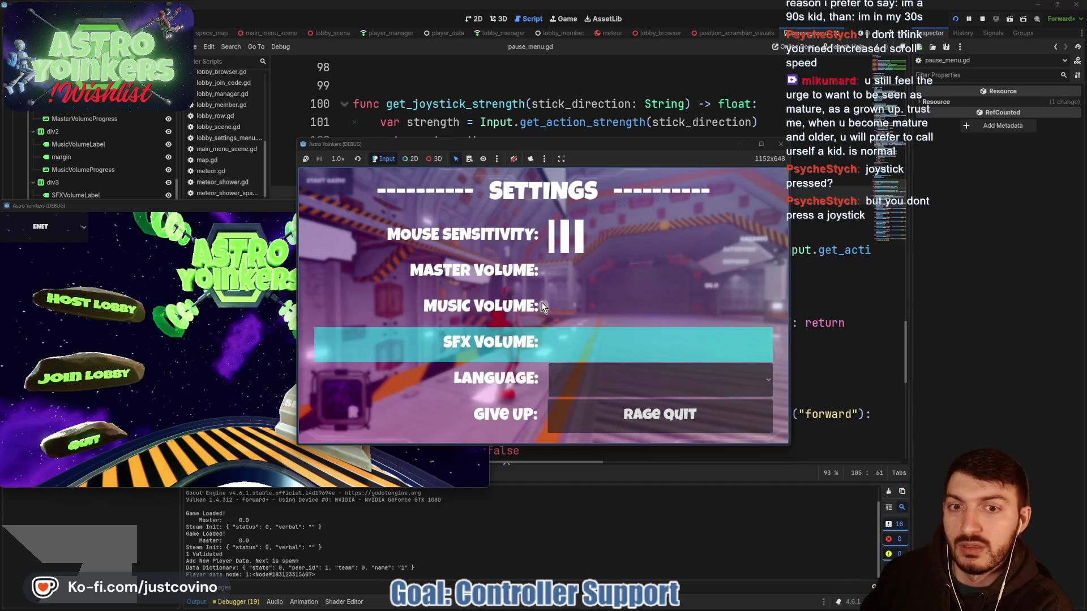
{"action": "key", "text": "Down"}
{"action": "key", "text": "Up"}
{"action": "key", "text": "Down"}
{"action": "key", "text": "Down"}
{"action": "key", "text": "Down"}
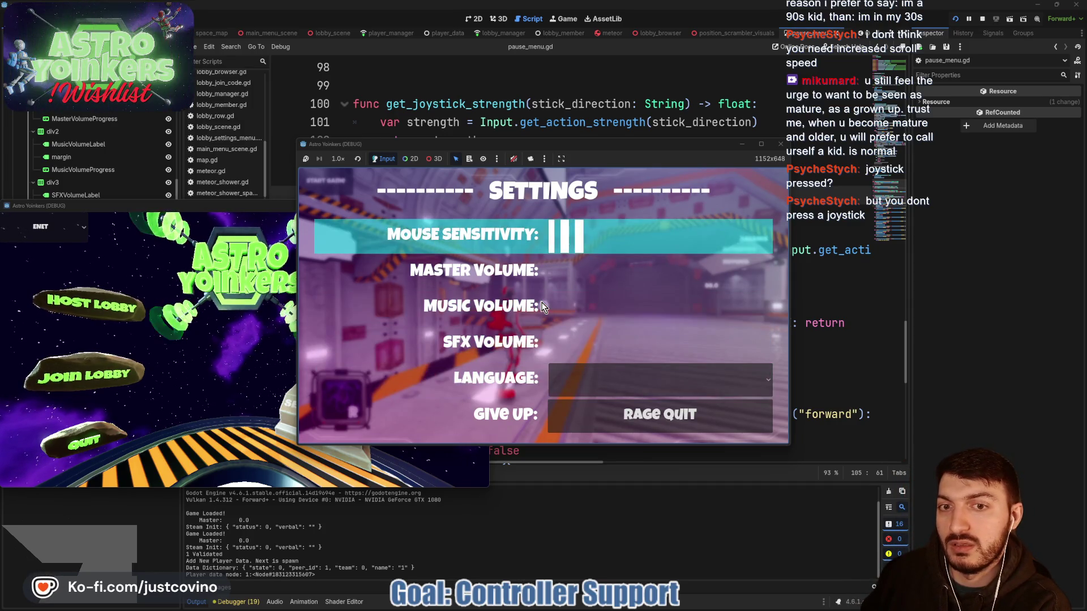
{"action": "key", "text": "Down"}
{"action": "key", "text": "Down"}
{"action": "key", "text": "Up"}
{"action": "key", "text": "Up"}
{"action": "key", "text": "Down"}
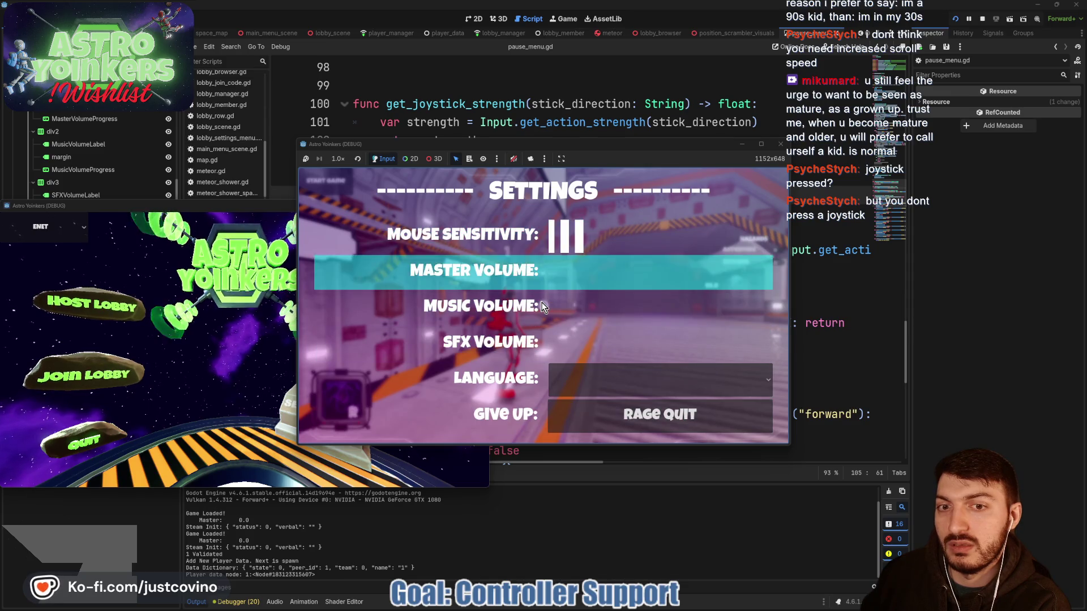
{"action": "key", "text": "Up"}
{"action": "key", "text": "Down"}
{"action": "key", "text": "Down"}
{"action": "key", "text": "Up"}
{"action": "key", "text": "Up"}
{"action": "key", "text": "Down"}
{"action": "key", "text": "Down"}
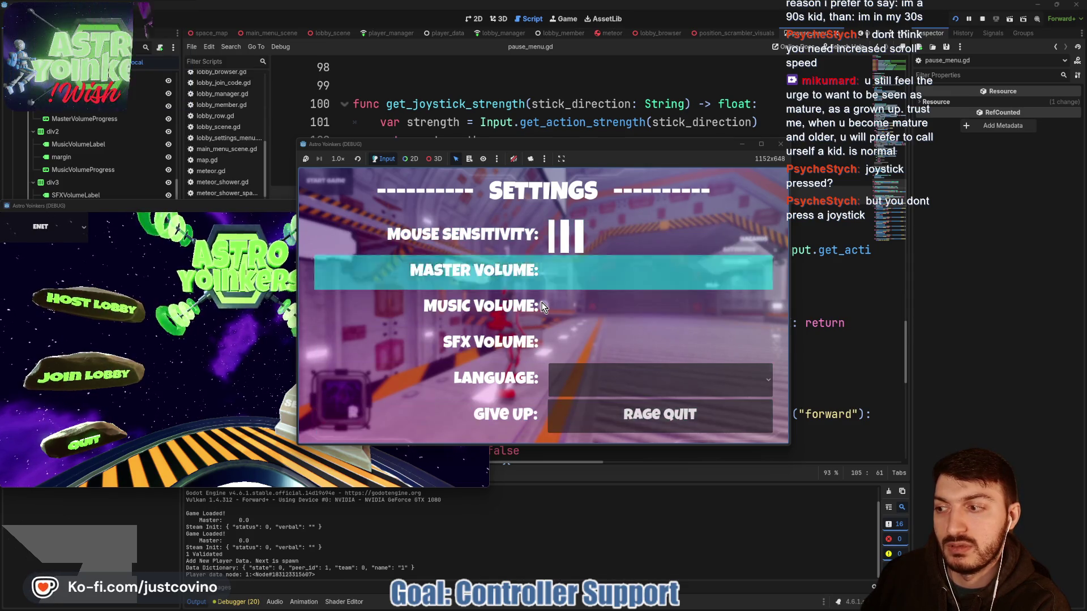
{"action": "key", "text": "Down"}
{"action": "key", "text": "Down"}
{"action": "key", "text": "Up"}
{"action": "key", "text": "Up"}
{"action": "key", "text": "Up"}
{"action": "key", "text": "Down"}
{"action": "key", "text": "Down"}
{"action": "key", "text": "Down"}
{"action": "key", "text": "Escape"}
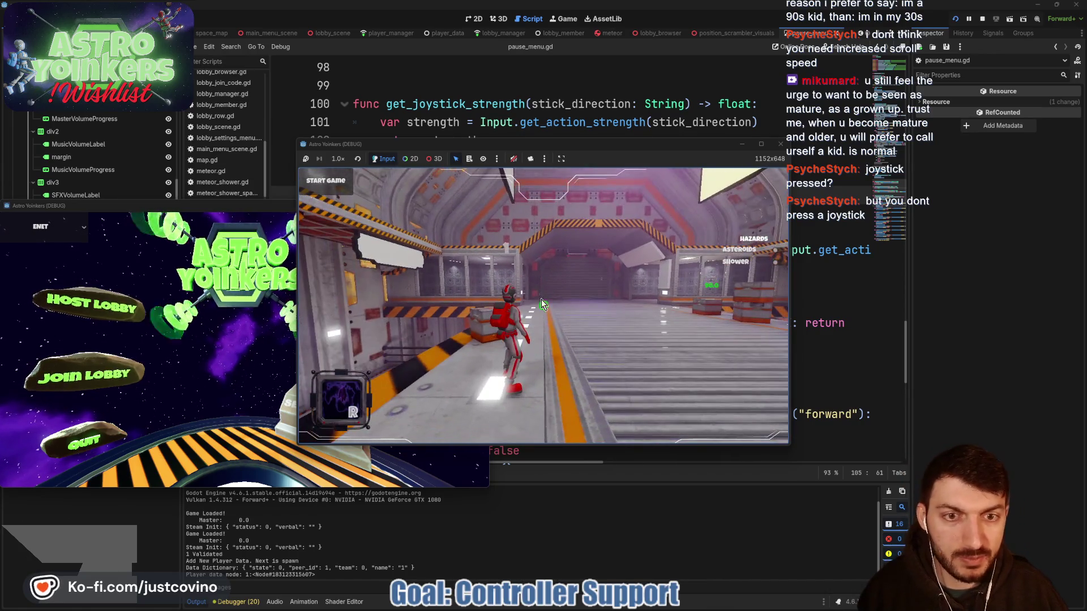
{"action": "left_click", "coordinate": [983, 19]}
{"action": "left_click", "coordinate": [566, 276]}
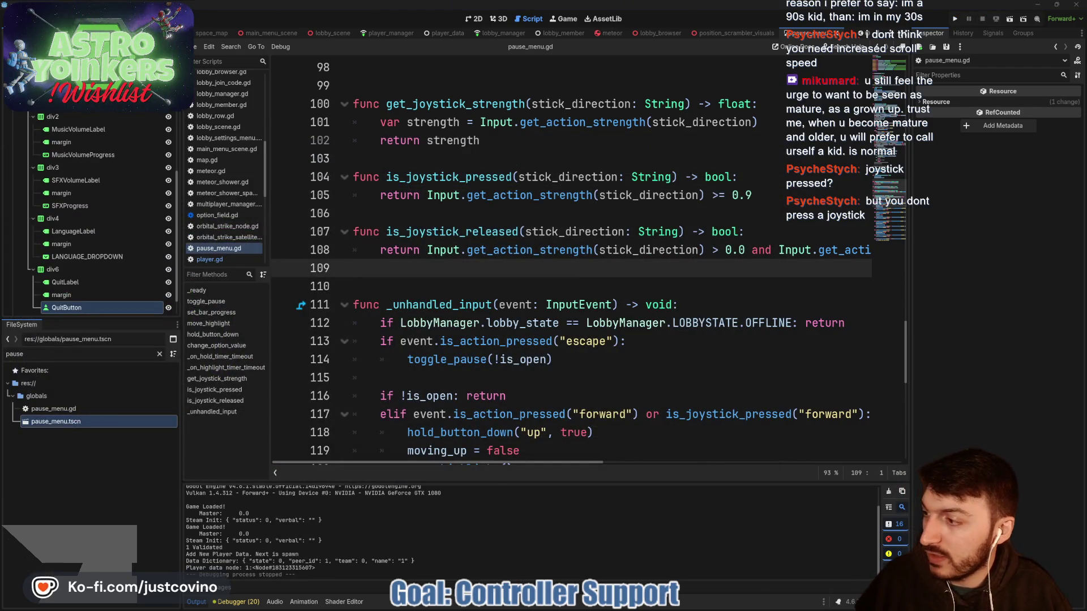
{"action": "key", "text": "F6"}
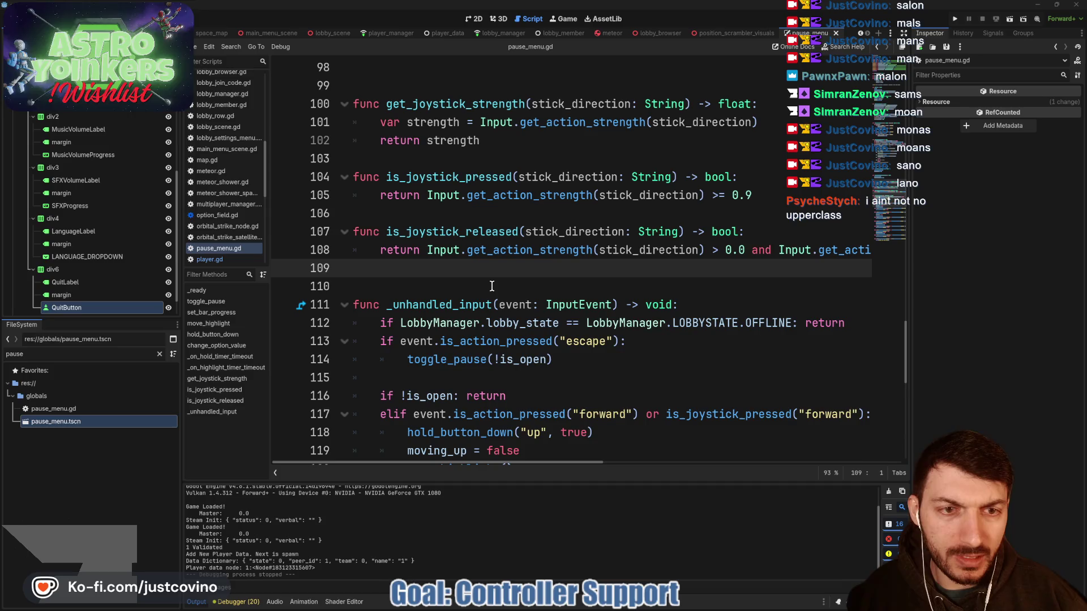
{"action": "left_click", "coordinate": [731, 195]}
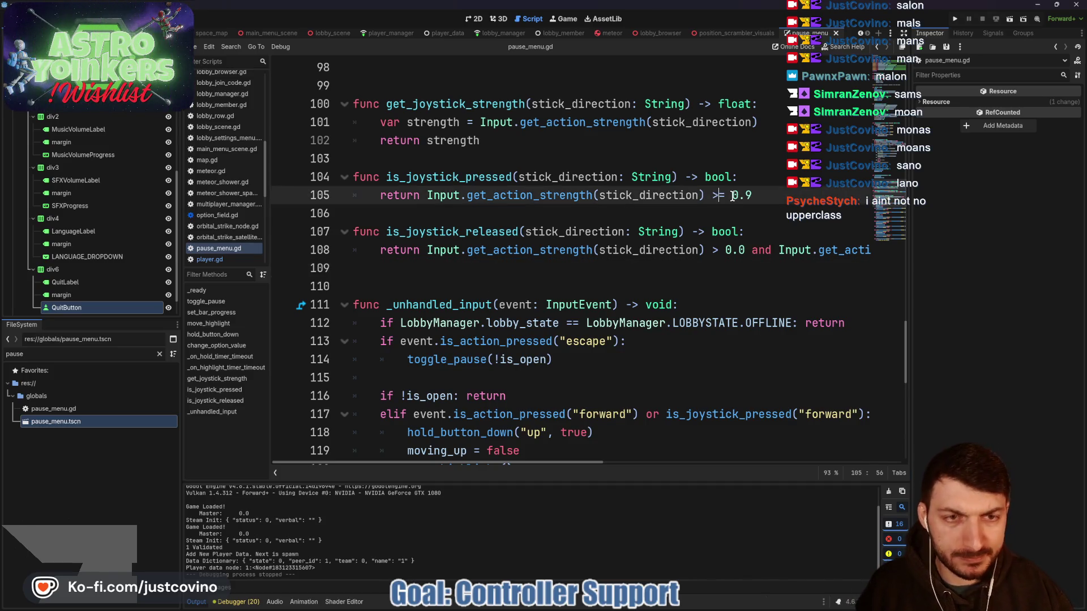
- Change the line 105 check from '>= 0.9' to '== 1.0' and save pause_menu.gd
{"action": "key", "text": "BackSpace"}
{"action": "type", "text": "="}
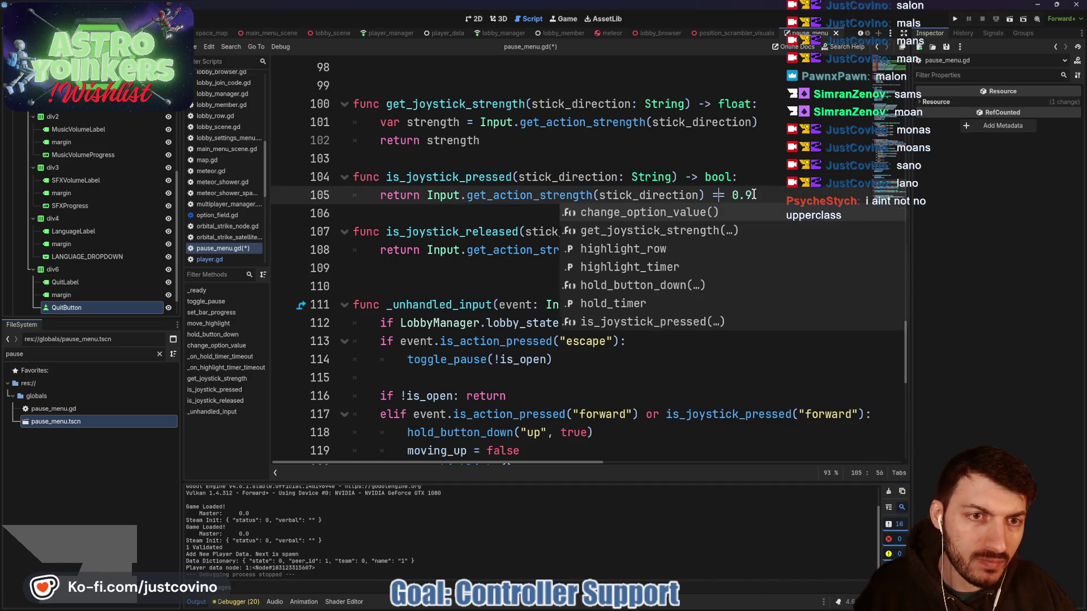
{"action": "left_click_drag", "start_coordinate": [753, 194], "coordinate": [730, 194]}
{"action": "type", "text": ".0"}
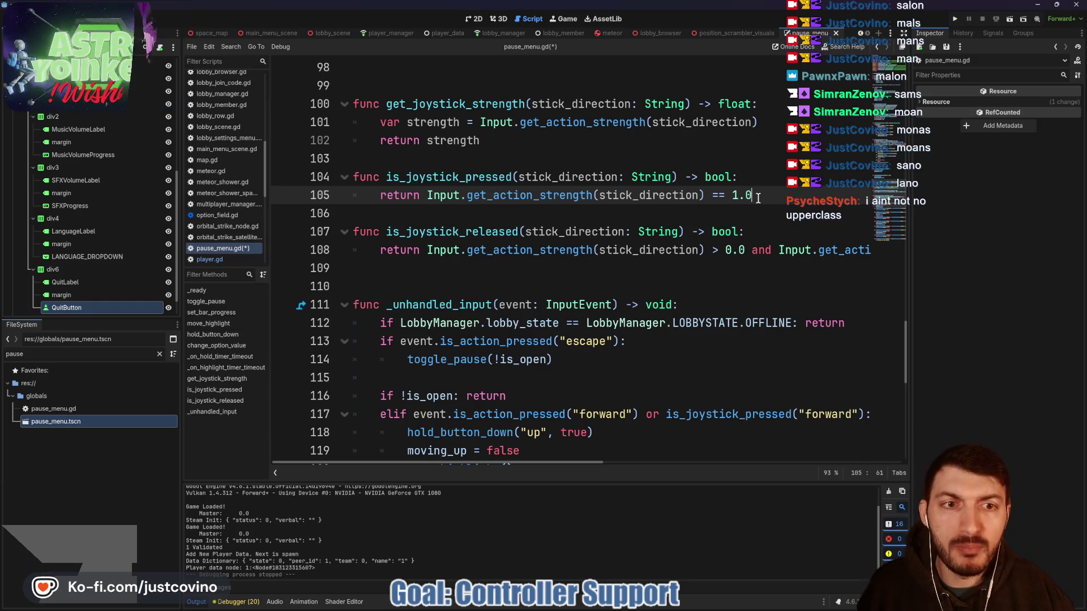
{"action": "key", "text": "ctrl+s"}
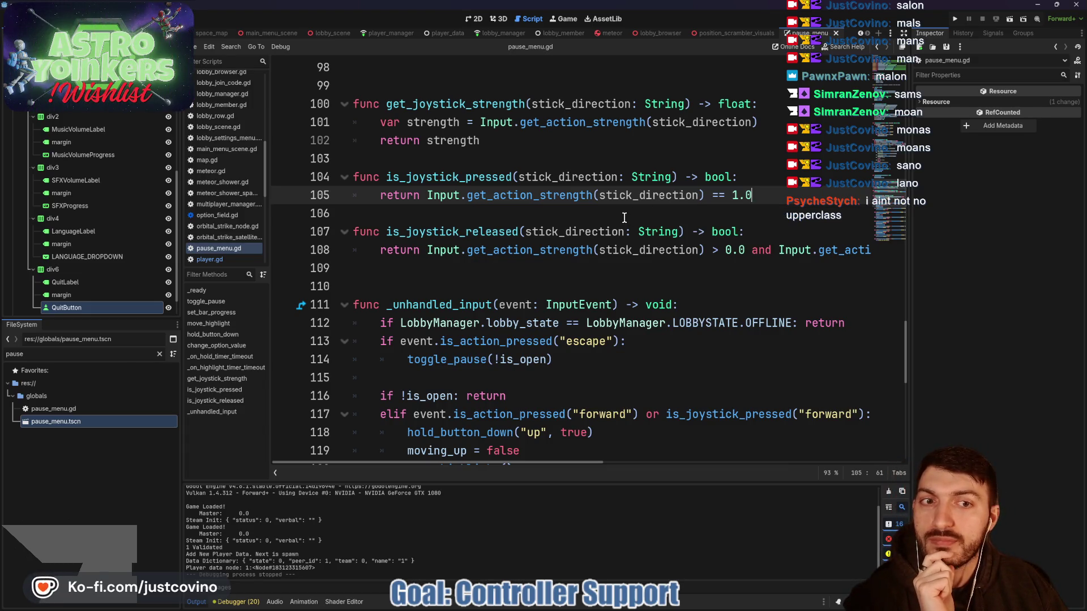
- Insert a blank line after is_joystick_pressed, then switch to player.gd
{"action": "scroll", "coordinate": [624, 218], "scroll_direction": "down", "scroll_amount": 2}
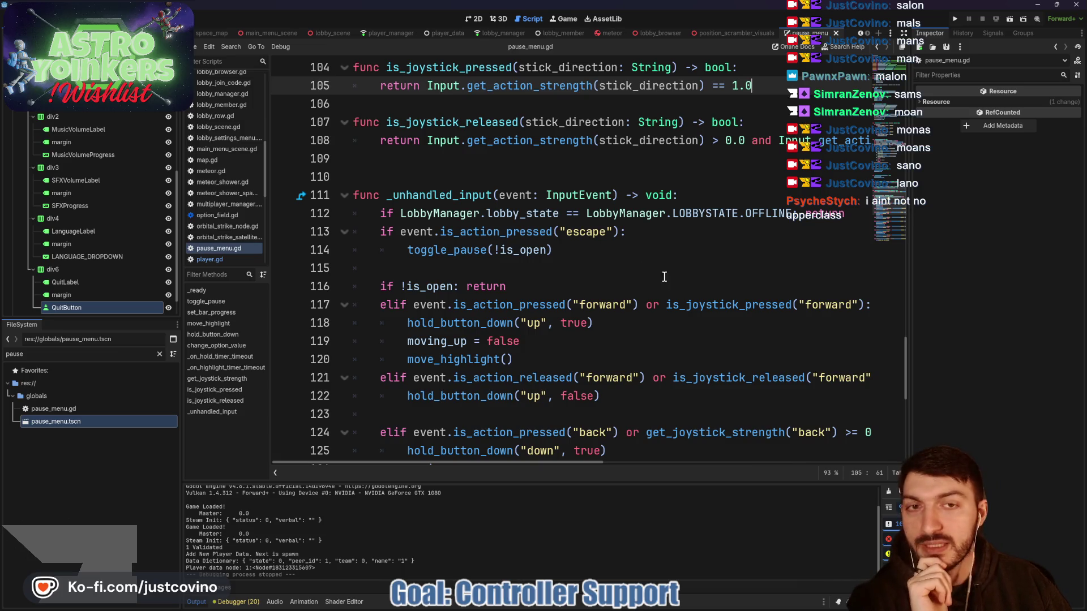
{"action": "scroll", "coordinate": [635, 256], "scroll_direction": "up", "scroll_amount": 1}
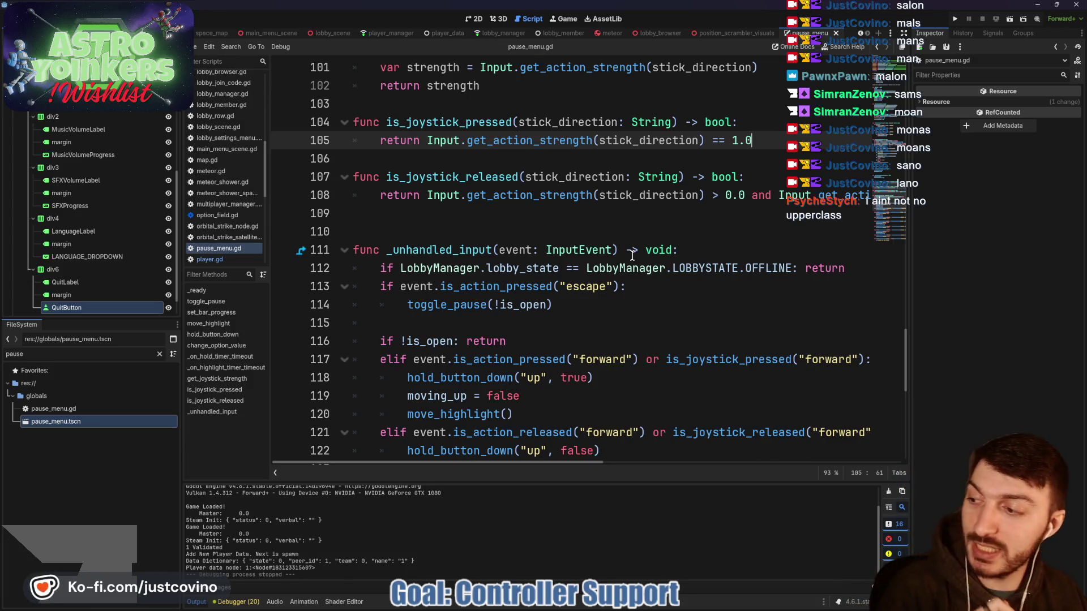
{"action": "left_click", "coordinate": [425, 220]}
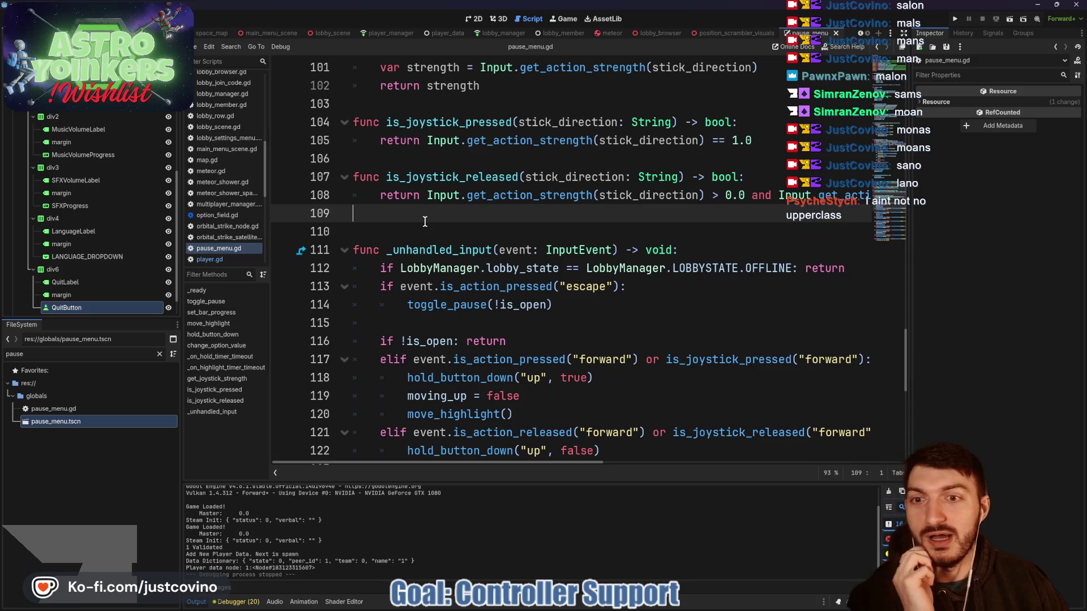
{"action": "left_click", "coordinate": [387, 166]}
{"action": "key", "text": "Return"}
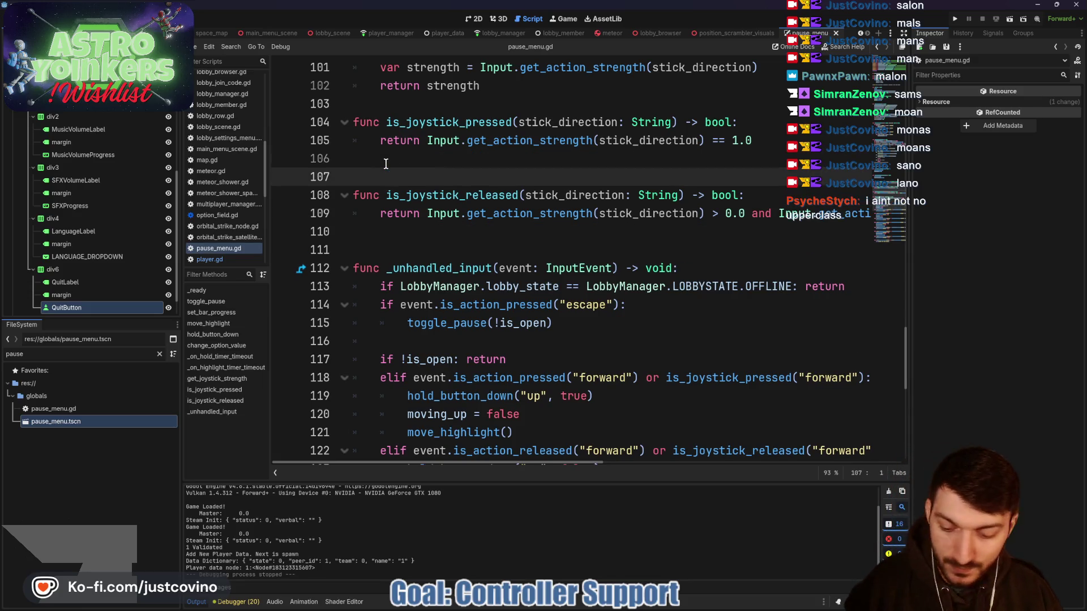
{"action": "scroll", "coordinate": [290, 33], "scroll_direction": "up", "scroll_amount": 2}
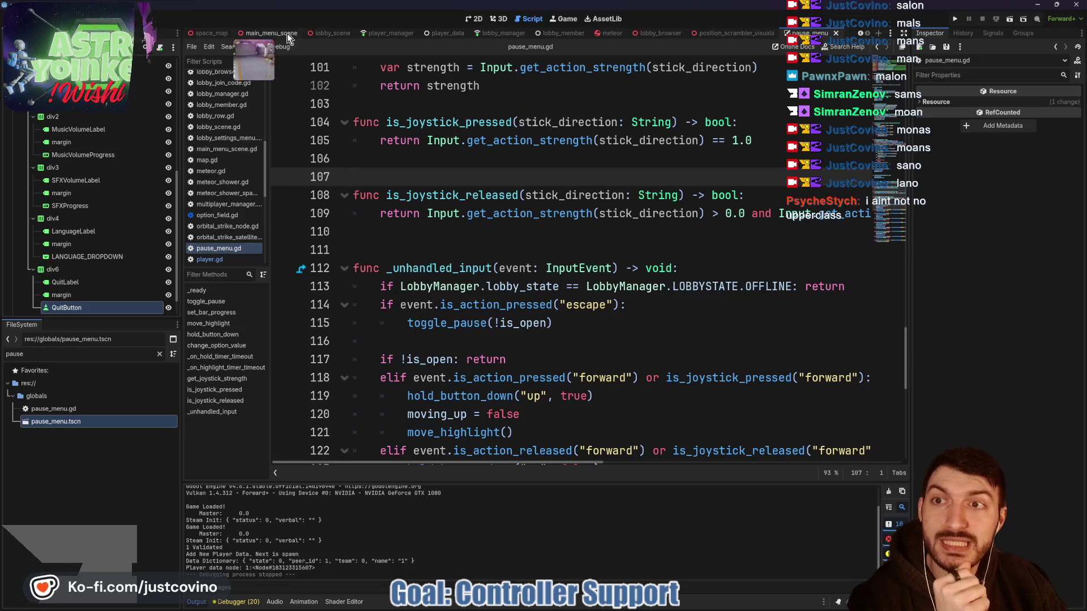
{"action": "left_click", "coordinate": [237, 34]}
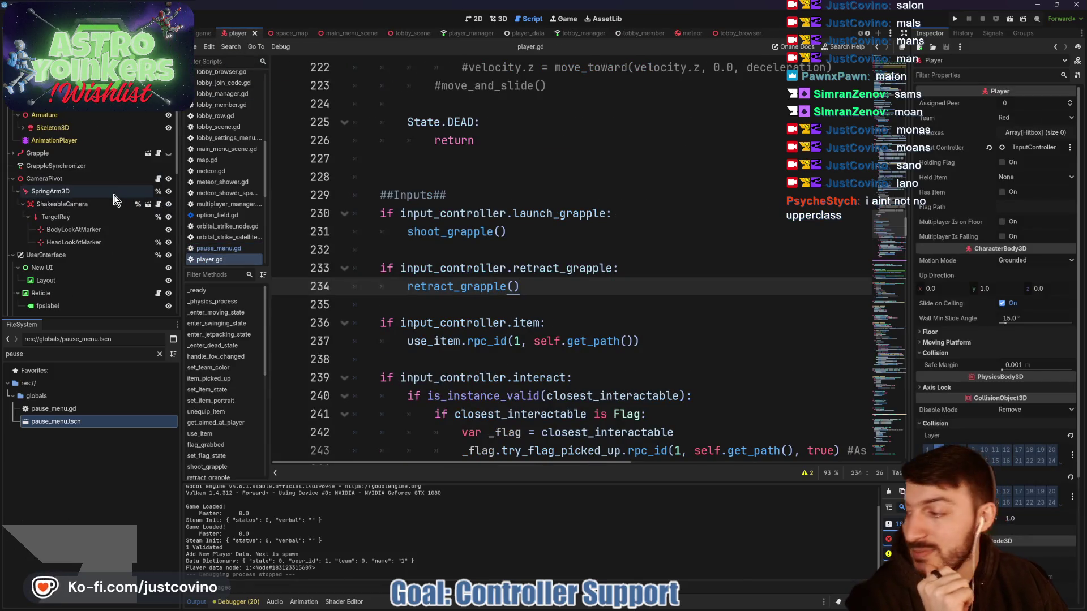
{"action": "scroll", "coordinate": [104, 194], "scroll_direction": "down", "scroll_amount": 2}
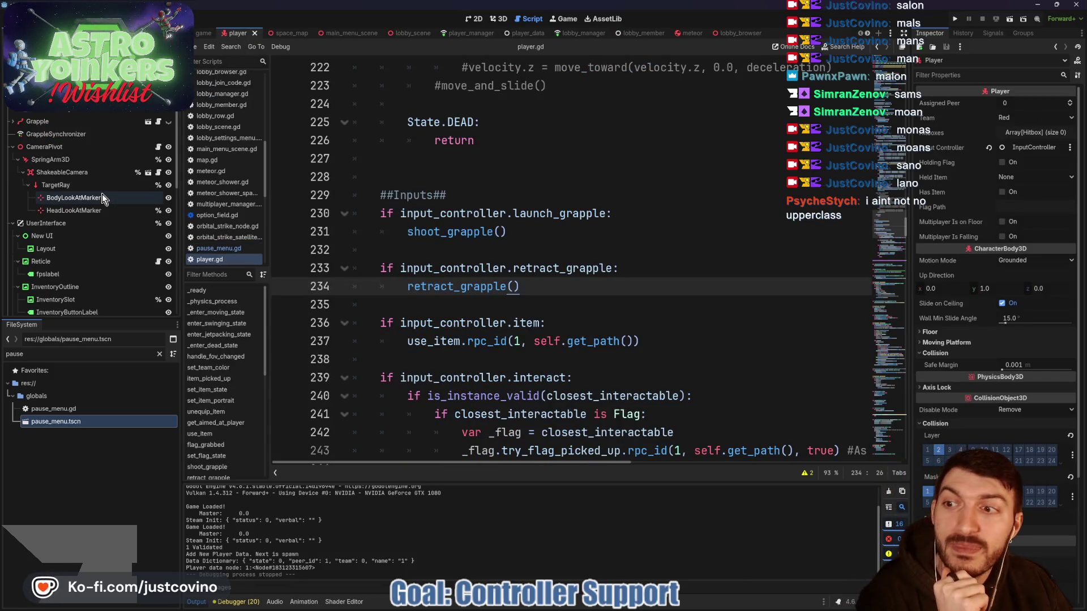
{"action": "left_click", "coordinate": [13, 223]}
{"action": "scroll", "coordinate": [108, 225], "scroll_direction": "down", "scroll_amount": 5}
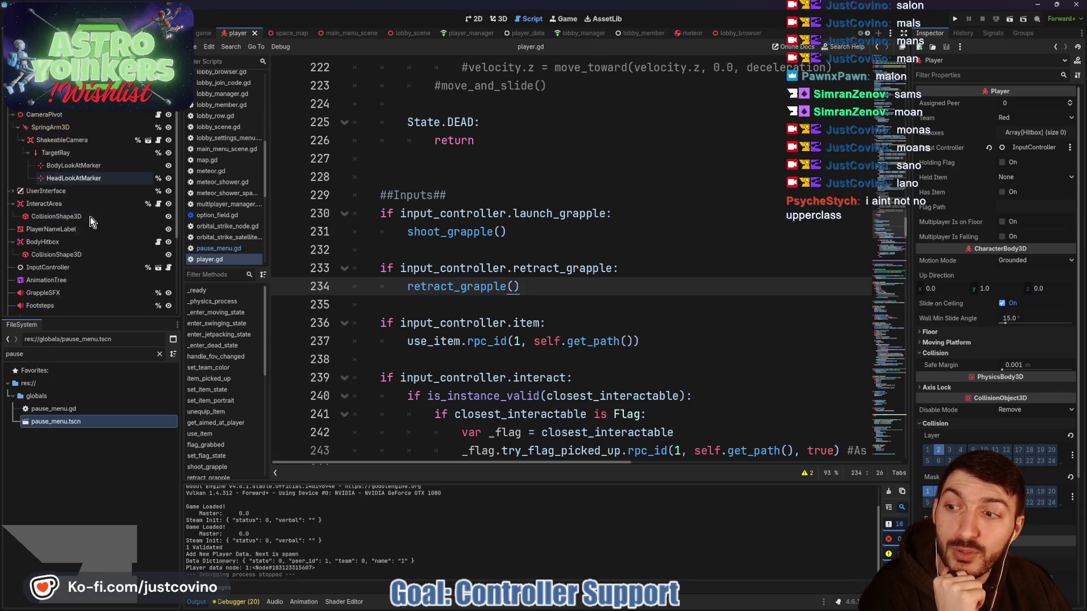
{"action": "left_click", "coordinate": [43, 147]}
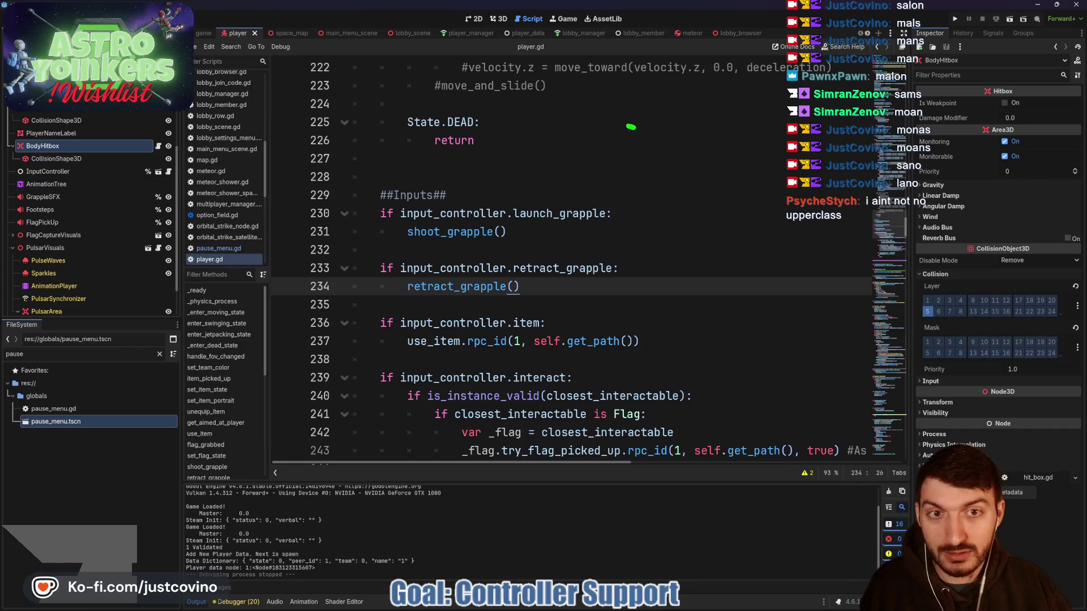
{"action": "left_click_drag", "start_coordinate": [630, 127], "coordinate": [627, 122]}
{"action": "mouse_move", "coordinate": [651, 205]}
{"action": "left_mouse_down"}
{"action": "mouse_move", "coordinate": [632, 225]}
{"action": "mouse_move", "coordinate": [656, 207]}
{"action": "left_mouse_up"}
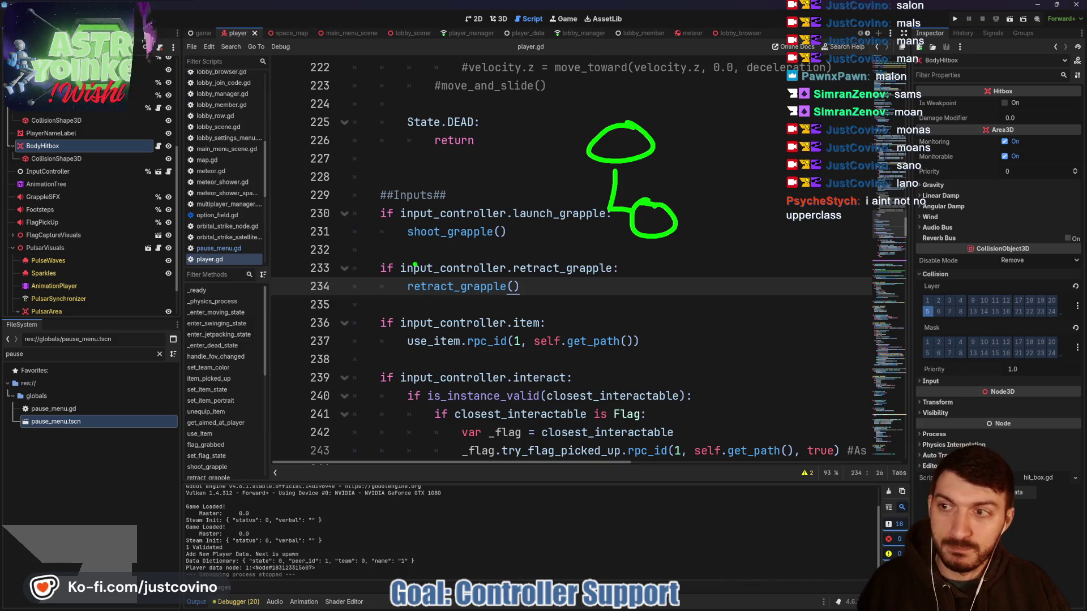
{"action": "left_click_drag", "start_coordinate": [336, 262], "coordinate": [335, 290]}
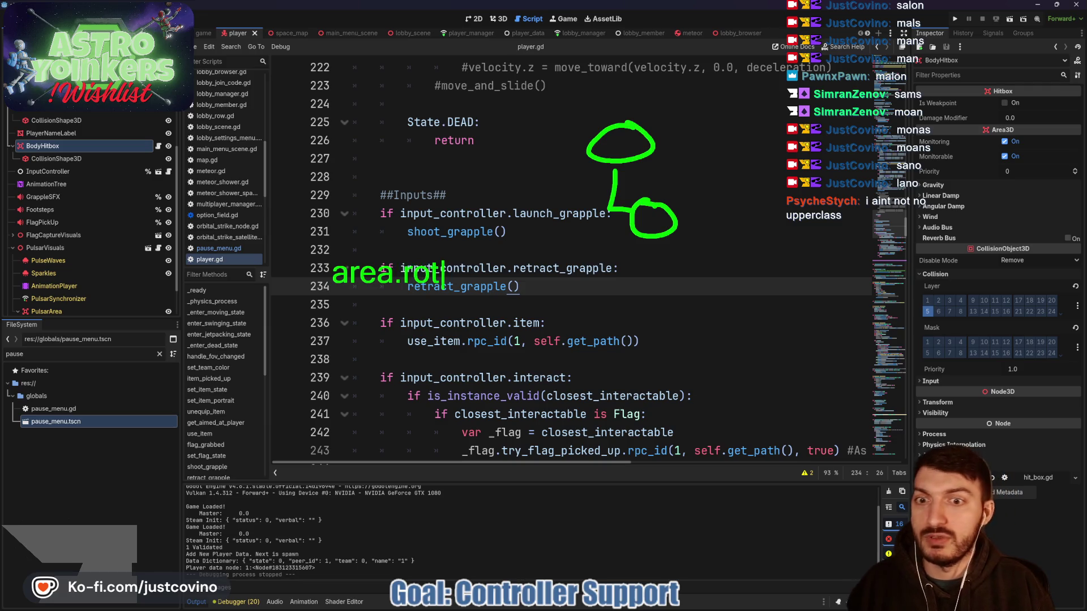
{"action": "type", "text": "ation.y = player.roation"}
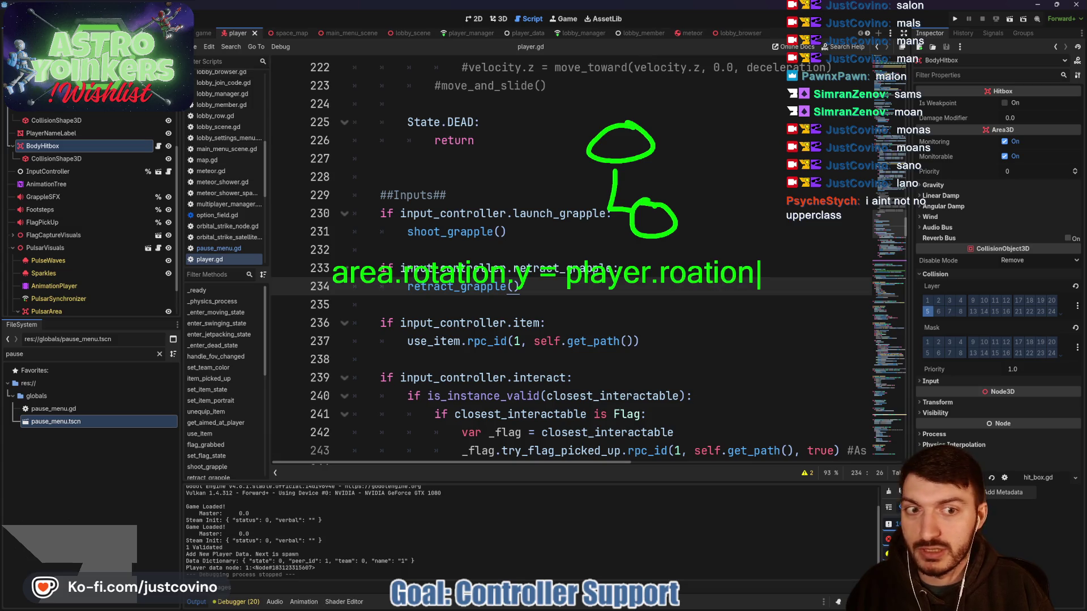
{"action": "key", "text": "BackSpace"}
{"action": "key", "text": "BackSpace"}
{"action": "key", "text": "BackSpace"}
{"action": "key", "text": "BackSpace"}
{"action": "key", "text": "BackSpace"}
{"action": "type", "text": "tation.y"}
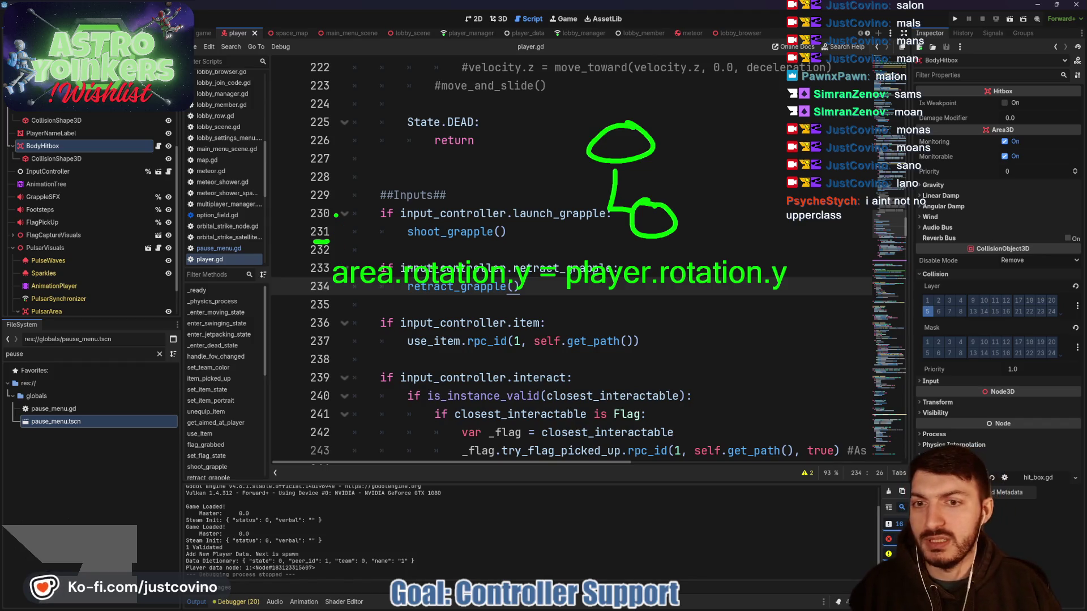
{"action": "key", "text": "Escape"}
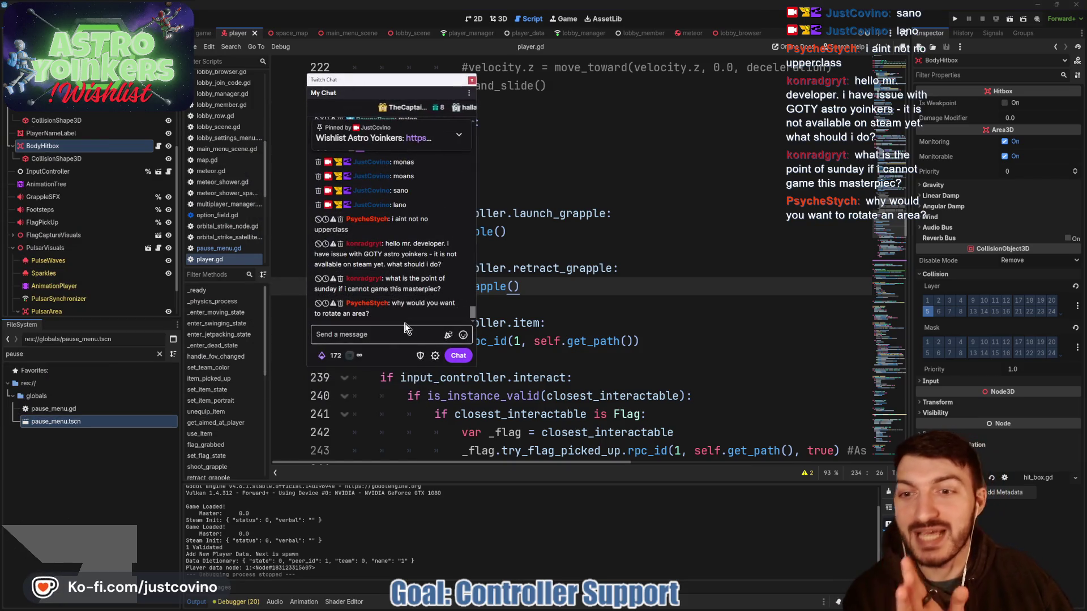
- Send the !wishlist command in stream chat, then dismiss the chat window
{"action": "left_click", "coordinate": [397, 333]}
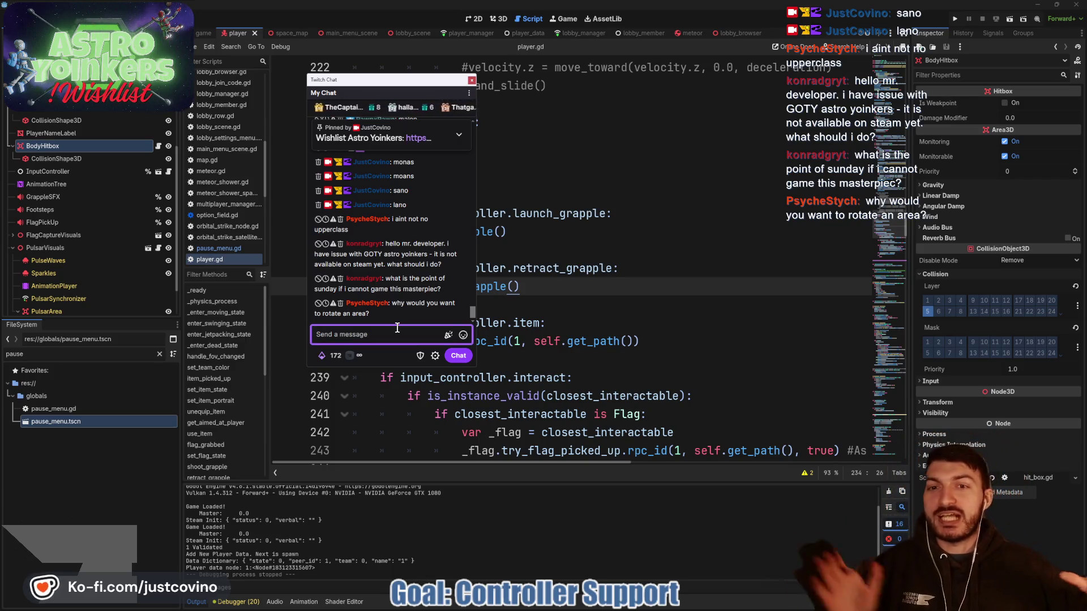
{"action": "type", "text": "!wishlist"}
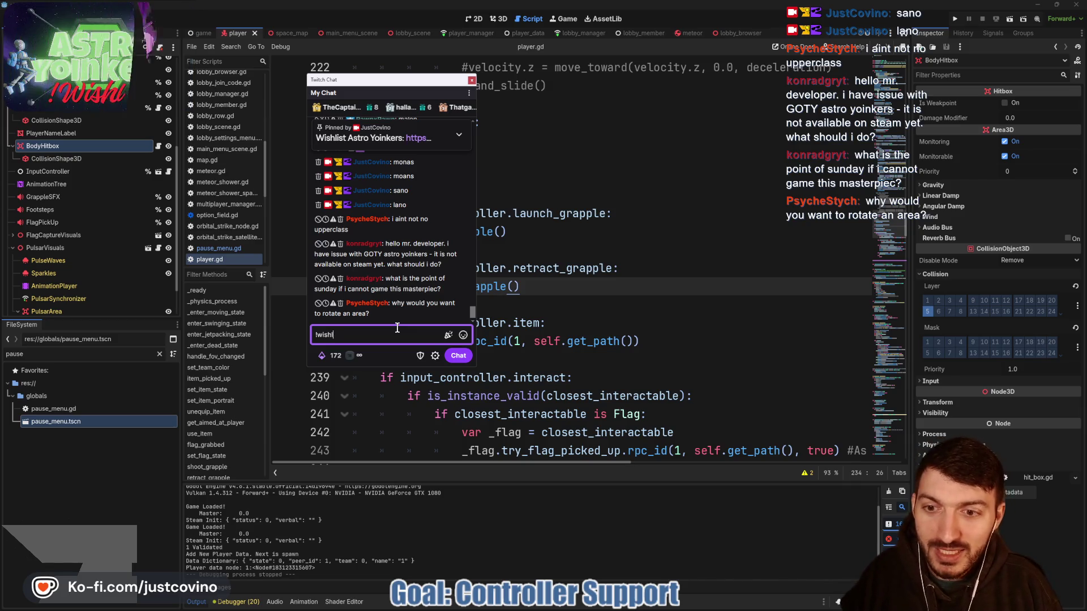
{"action": "key", "text": "Return"}
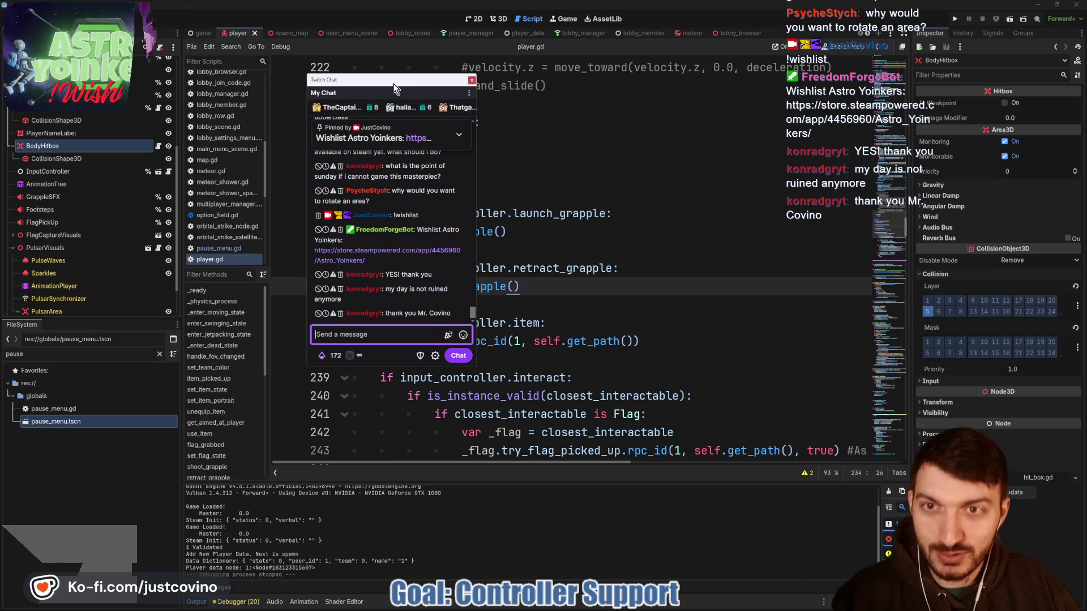
{"action": "key", "text": "alt+Tab"}
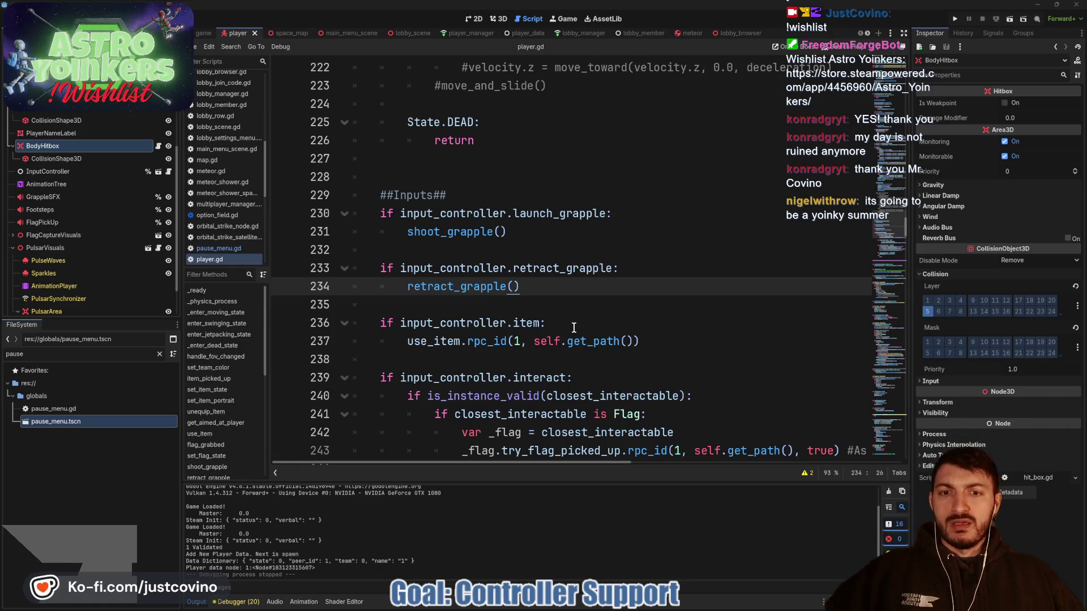
- Clear the FileSystem filter, open pause_menu.gd and place the cursor on line 111
{"action": "scroll", "coordinate": [543, 259], "scroll_direction": "down", "scroll_amount": 3}
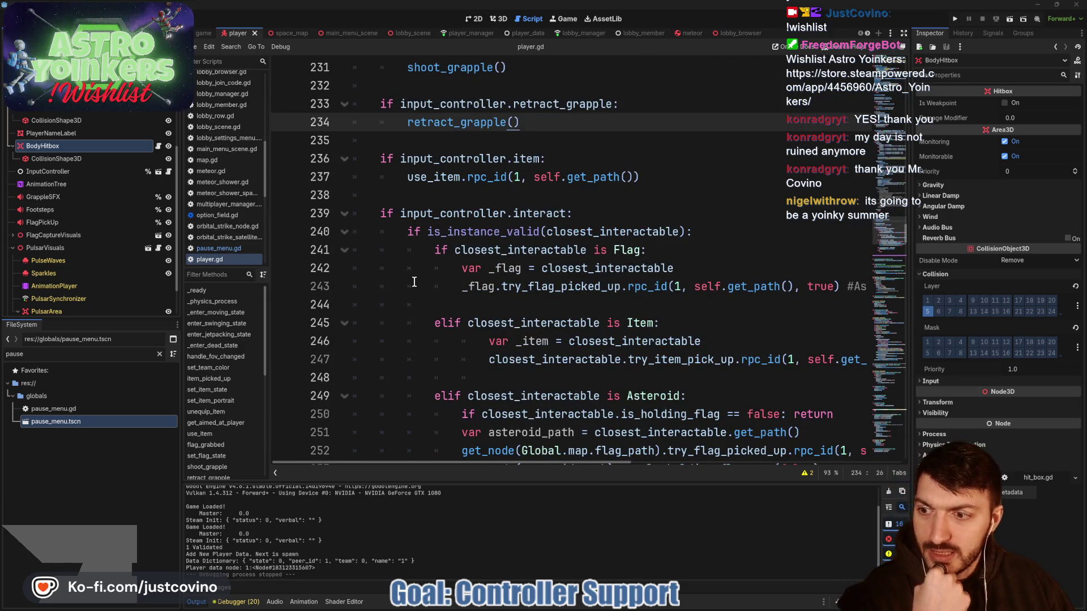
{"action": "left_click", "coordinate": [159, 355]}
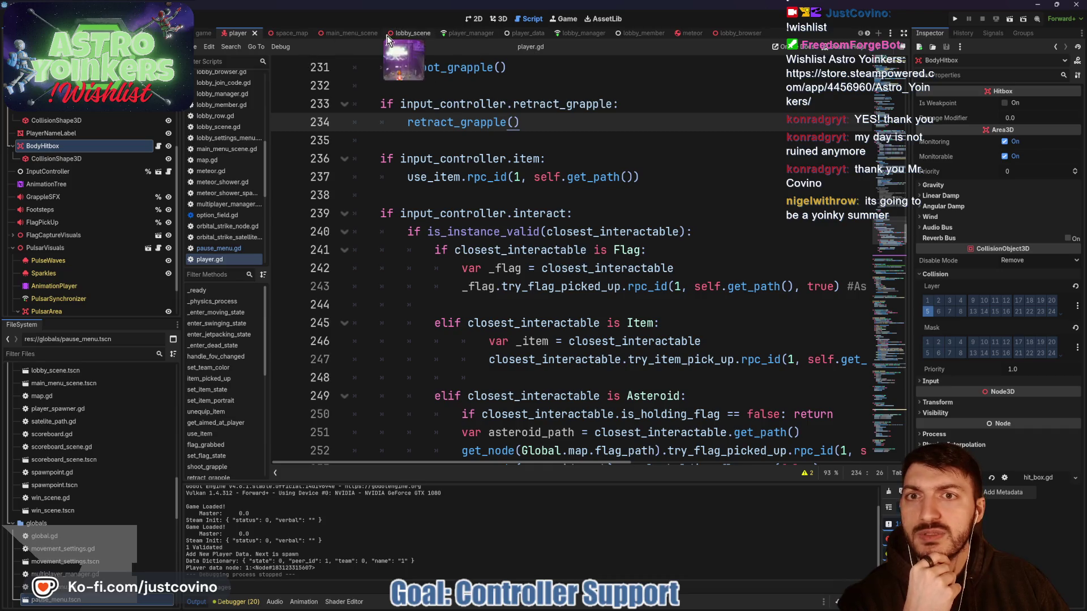
{"action": "scroll", "coordinate": [296, 33], "scroll_direction": "down", "scroll_amount": 2}
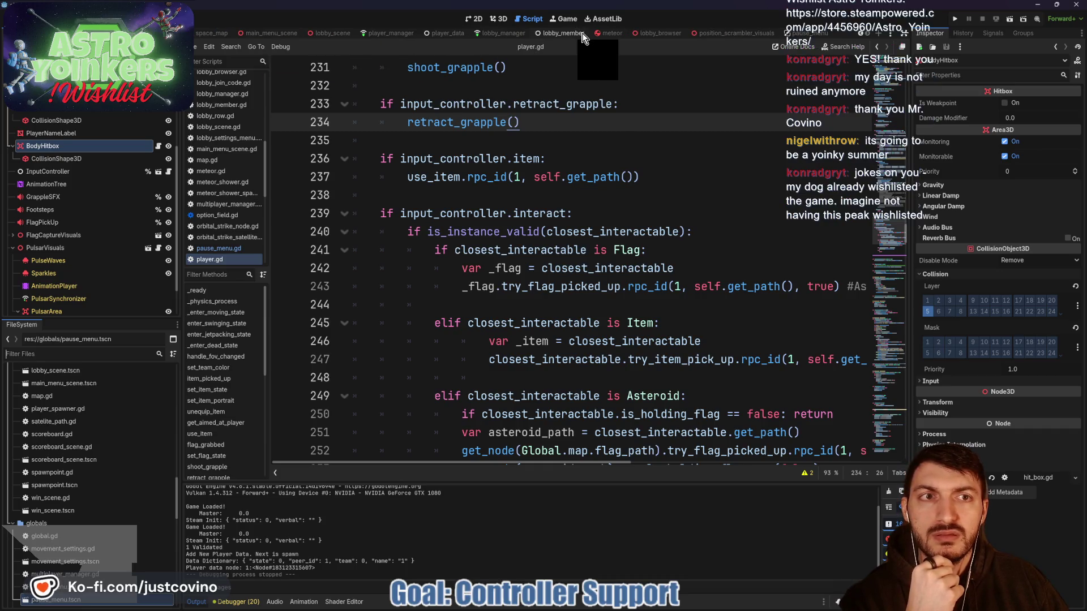
{"action": "left_click", "coordinate": [810, 33]}
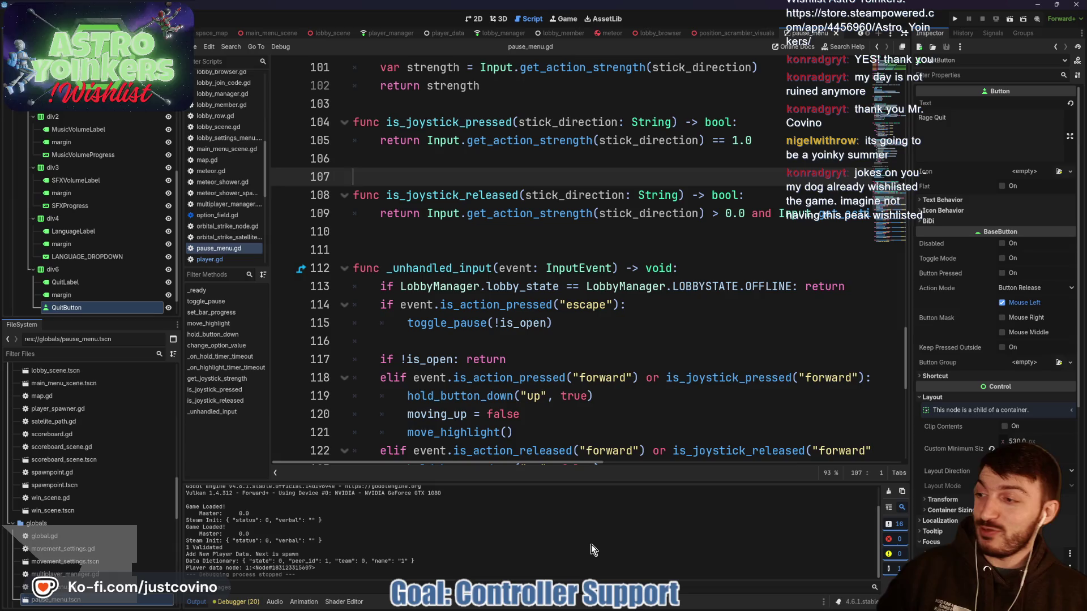
{"action": "left_click", "coordinate": [452, 244]}
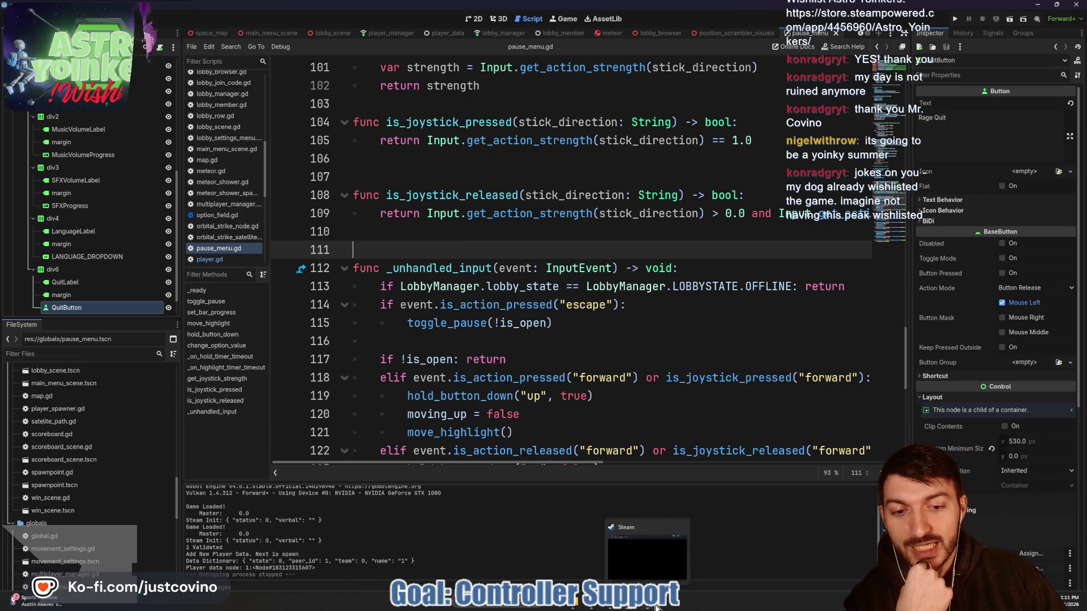
- Switch to the Astro Yoinkers Steam store page and show its first screenshot
{"action": "key", "text": "alt+Tab"}
{"action": "scroll", "coordinate": [420, 271], "scroll_direction": "up", "scroll_amount": 5}
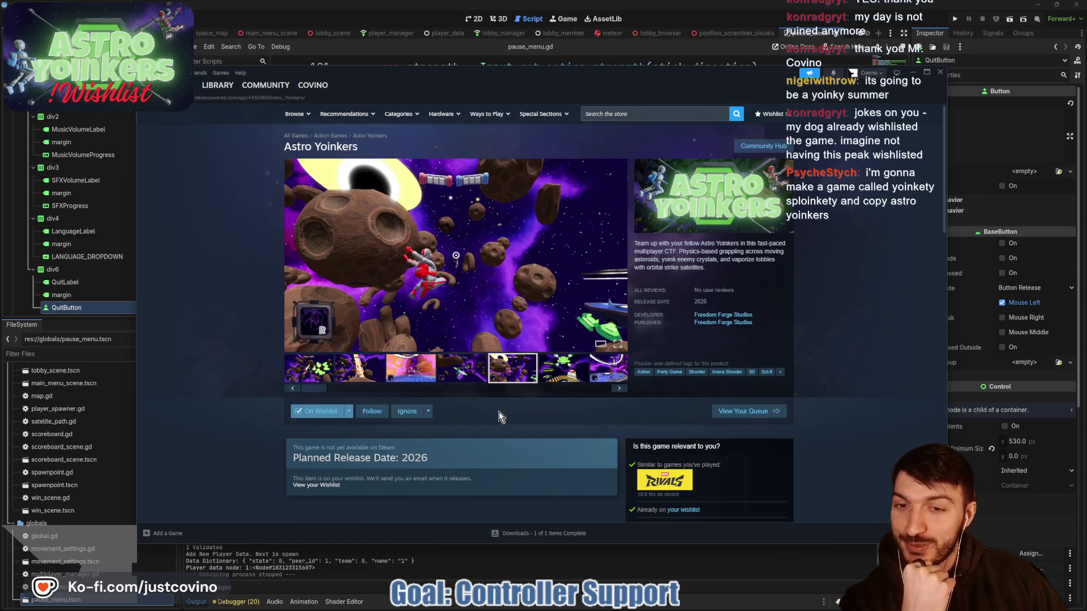
{"action": "left_click", "coordinate": [323, 379]}
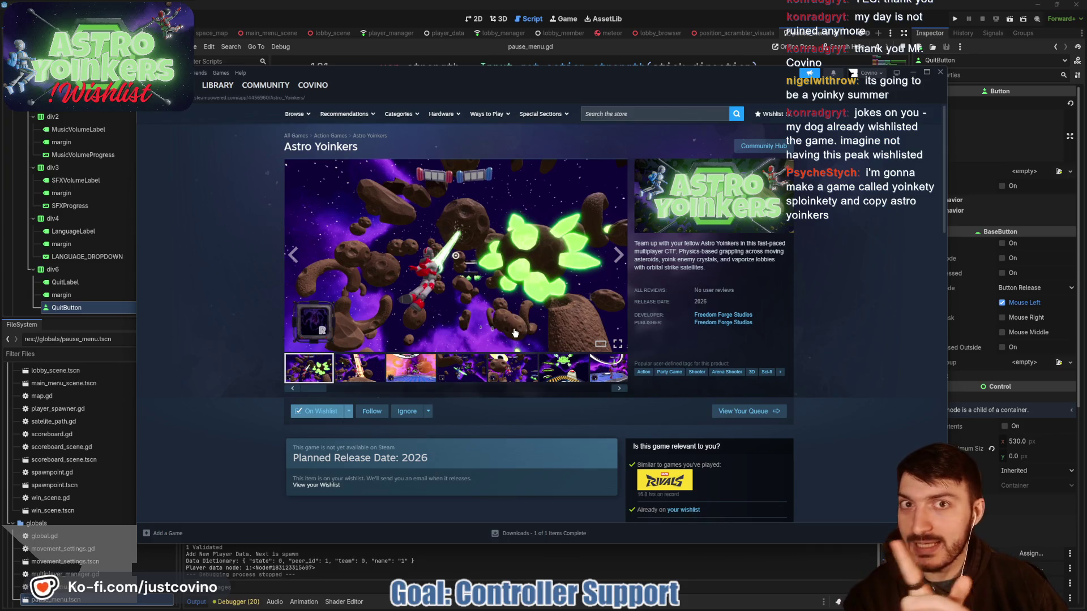
{"action": "scroll", "coordinate": [596, 370], "scroll_direction": "down", "scroll_amount": 4}
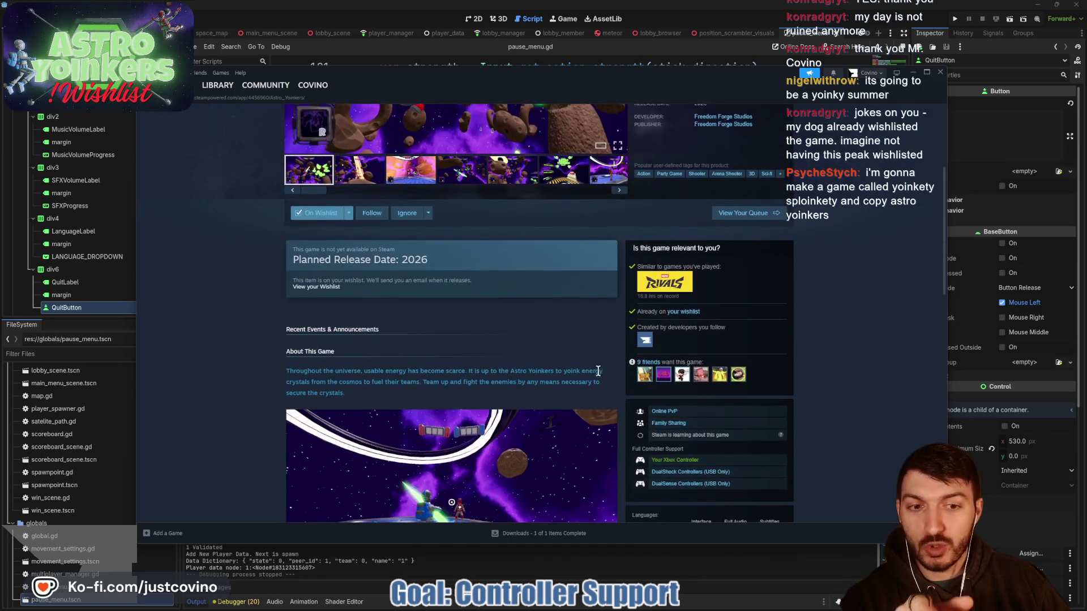
{"action": "scroll", "coordinate": [600, 370], "scroll_direction": "down", "scroll_amount": 3}
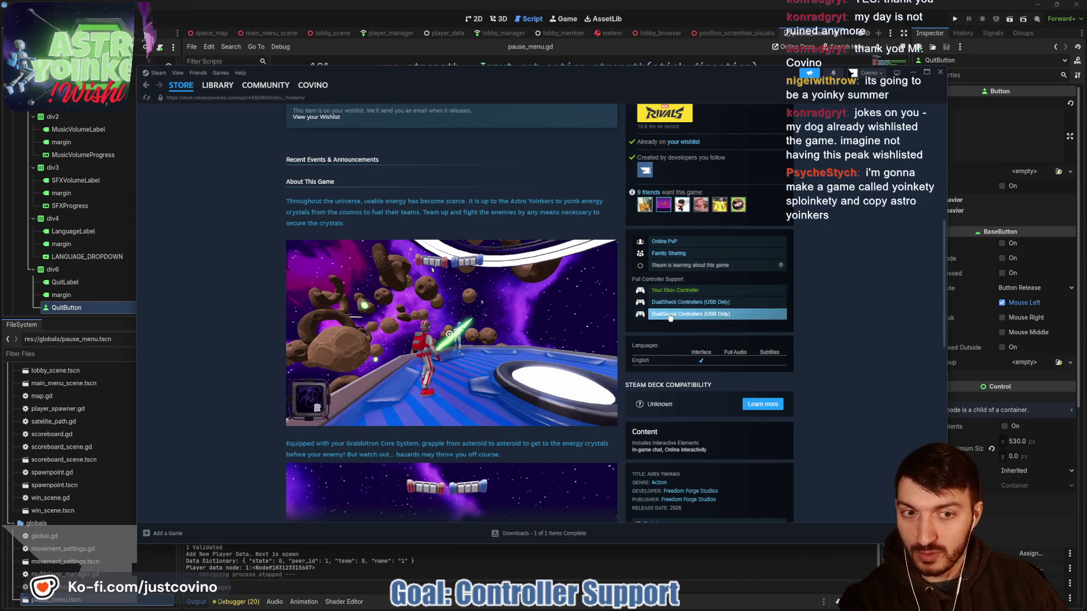
{"action": "scroll", "coordinate": [595, 334], "scroll_direction": "up", "scroll_amount": 7}
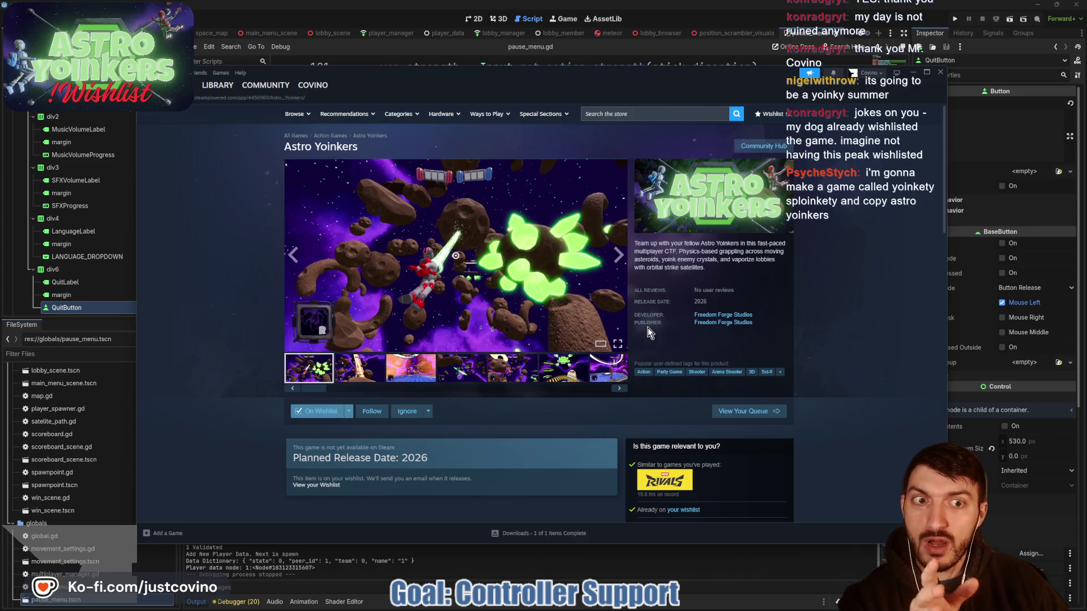
{"action": "scroll", "coordinate": [652, 324], "scroll_direction": "down", "scroll_amount": 5}
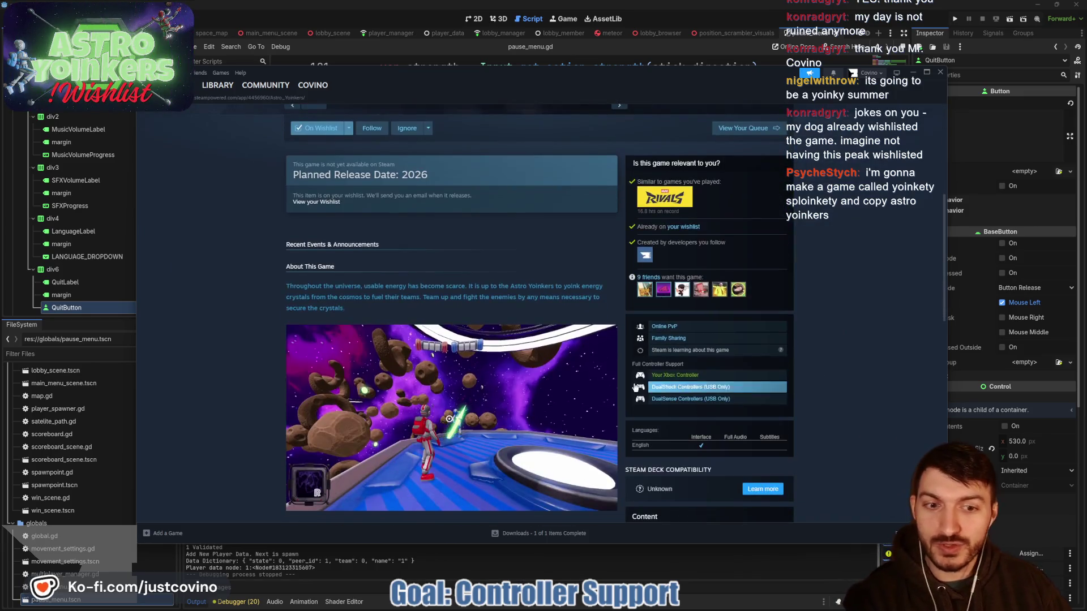
{"action": "scroll", "coordinate": [579, 366], "scroll_direction": "up", "scroll_amount": 3}
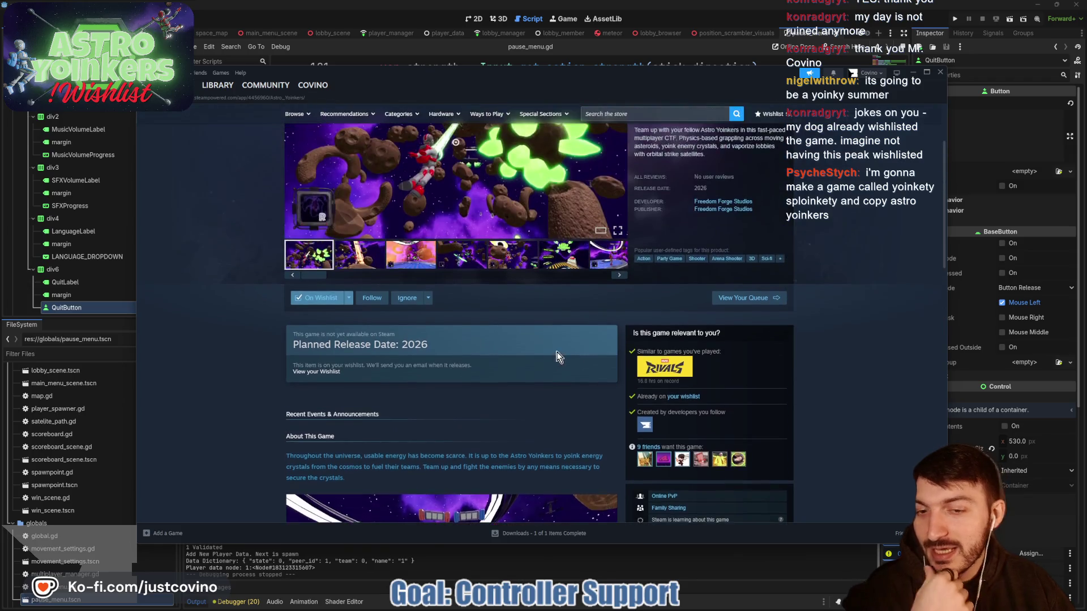
{"action": "scroll", "coordinate": [558, 357], "scroll_direction": "up", "scroll_amount": 2}
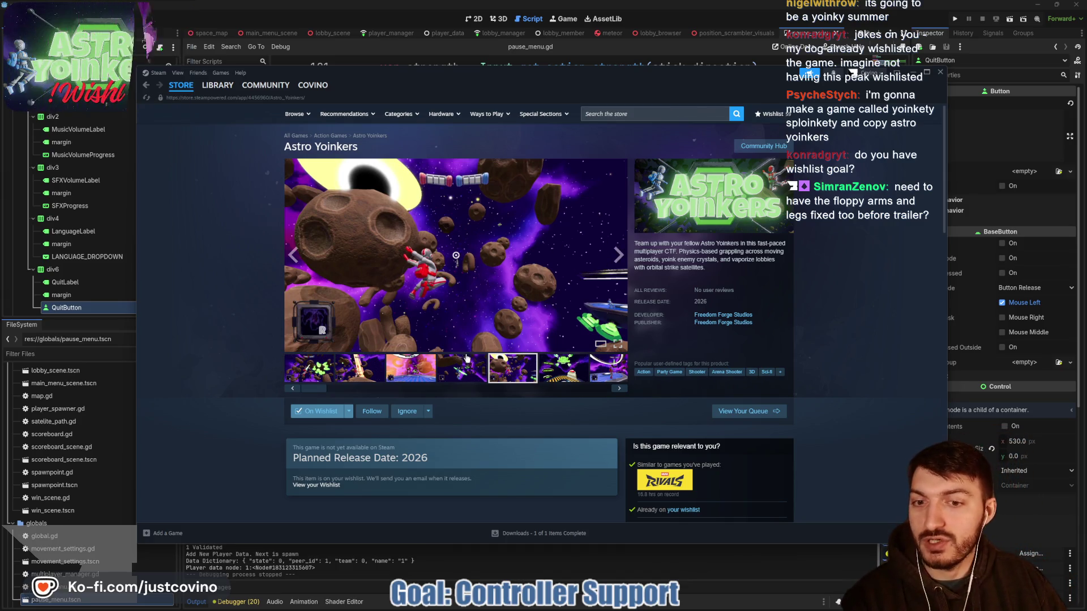
{"action": "left_click", "coordinate": [617, 257]}
- Browse back and forth through the Astro Yoinkers screenshot carousel
{"action": "left_click", "coordinate": [617, 257]}
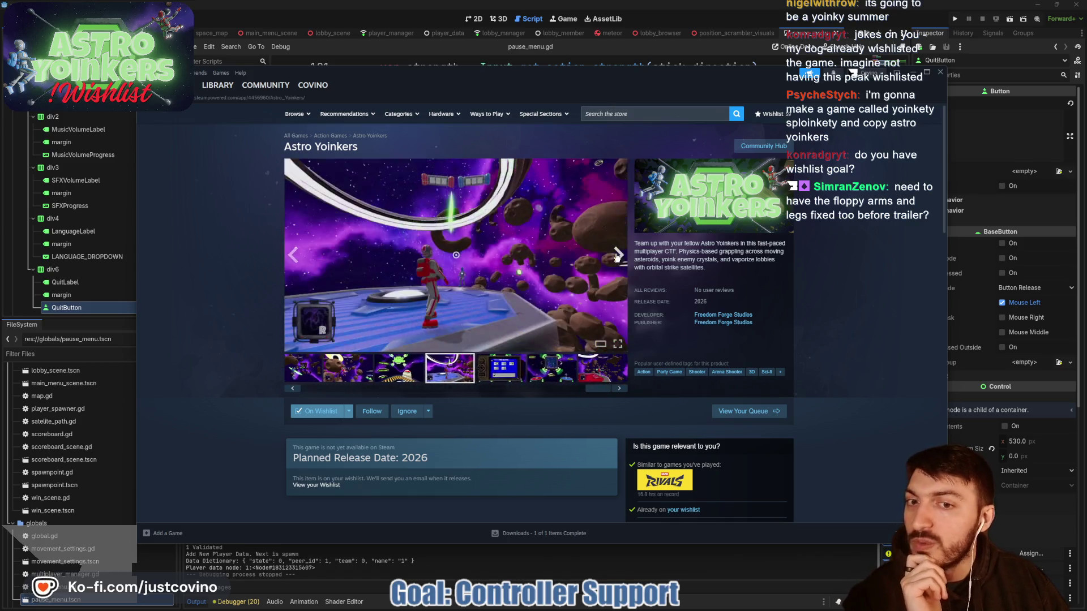
{"action": "left_click", "coordinate": [294, 260]}
{"action": "left_click", "coordinate": [294, 259]}
{"action": "left_click", "coordinate": [294, 259]}
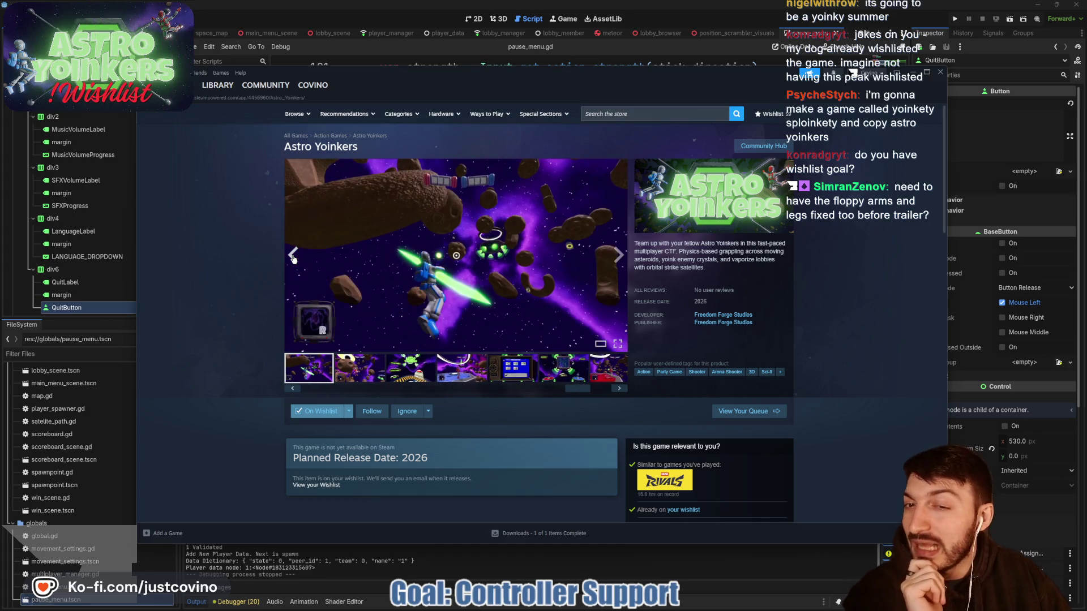
{"action": "left_click", "coordinate": [294, 259]}
- Scroll through the gameplay videos, then return to pause_menu.gd in Godot
{"action": "scroll", "coordinate": [514, 394], "scroll_direction": "down", "scroll_amount": 7}
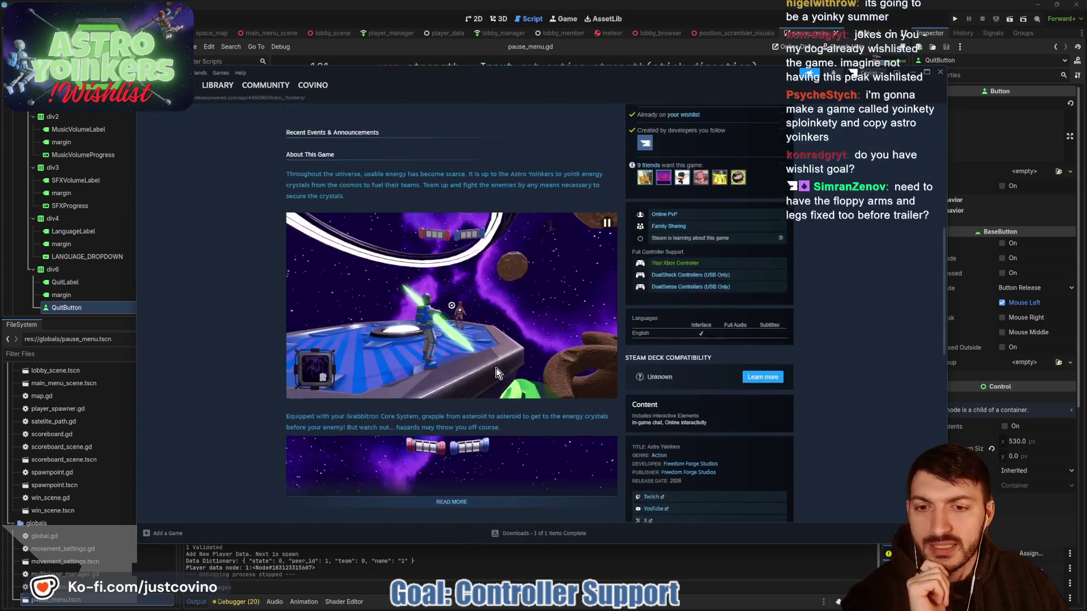
{"action": "scroll", "coordinate": [492, 365], "scroll_direction": "down", "scroll_amount": 10}
{"action": "scroll", "coordinate": [509, 345], "scroll_direction": "up", "scroll_amount": 6}
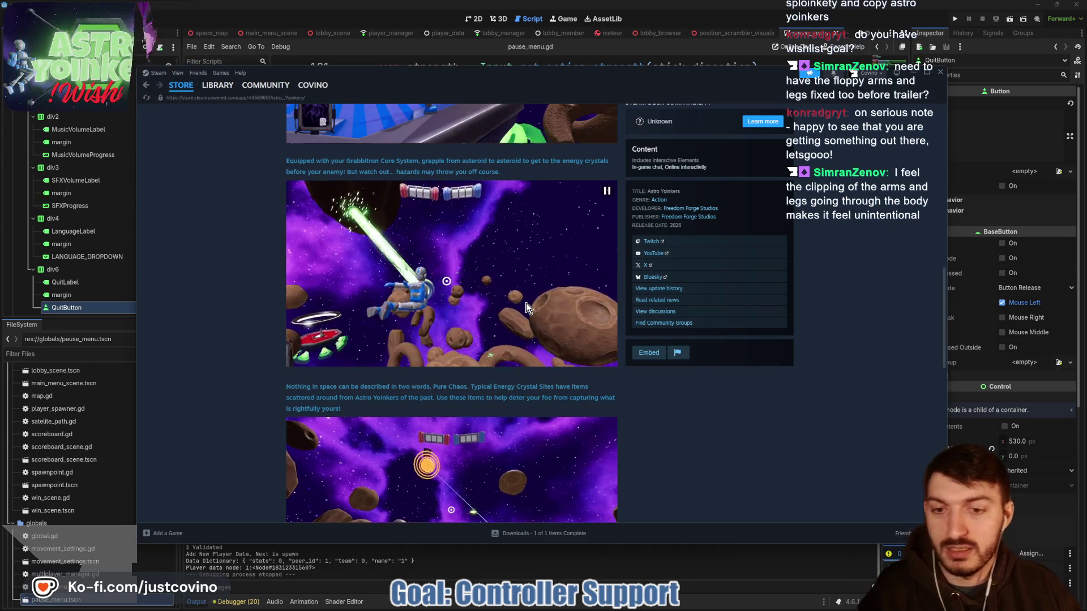
{"action": "scroll", "coordinate": [527, 305], "scroll_direction": "down", "scroll_amount": 3}
{"action": "scroll", "coordinate": [532, 289], "scroll_direction": "up", "scroll_amount": 3}
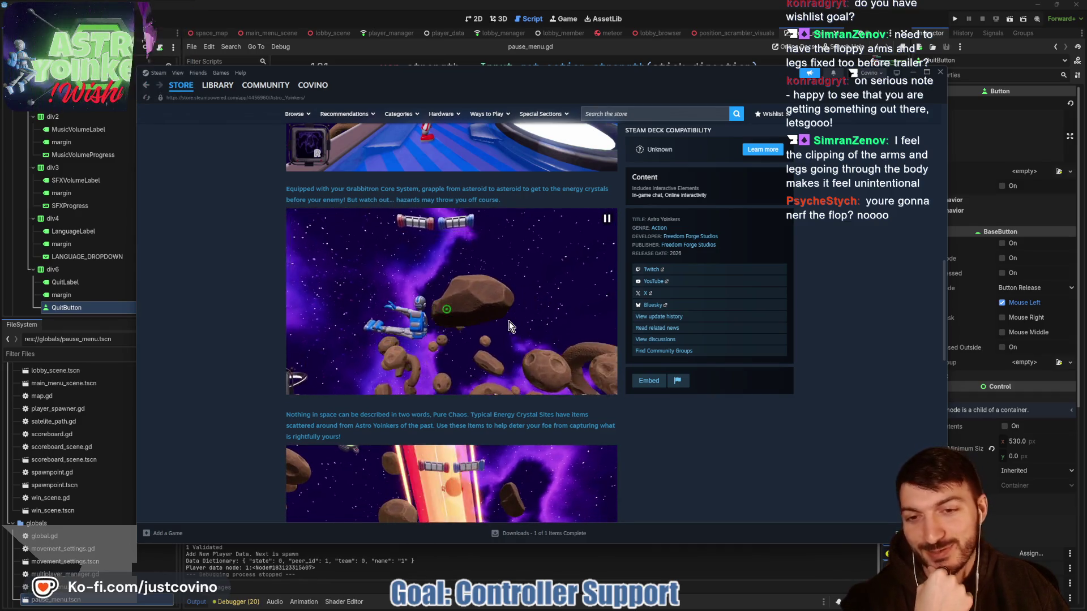
{"action": "left_click", "coordinate": [510, 568]}
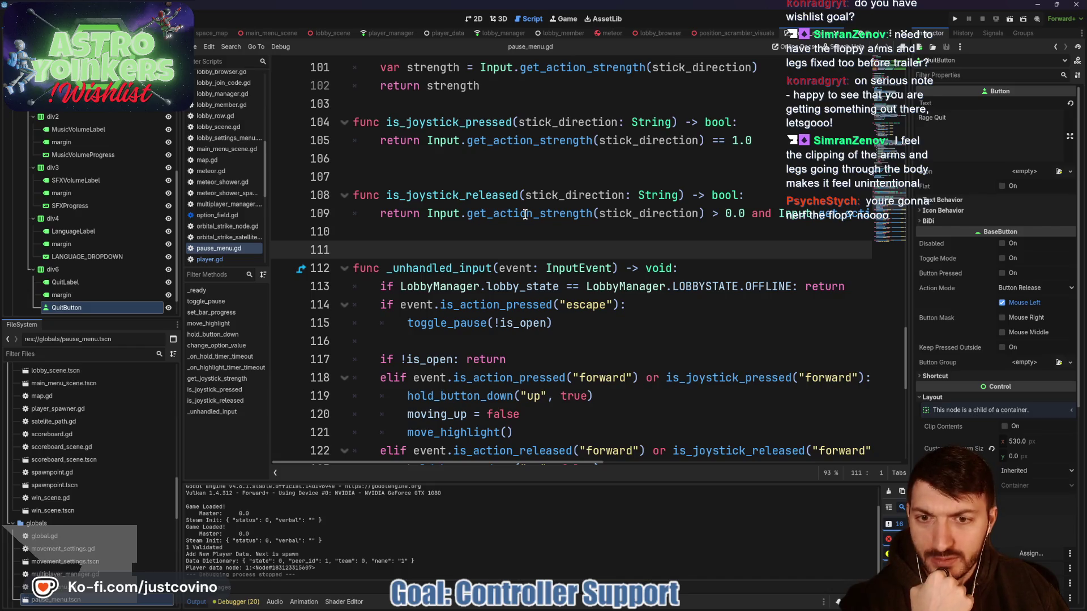
- Review the is_joystick_pressed call on line 118 and its definition at line 105
{"action": "scroll", "coordinate": [525, 214], "scroll_direction": "down", "scroll_amount": 2}
{"action": "scroll", "coordinate": [516, 219], "scroll_direction": "down", "scroll_amount": 1}
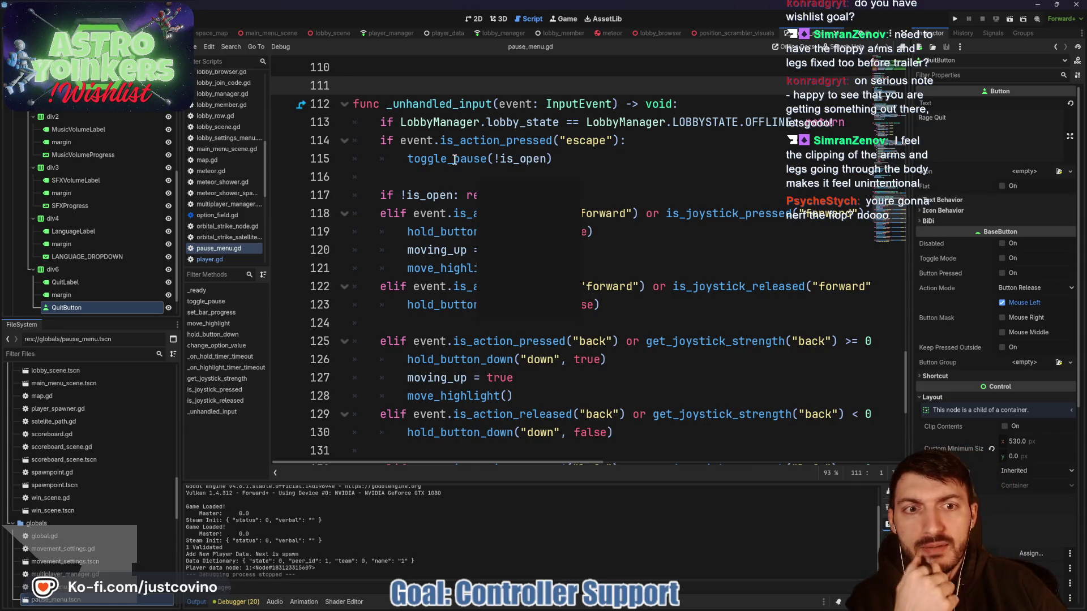
{"action": "left_click", "coordinate": [718, 214]}
{"action": "scroll", "coordinate": [693, 249], "scroll_direction": "up", "scroll_amount": 4}
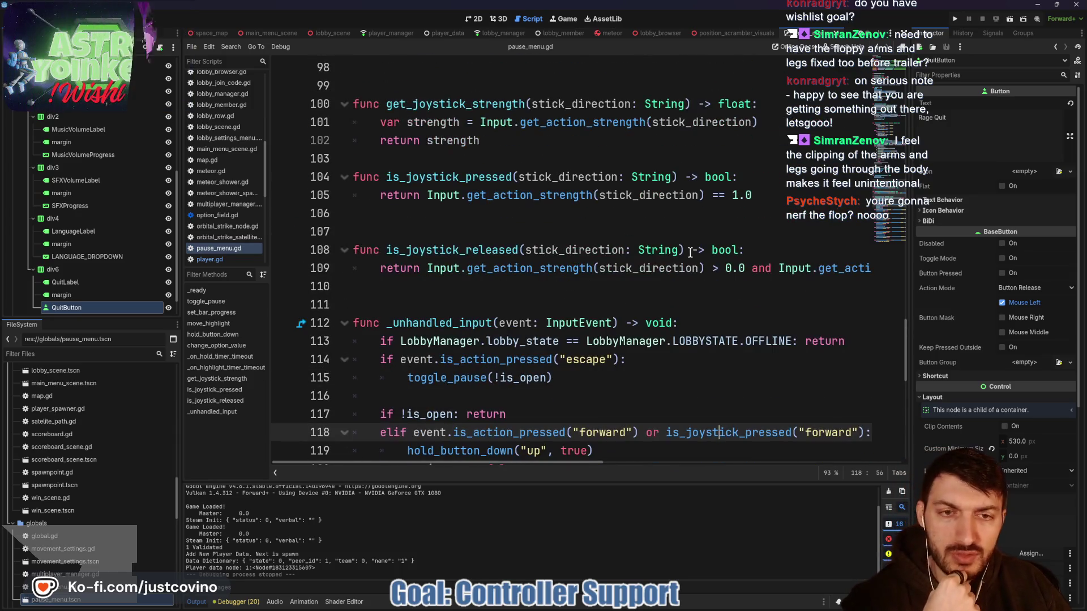
{"action": "scroll", "coordinate": [638, 234], "scroll_direction": "up", "scroll_amount": 1}
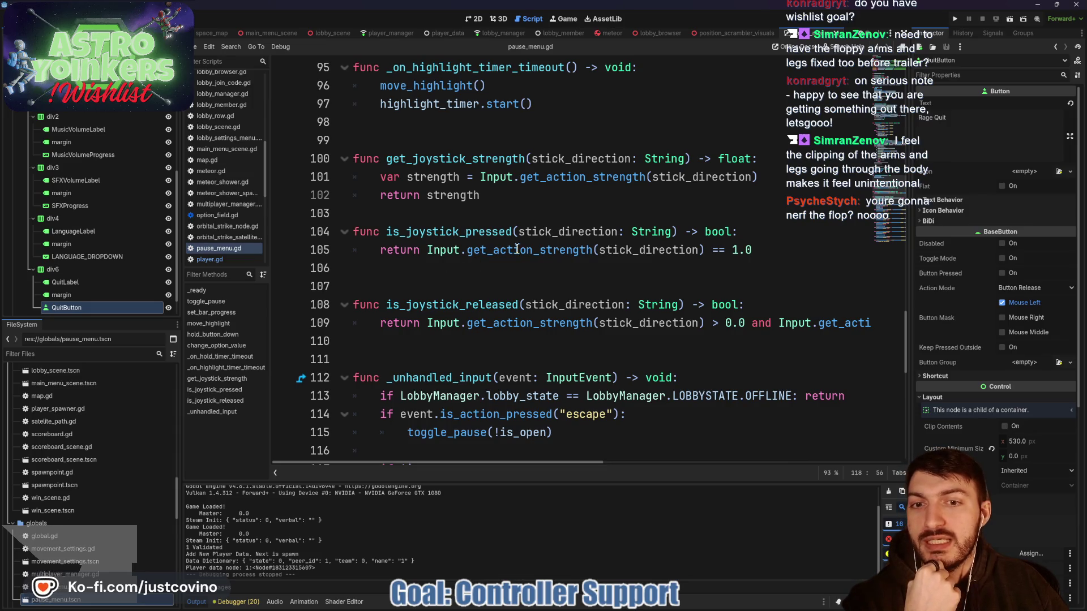
{"action": "left_click", "coordinate": [538, 249]}
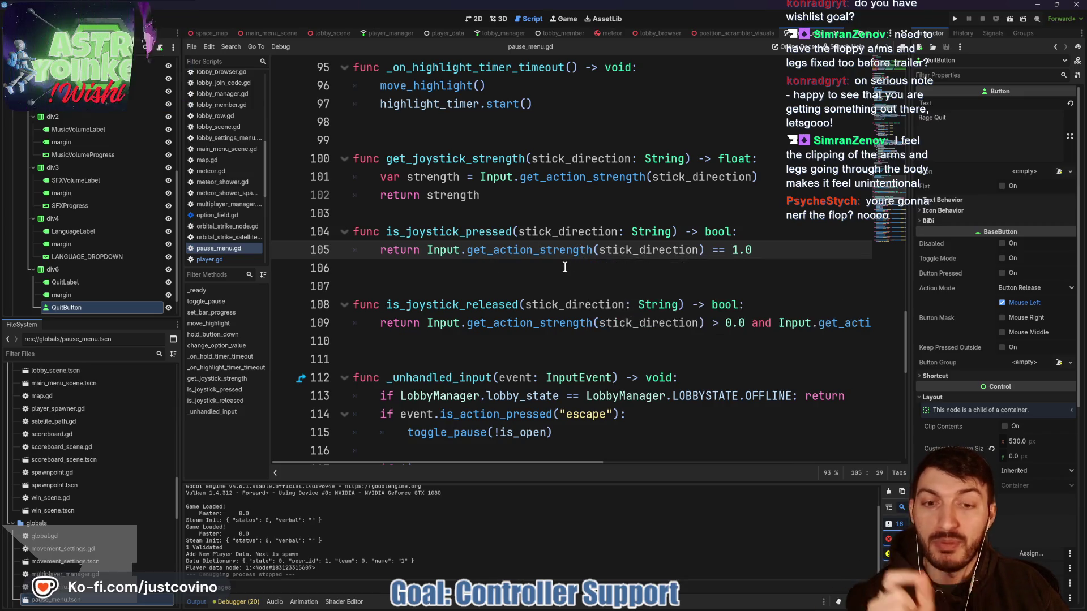
- Look over the joystick helper code, then launch the project for testing
{"action": "scroll", "coordinate": [565, 267], "scroll_direction": "down", "scroll_amount": 1}
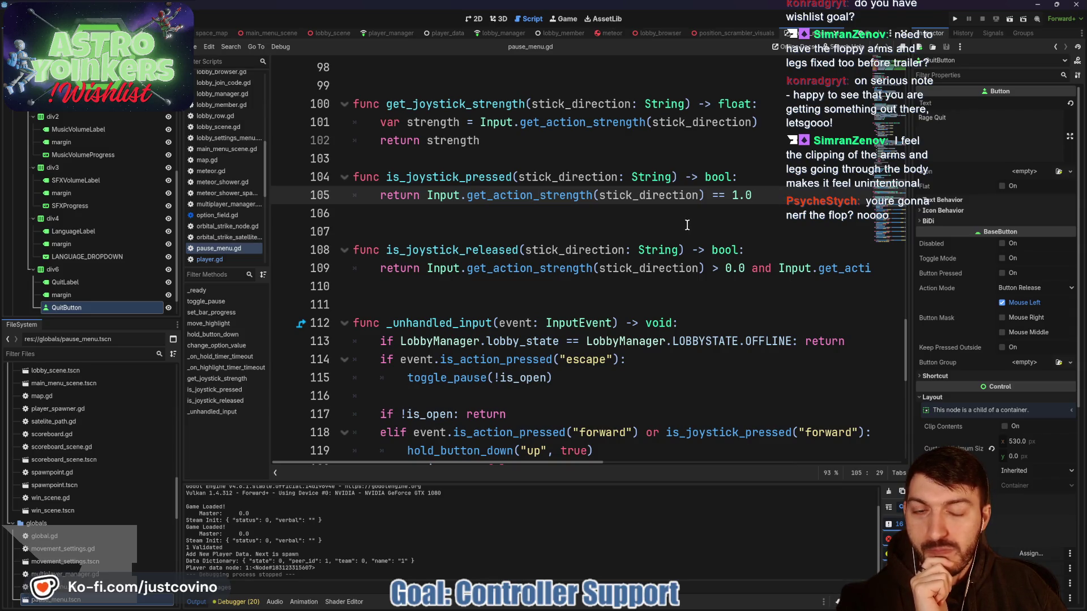
{"action": "scroll", "coordinate": [687, 224], "scroll_direction": "down", "scroll_amount": 2}
{"action": "scroll", "coordinate": [687, 224], "scroll_direction": "up", "scroll_amount": 2}
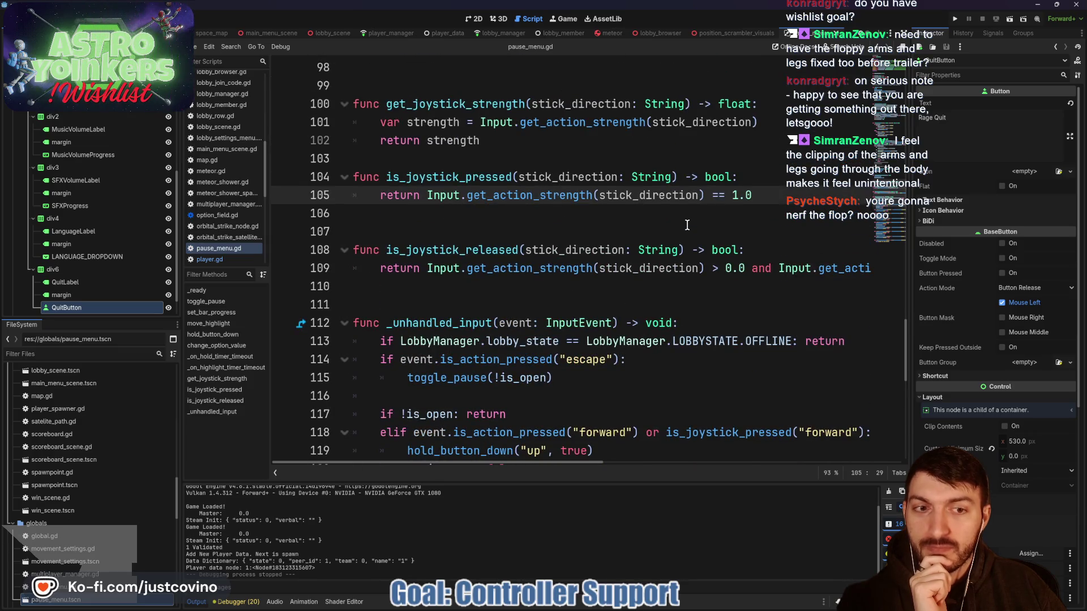
{"action": "scroll", "coordinate": [662, 267], "scroll_direction": "right", "scroll_amount": 3}
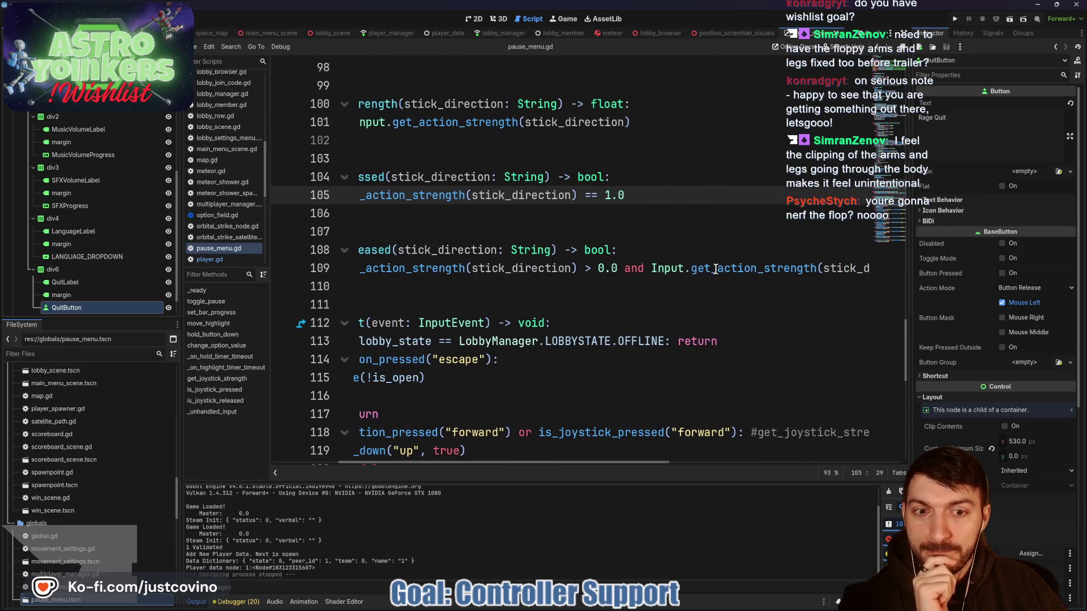
{"action": "scroll", "coordinate": [716, 268], "scroll_direction": "left", "scroll_amount": 2}
{"action": "scroll", "coordinate": [711, 264], "scroll_direction": "down", "scroll_amount": 2}
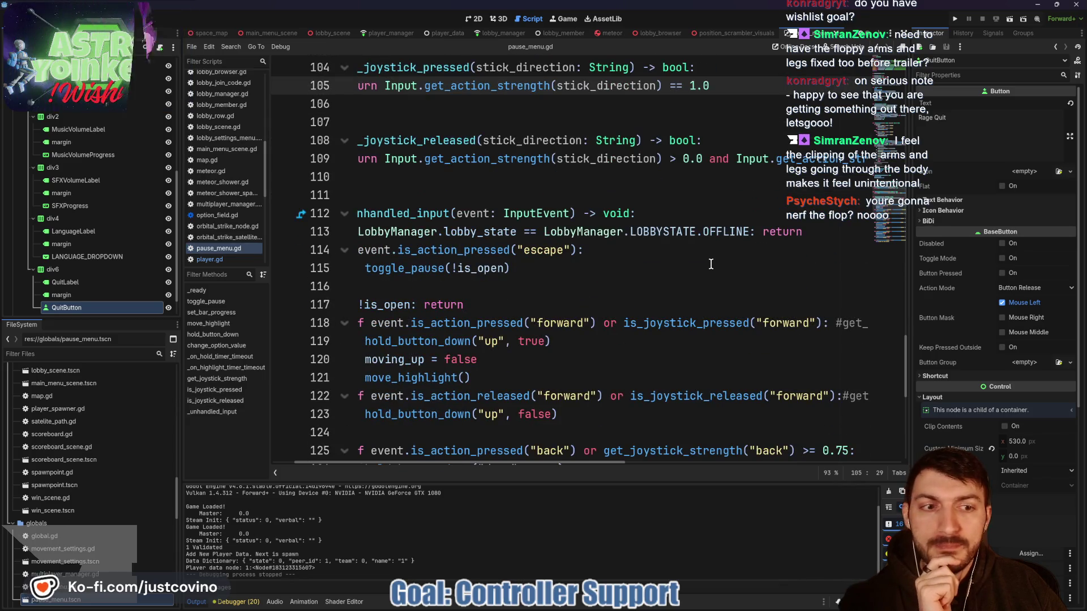
{"action": "scroll", "coordinate": [622, 282], "scroll_direction": "left", "scroll_amount": 1}
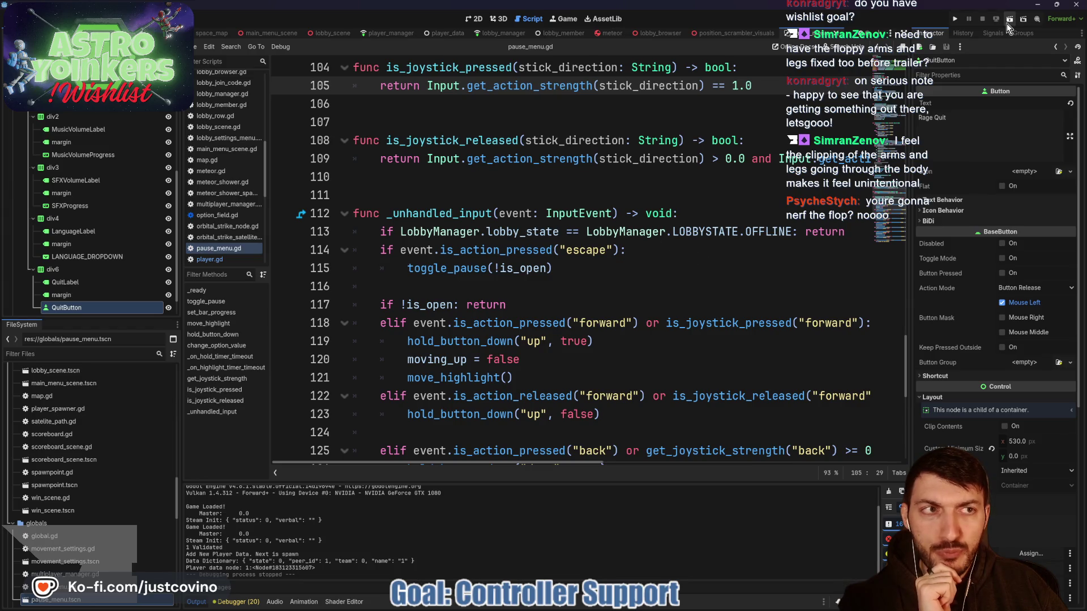
{"action": "scroll", "coordinate": [748, 89], "scroll_direction": "up", "scroll_amount": 1}
{"action": "mouse_move", "coordinate": [752, 141]}
{"action": "left_mouse_down"}
{"action": "mouse_move", "coordinate": [381, 140]}
{"action": "mouse_move", "coordinate": [372, 124]}
{"action": "left_mouse_up"}
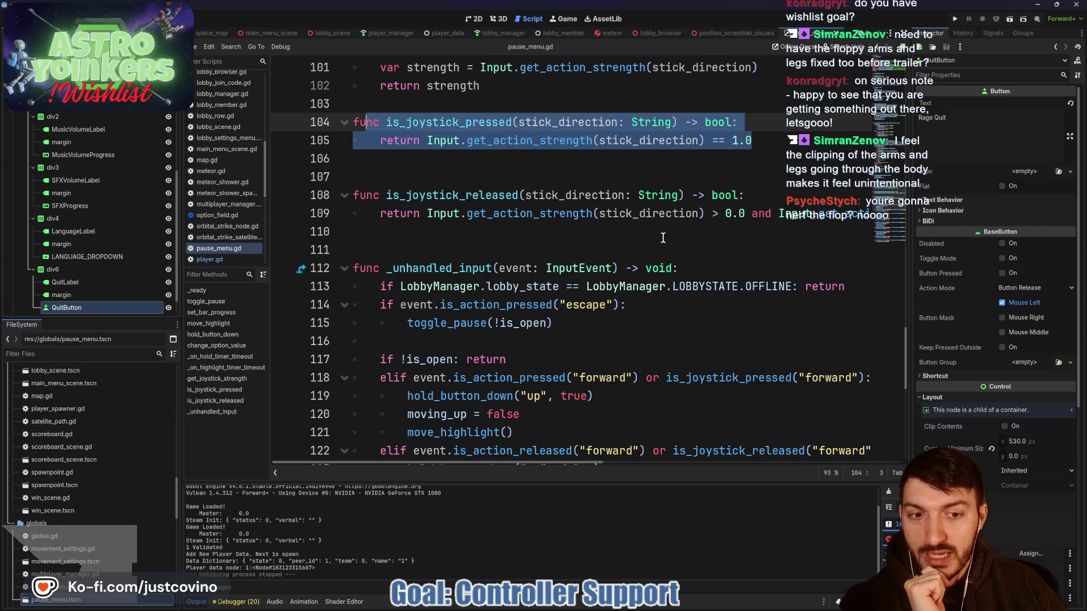
{"action": "mouse_move", "coordinate": [501, 385]}
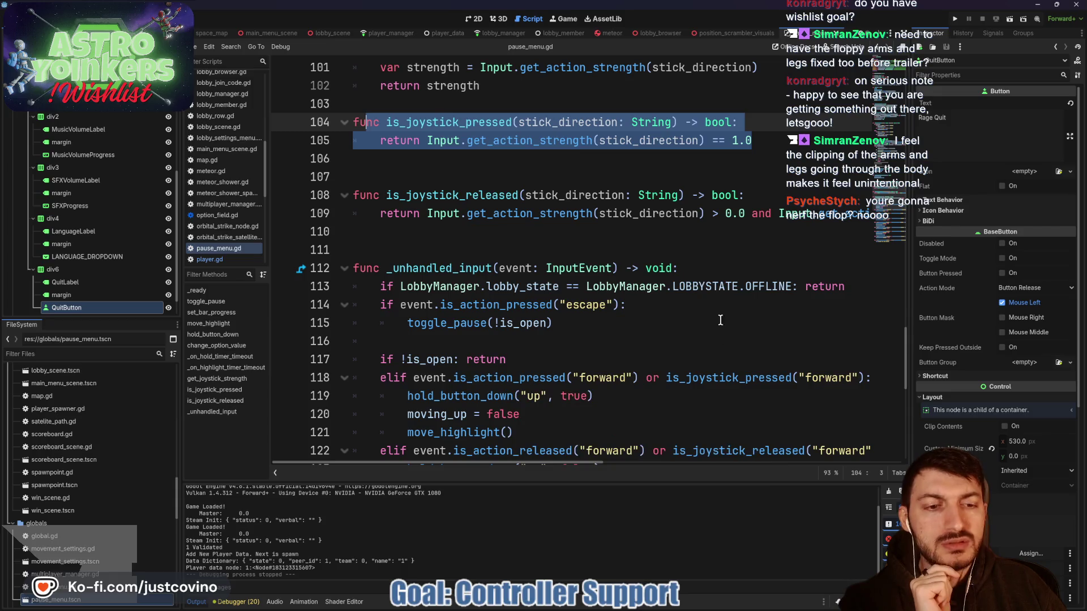
{"action": "scroll", "coordinate": [680, 339], "scroll_direction": "down", "scroll_amount": 1}
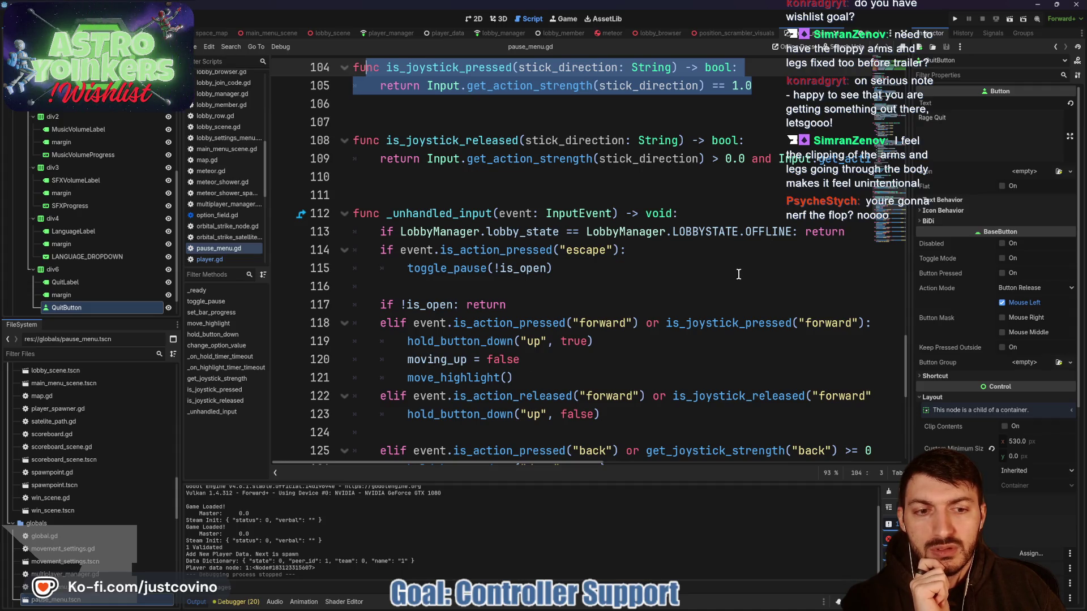
{"action": "left_click", "coordinate": [955, 18]}
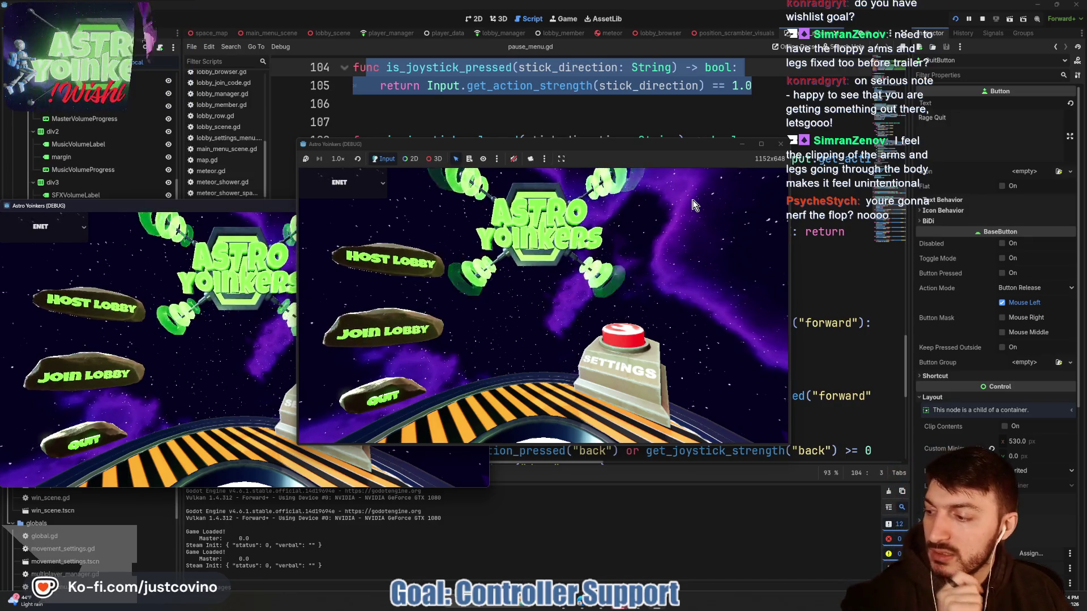
- Place the two debug windows side by side, host a lobby in the left one, then stop with F8
{"action": "mouse_move", "coordinate": [270, 210]}
{"action": "left_mouse_down"}
{"action": "mouse_move", "coordinate": [423, 216]}
{"action": "mouse_move", "coordinate": [838, 188]}
{"action": "left_mouse_up"}
{"action": "left_click_drag", "start_coordinate": [668, 147], "coordinate": [447, 151]}
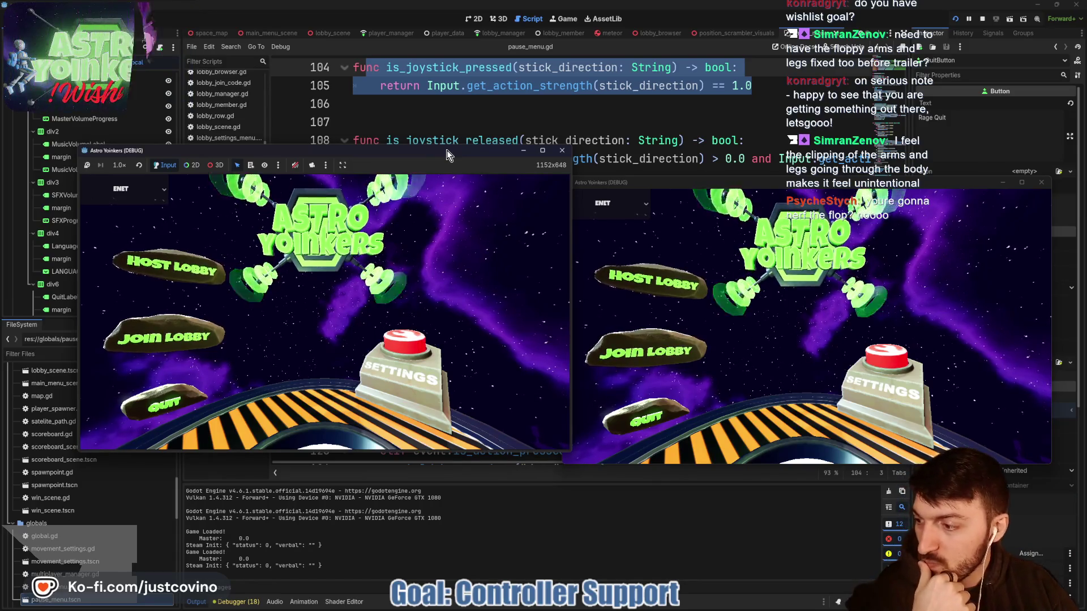
{"action": "left_click", "coordinate": [195, 264]}
{"action": "left_click", "coordinate": [321, 260]}
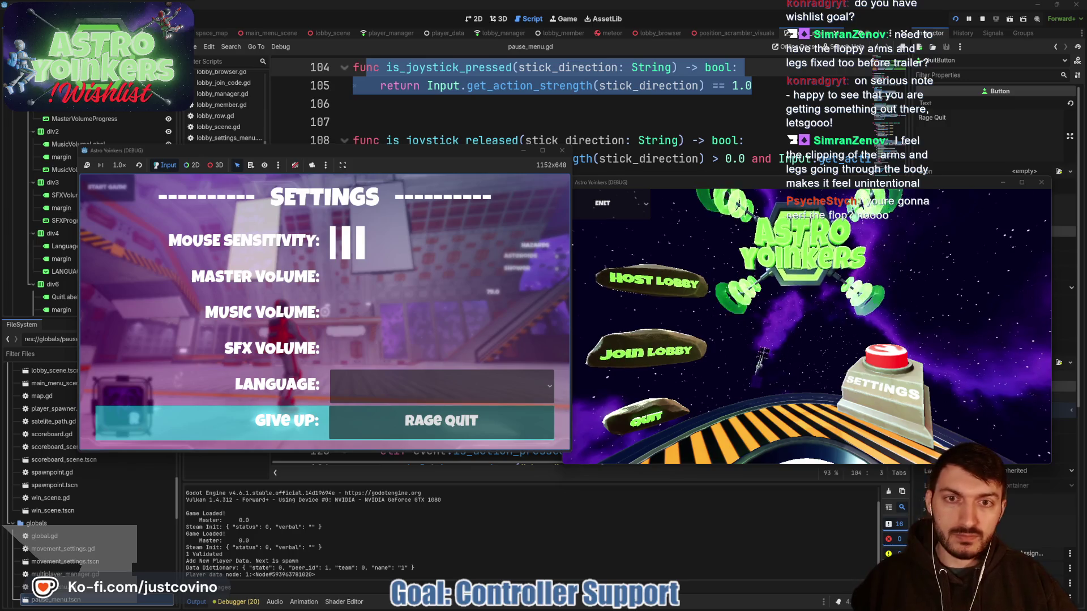
{"action": "key", "text": "F8"}
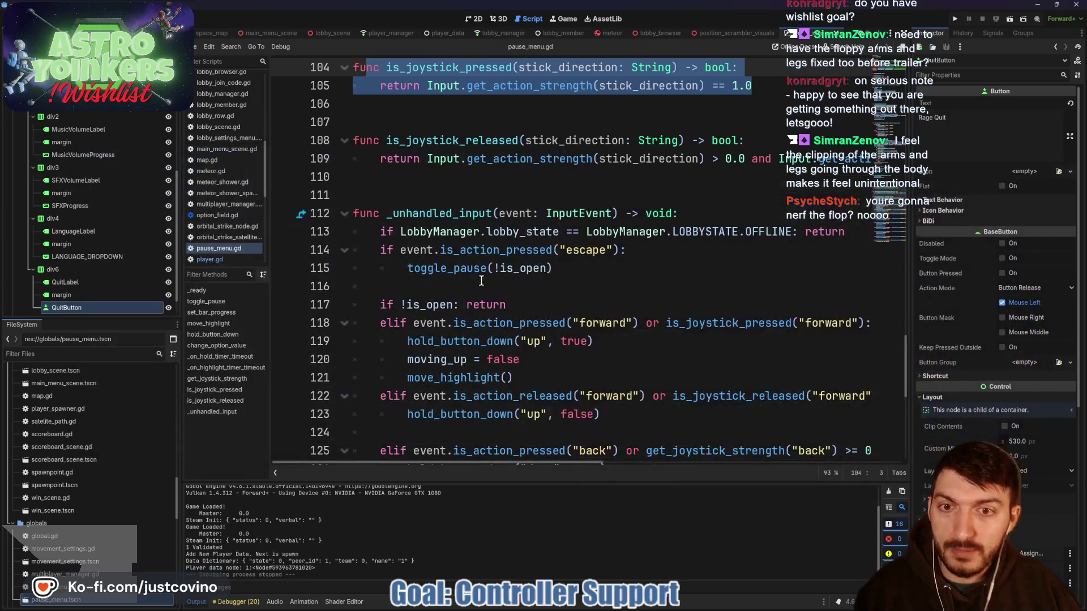
- Type a global_basis.z test line on line 111 of pause_menu.gd, then delete it, leaving the line empty
{"action": "left_click", "coordinate": [451, 193]}
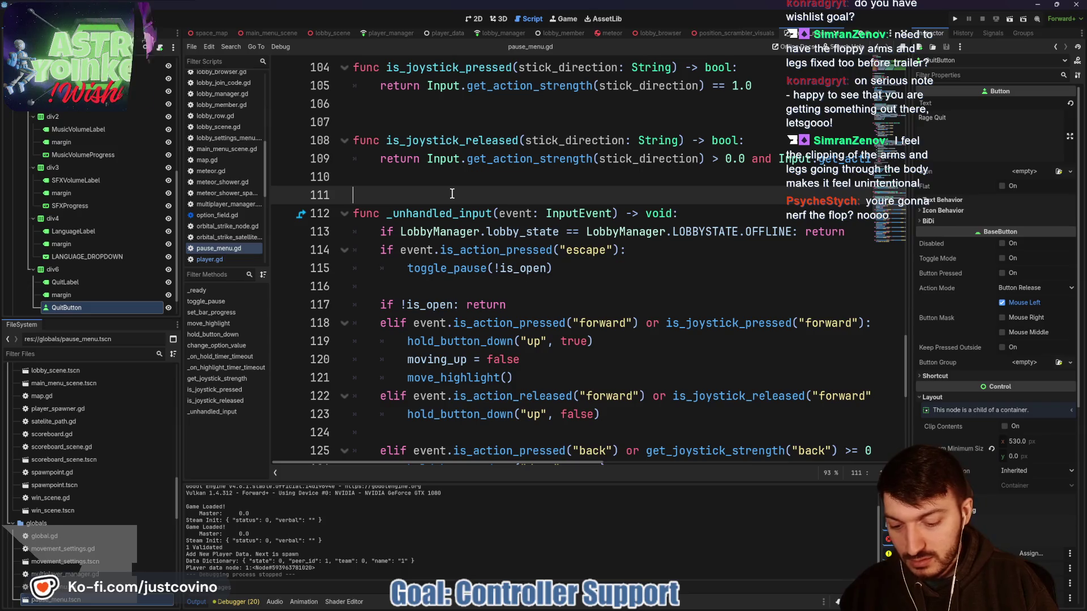
{"action": "type", "text": "global.b"}
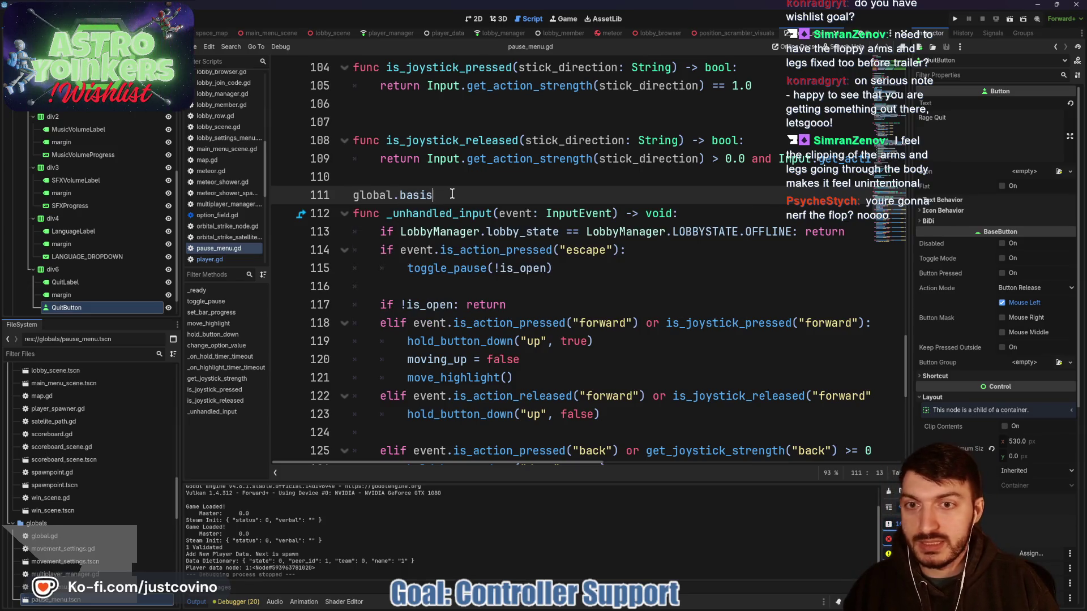
{"action": "left_click", "coordinate": [399, 195]}
{"action": "key", "text": "BackSpace"}
{"action": "type", "text": "_"}
{"action": "left_click", "coordinate": [483, 194]}
{"action": "left_click_drag", "start_coordinate": [483, 193], "coordinate": [351, 195]}
{"action": "key", "text": "BackSpace"}
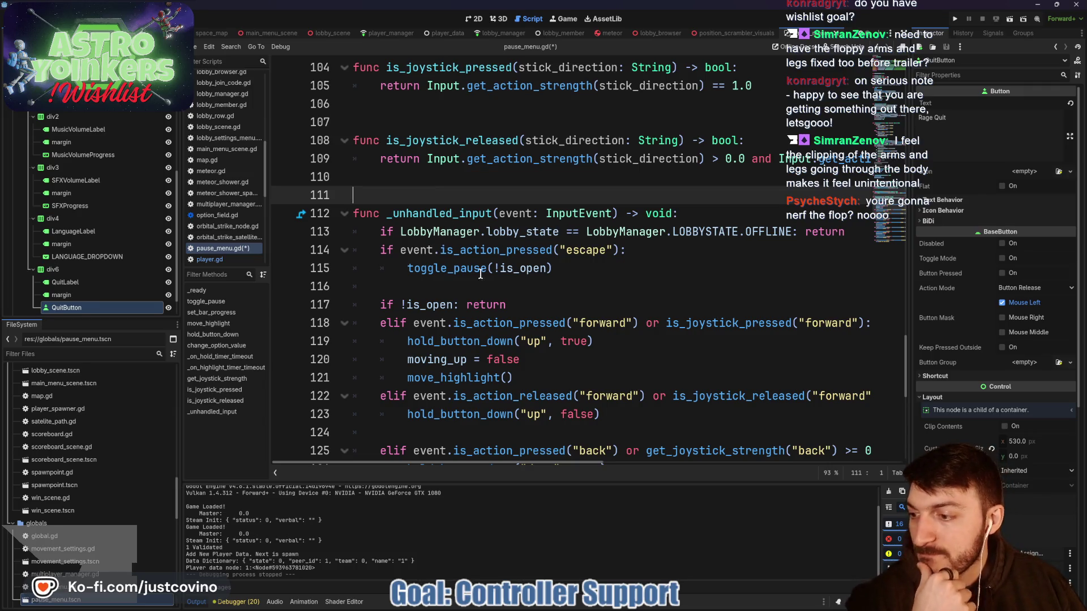
- Switch to the player scene to bring up player.gd
{"action": "scroll", "coordinate": [468, 268], "scroll_direction": "up", "scroll_amount": 1}
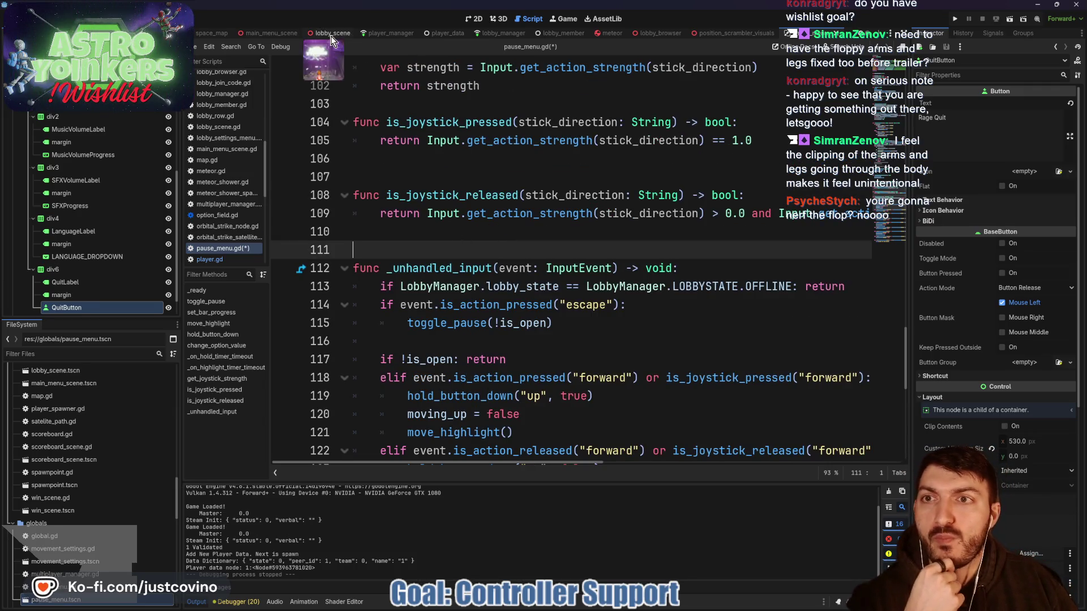
{"action": "scroll", "coordinate": [238, 33], "scroll_direction": "up", "scroll_amount": 2}
{"action": "left_click", "coordinate": [238, 33]}
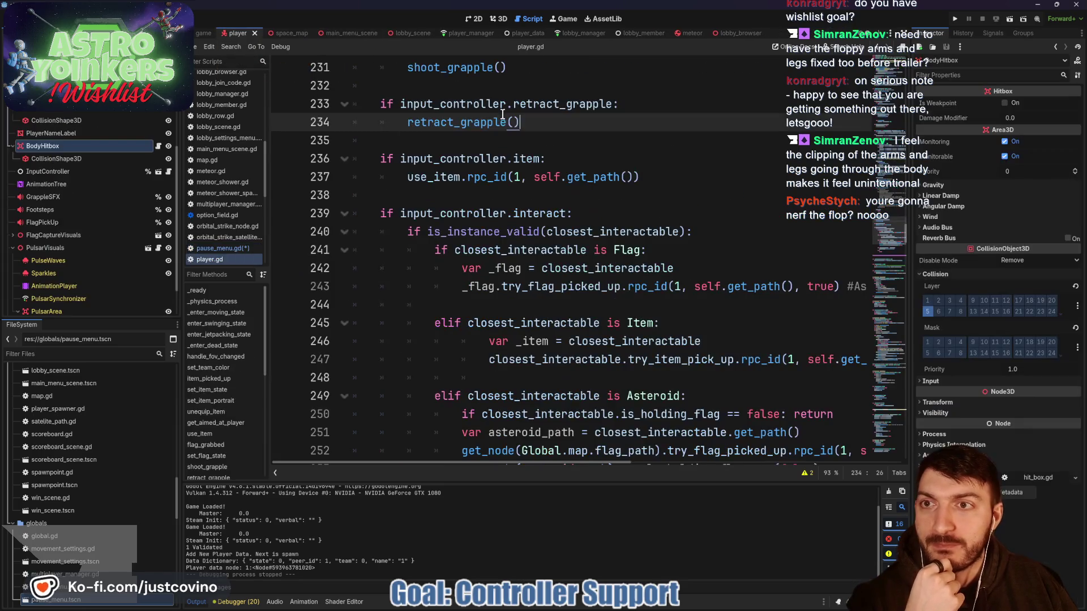
- In grapple.gd, select target_ray.global_basis.z on line 60, then view the player character in 3D
{"action": "scroll", "coordinate": [79, 127], "scroll_direction": "up", "scroll_amount": 4}
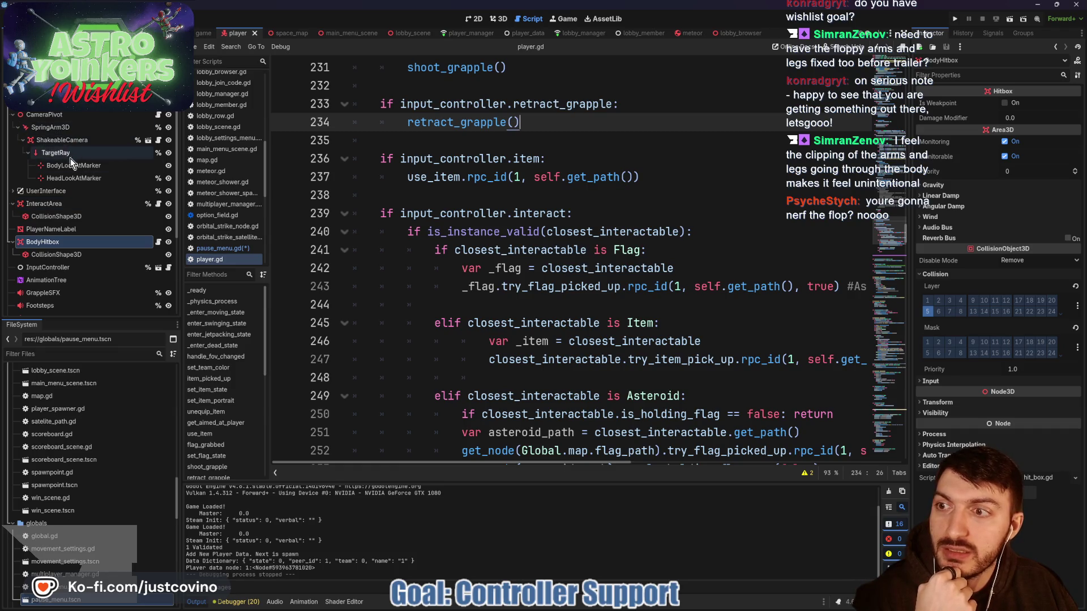
{"action": "key", "text": "alt+Left"}
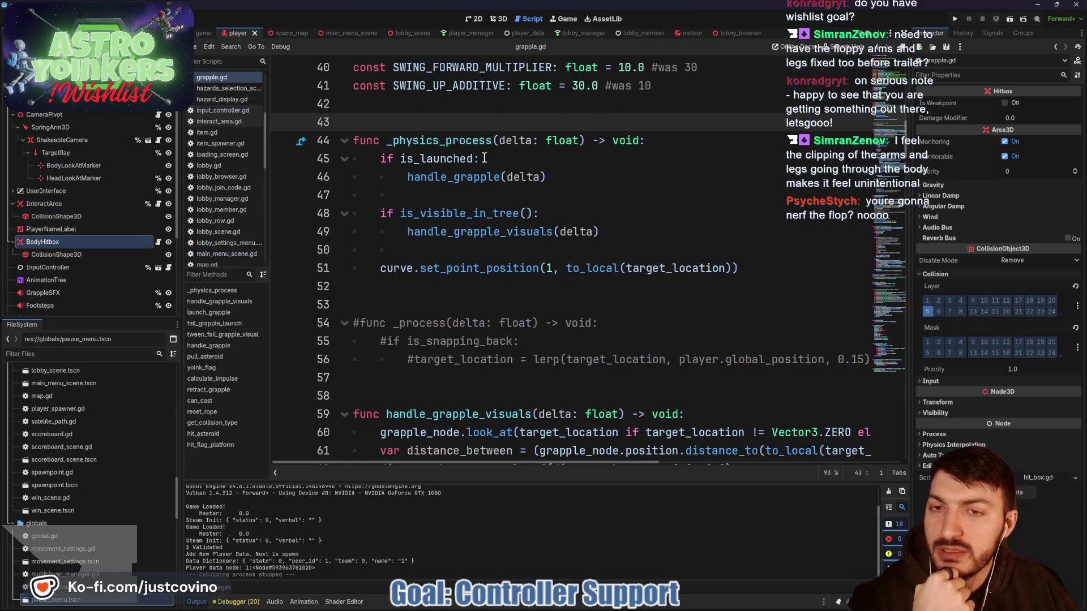
{"action": "scroll", "coordinate": [484, 159], "scroll_direction": "down", "scroll_amount": 4}
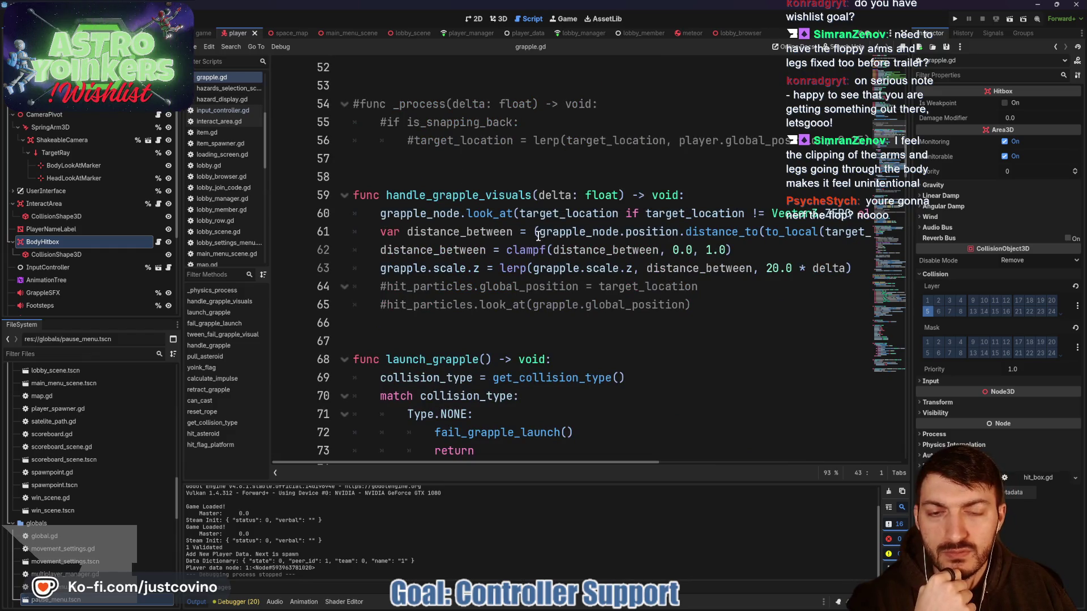
{"action": "scroll", "coordinate": [626, 243], "scroll_direction": "right", "scroll_amount": 5}
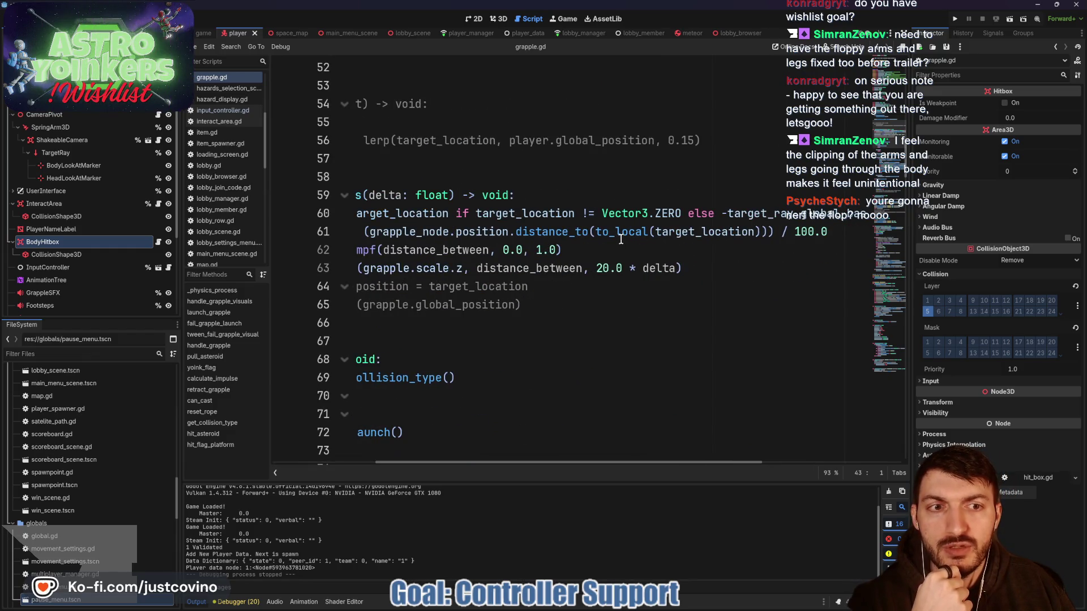
{"action": "scroll", "coordinate": [618, 236], "scroll_direction": "right", "scroll_amount": 5}
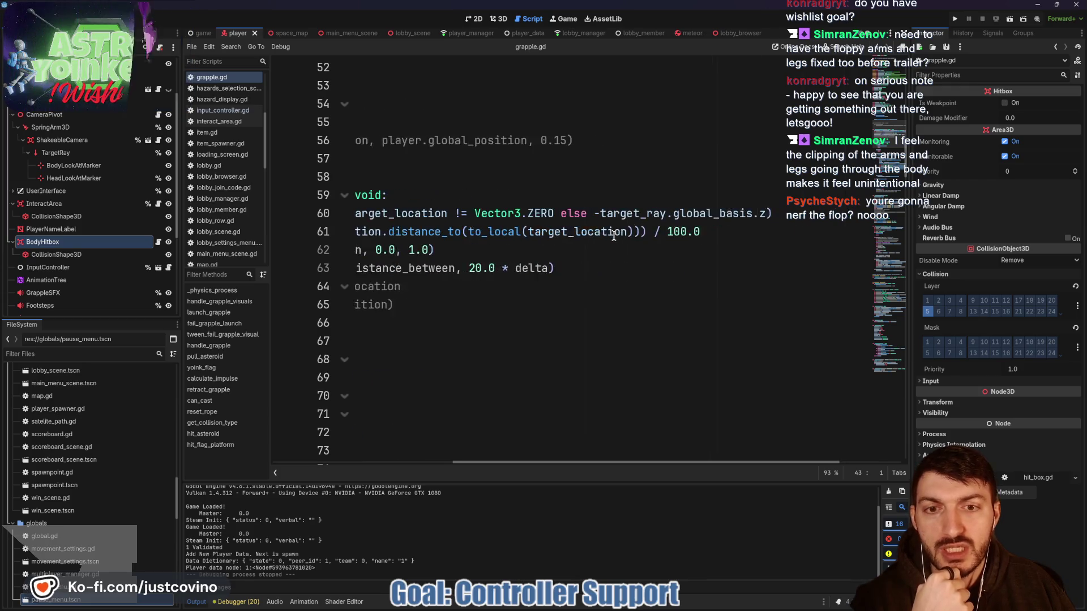
{"action": "scroll", "coordinate": [615, 233], "scroll_direction": "left", "scroll_amount": 3}
{"action": "scroll", "coordinate": [615, 233], "scroll_direction": "right", "scroll_amount": 3}
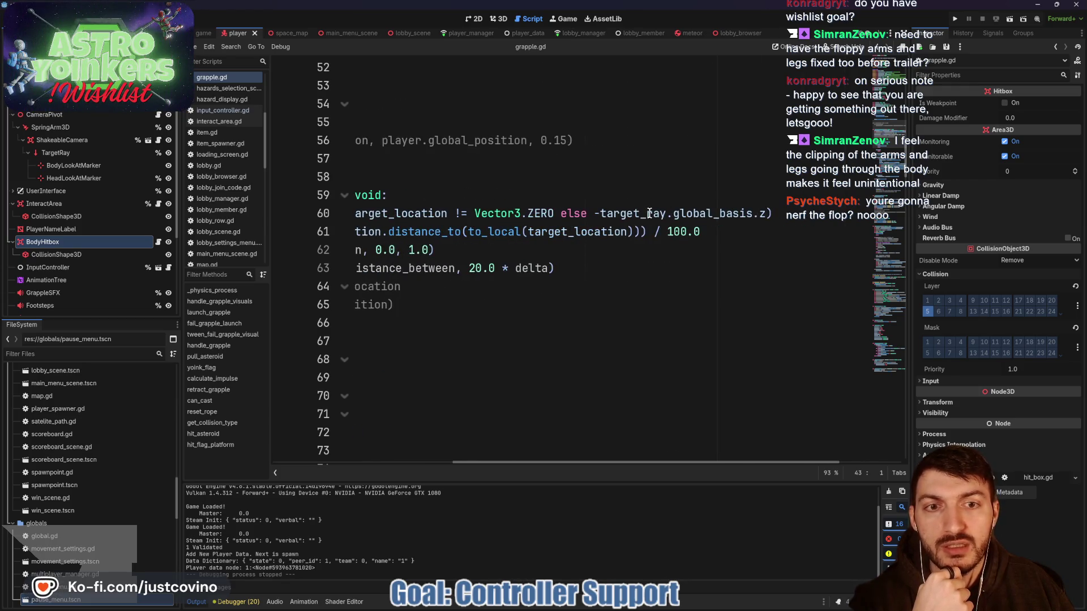
{"action": "left_click_drag", "start_coordinate": [601, 213], "coordinate": [765, 210]}
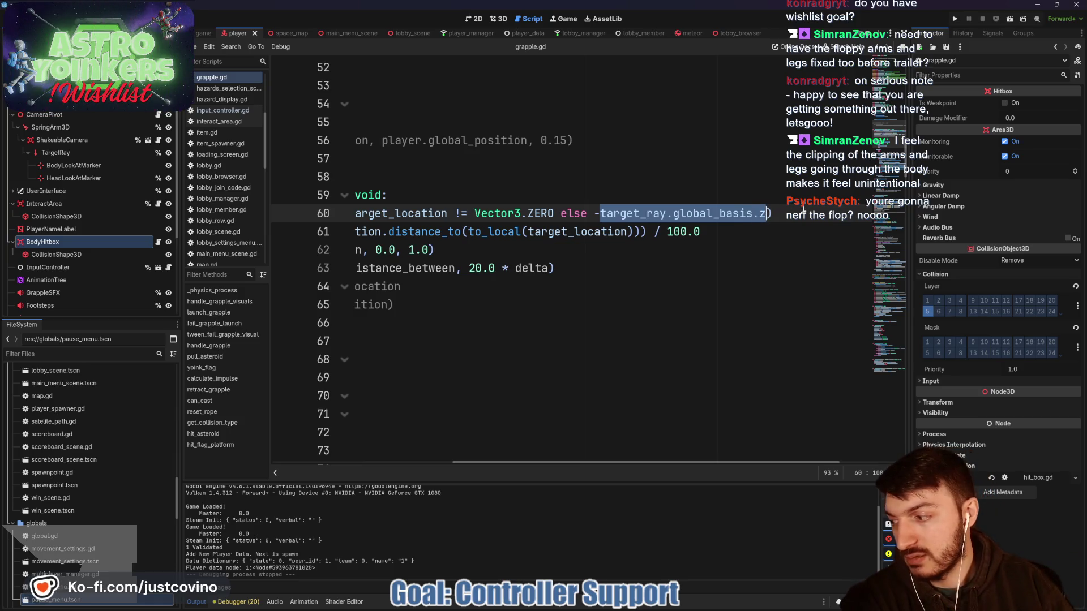
{"action": "left_click", "coordinate": [502, 19]}
{"action": "mouse_move", "coordinate": [707, 287]}
{"action": "left_mouse_down"}
{"action": "mouse_move", "coordinate": [641, 281]}
{"action": "mouse_move", "coordinate": [695, 280]}
{"action": "left_mouse_up"}
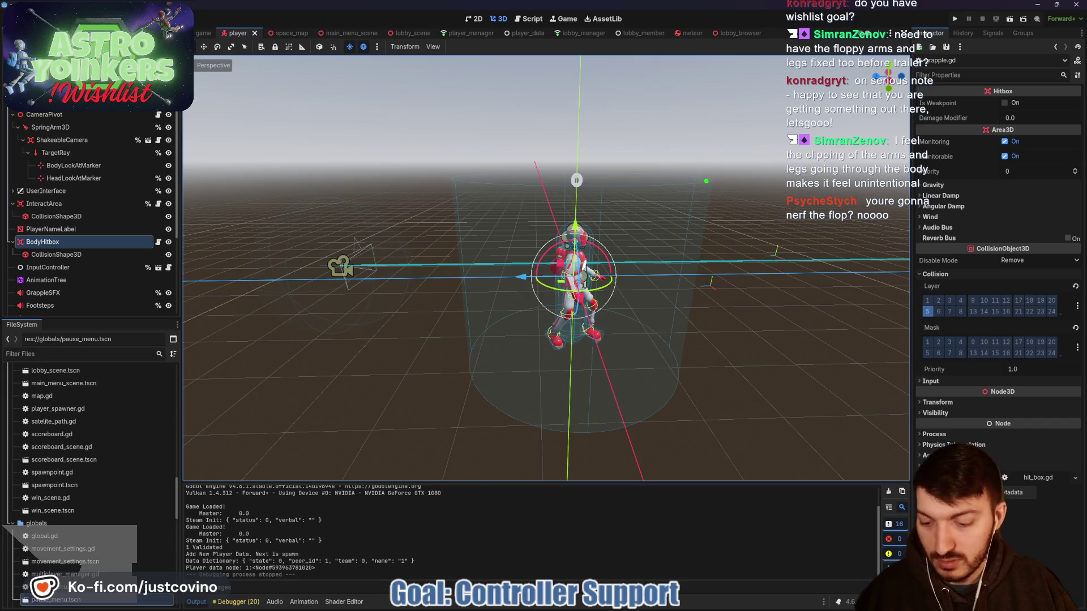
{"action": "left_click_drag", "start_coordinate": [715, 161], "coordinate": [768, 156]}
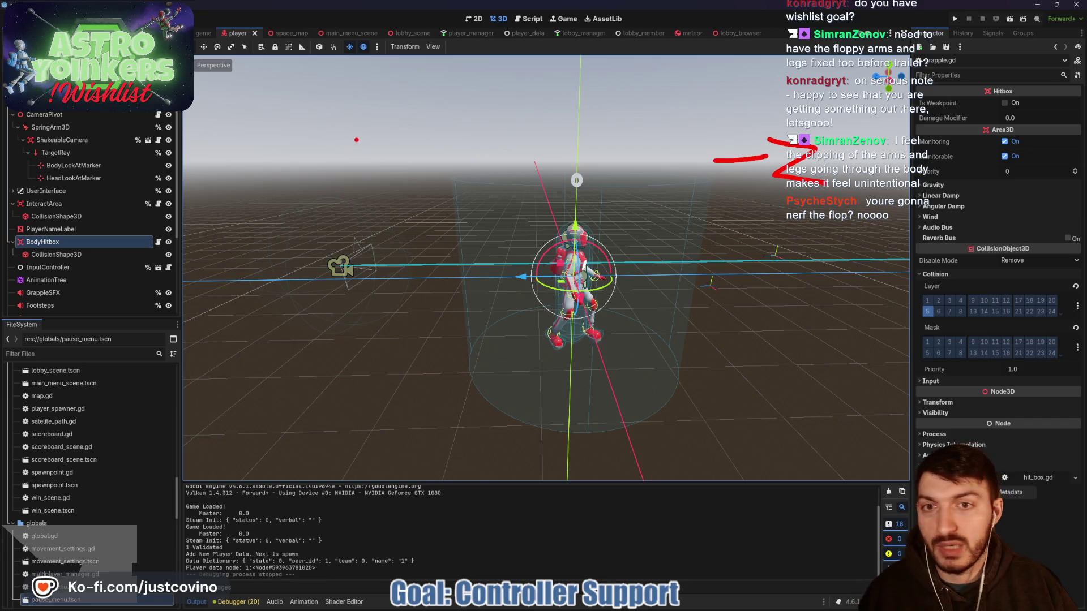
{"action": "left_click_drag", "start_coordinate": [356, 140], "coordinate": [446, 195]}
{"action": "left_click_drag", "start_coordinate": [841, 232], "coordinate": [575, 232]}
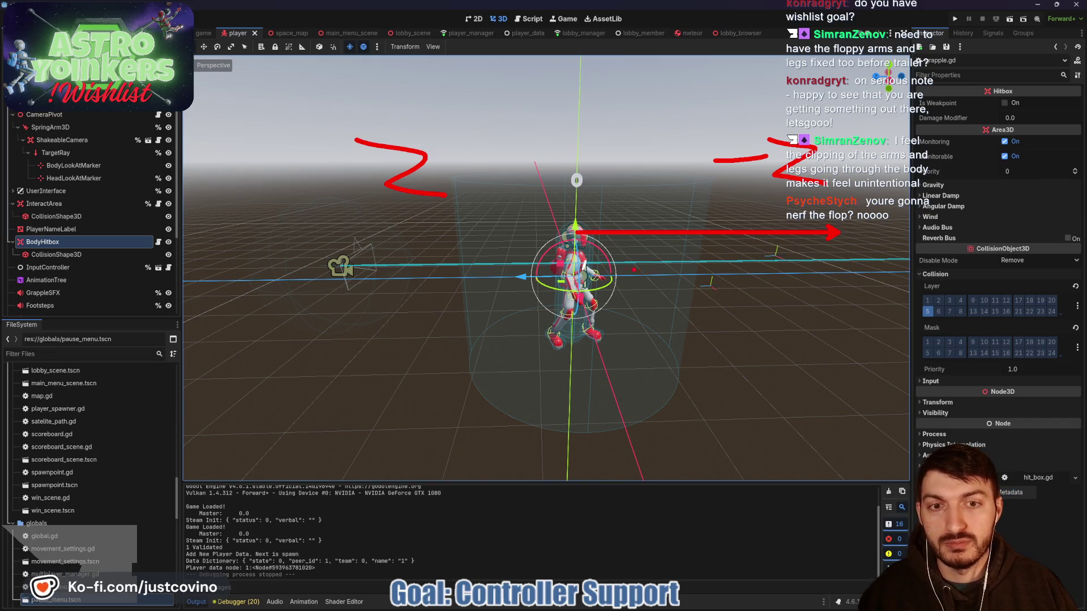
{"action": "type", "text": "globall"}
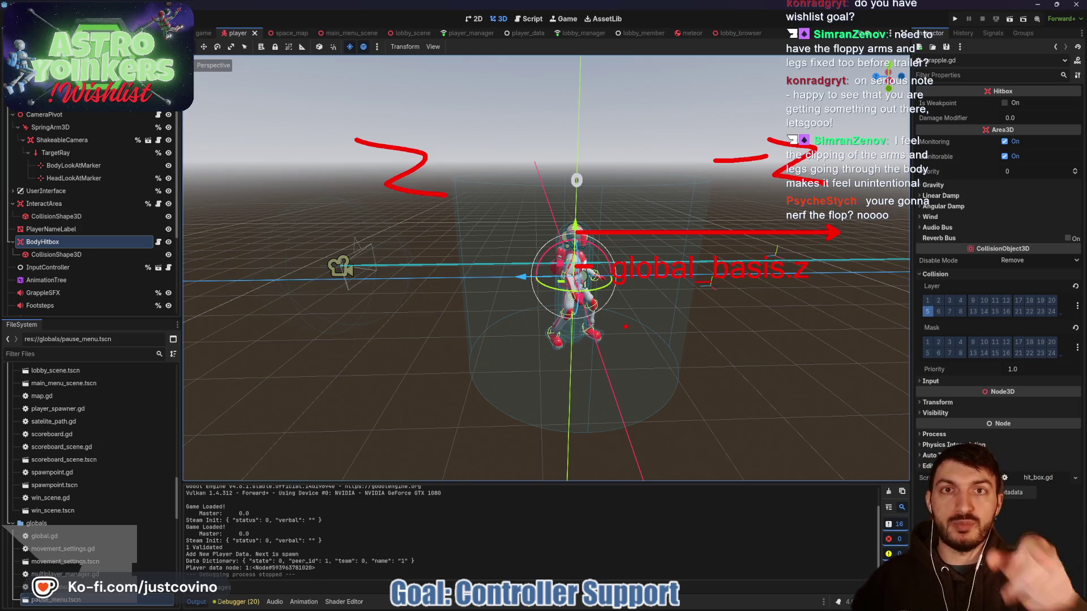
{"action": "key", "text": "Escape"}
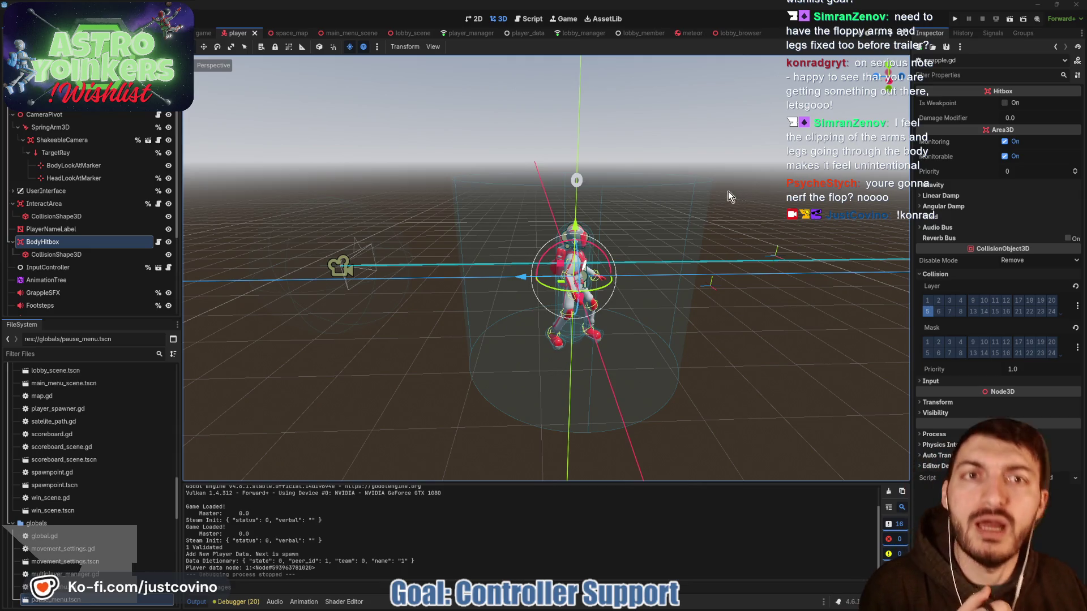
{"action": "left_click_drag", "start_coordinate": [733, 195], "coordinate": [636, 176]}
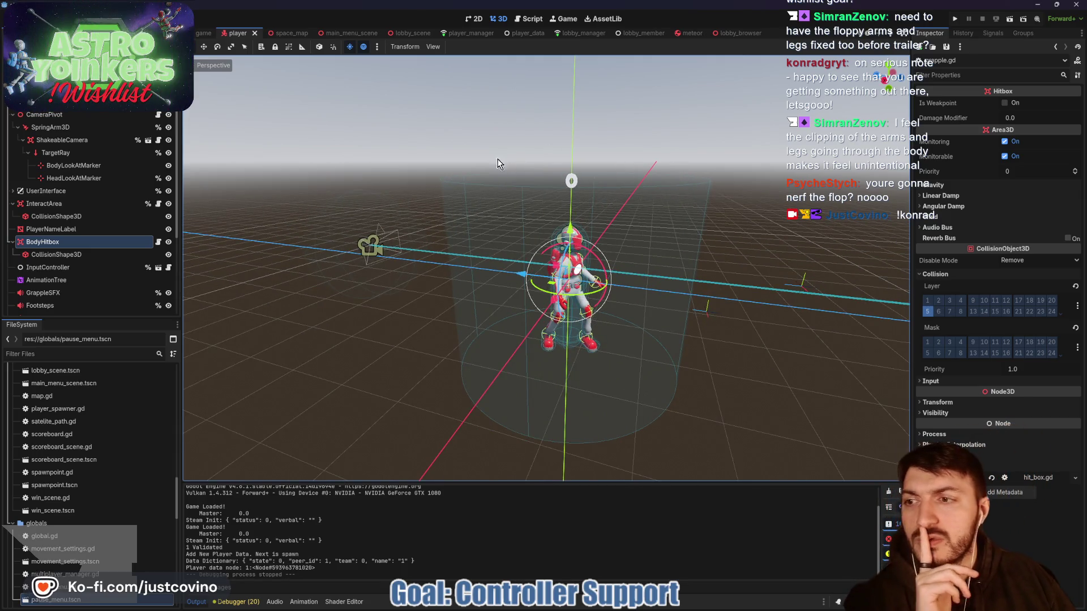
- Go back through the lobby_browser tab to the pause_menu scene and open pause_menu.gd
{"action": "left_click", "coordinate": [727, 33]}
{"action": "left_click", "coordinate": [807, 33]}
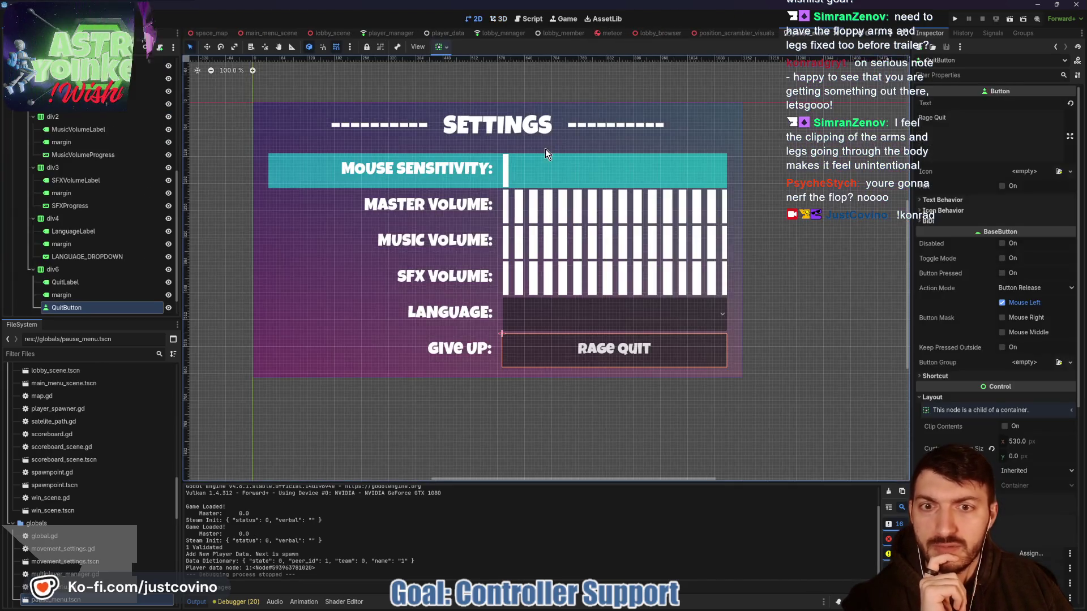
{"action": "scroll", "coordinate": [121, 220], "scroll_direction": "up", "scroll_amount": 5}
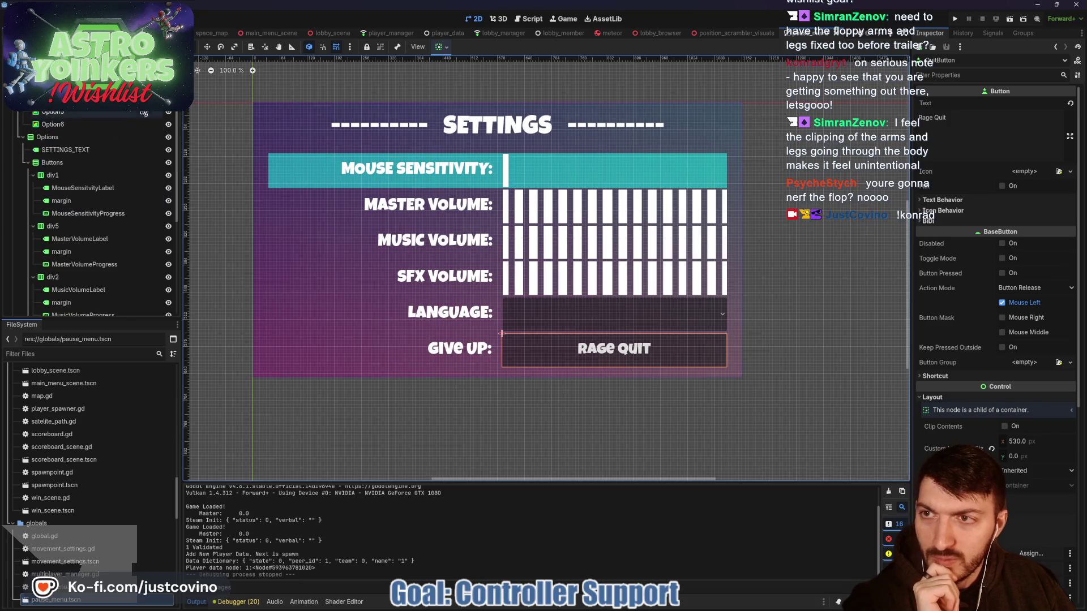
{"action": "left_click", "coordinate": [529, 19]}
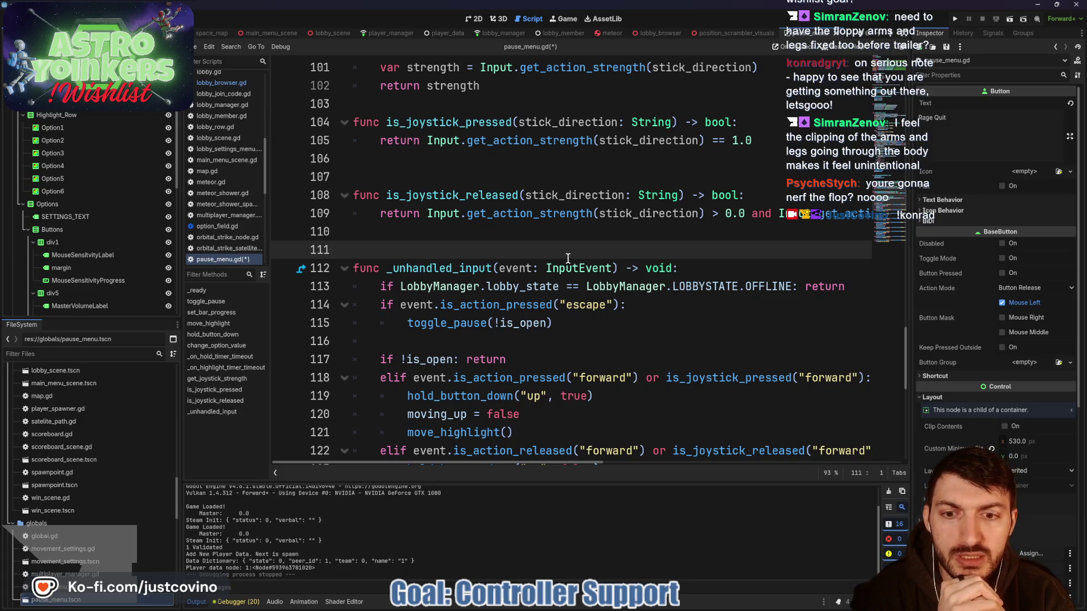
{"action": "scroll", "coordinate": [543, 241], "scroll_direction": "down", "scroll_amount": 2}
{"action": "double_click", "coordinate": [475, 286]}
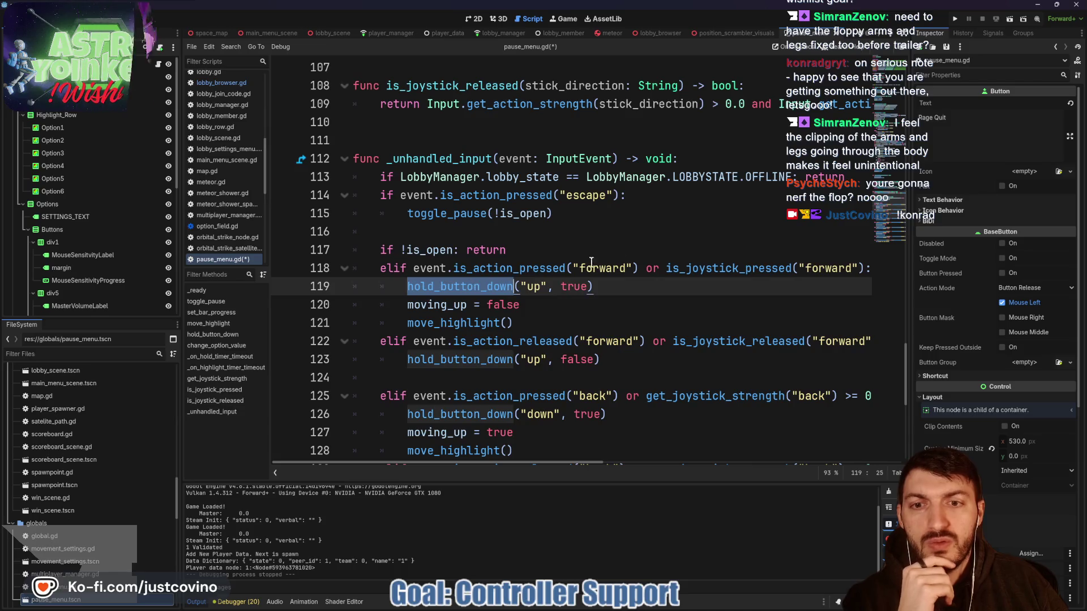
{"action": "scroll", "coordinate": [610, 252], "scroll_direction": "up", "scroll_amount": 9}
{"action": "scroll", "coordinate": [609, 253], "scroll_direction": "up", "scroll_amount": 10}
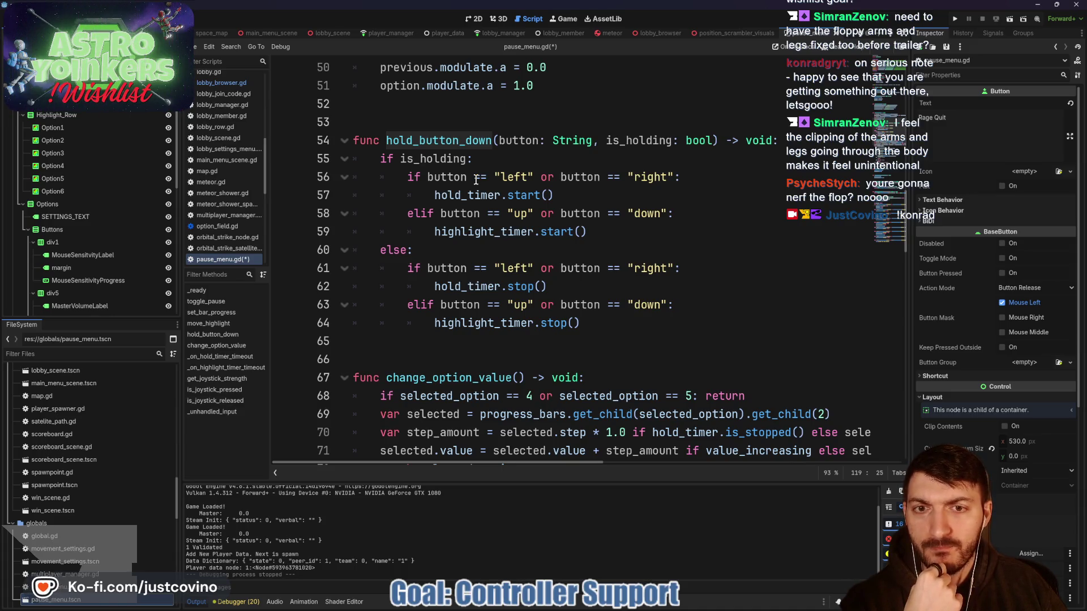
{"action": "scroll", "coordinate": [594, 194], "scroll_direction": "down", "scroll_amount": 14}
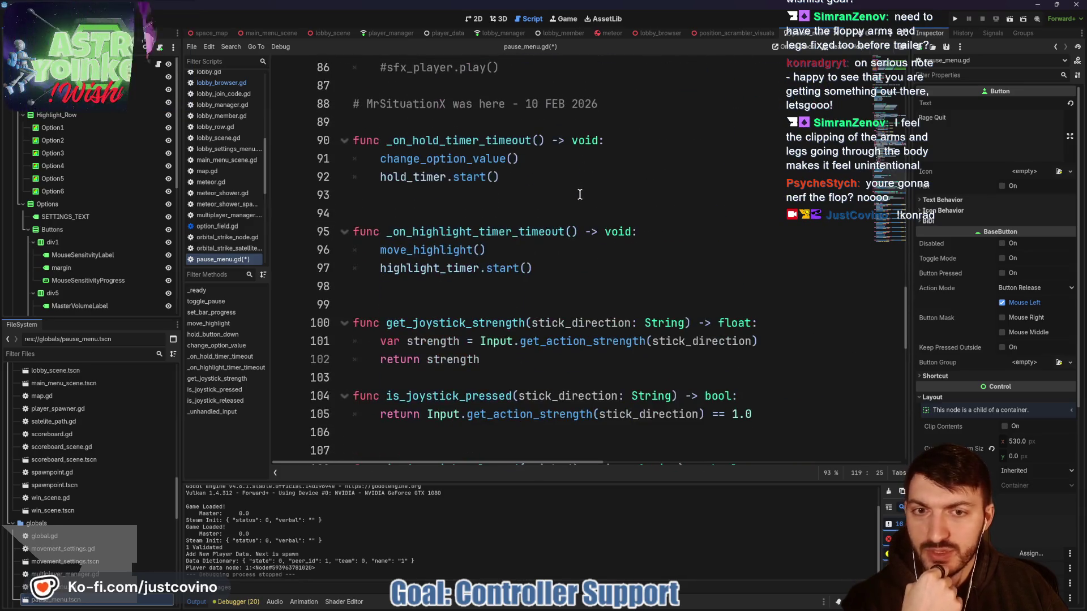
{"action": "scroll", "coordinate": [579, 194], "scroll_direction": "down", "scroll_amount": 5}
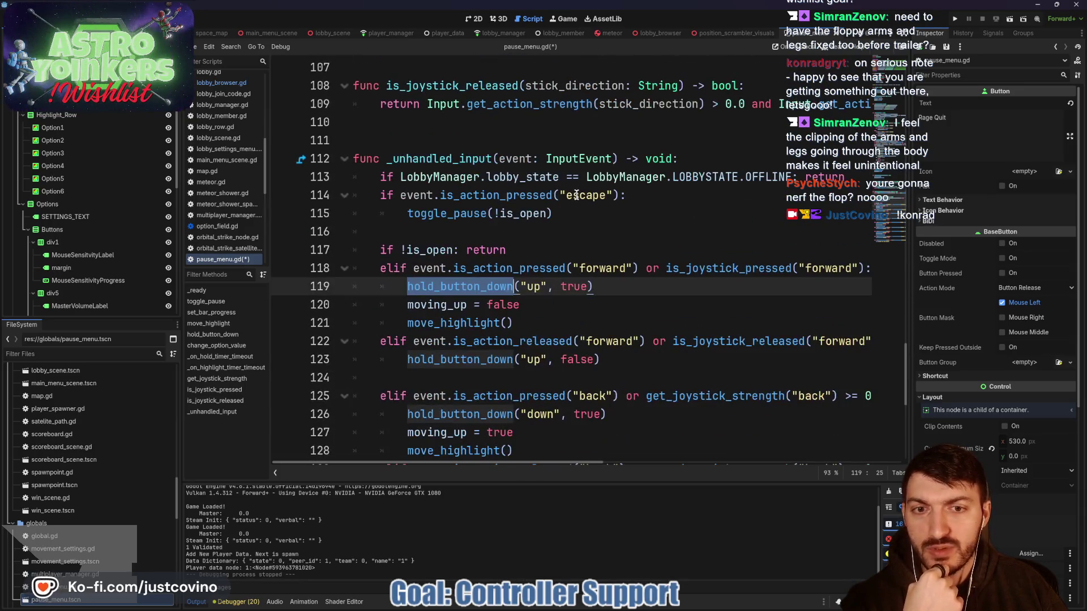
{"action": "double_click", "coordinate": [707, 267]}
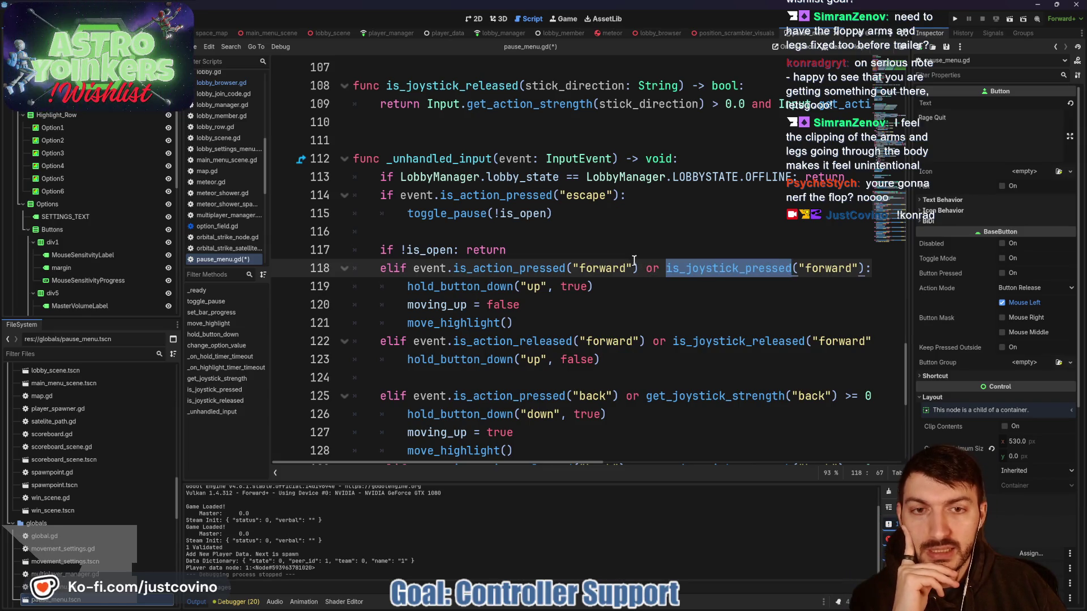
{"action": "mouse_move", "coordinate": [685, 274]}
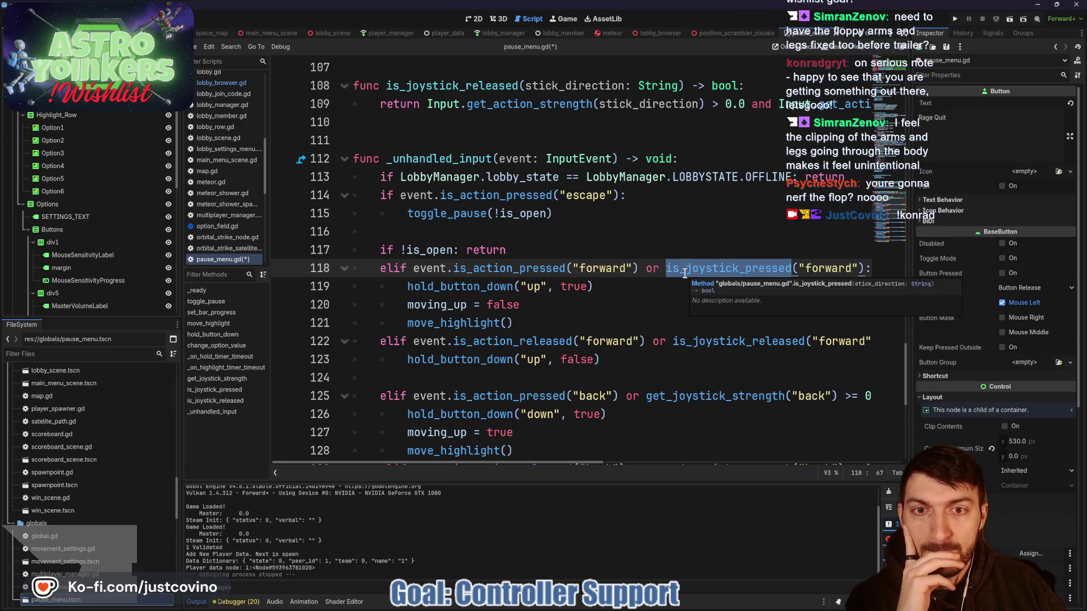
{"action": "scroll", "coordinate": [637, 249], "scroll_direction": "up", "scroll_amount": 2}
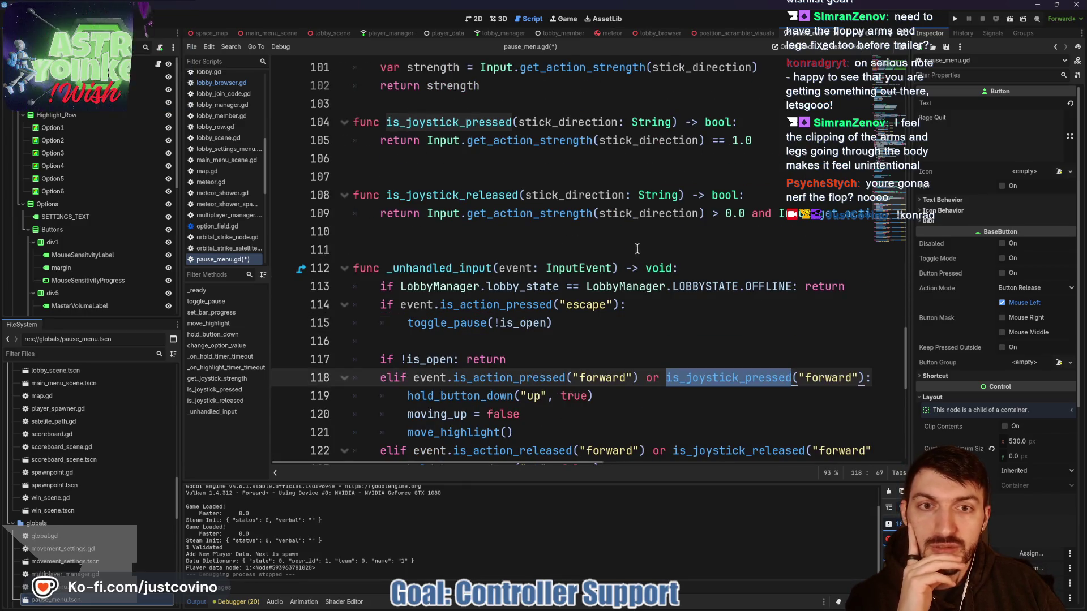
{"action": "scroll", "coordinate": [637, 249], "scroll_direction": "up", "scroll_amount": 1}
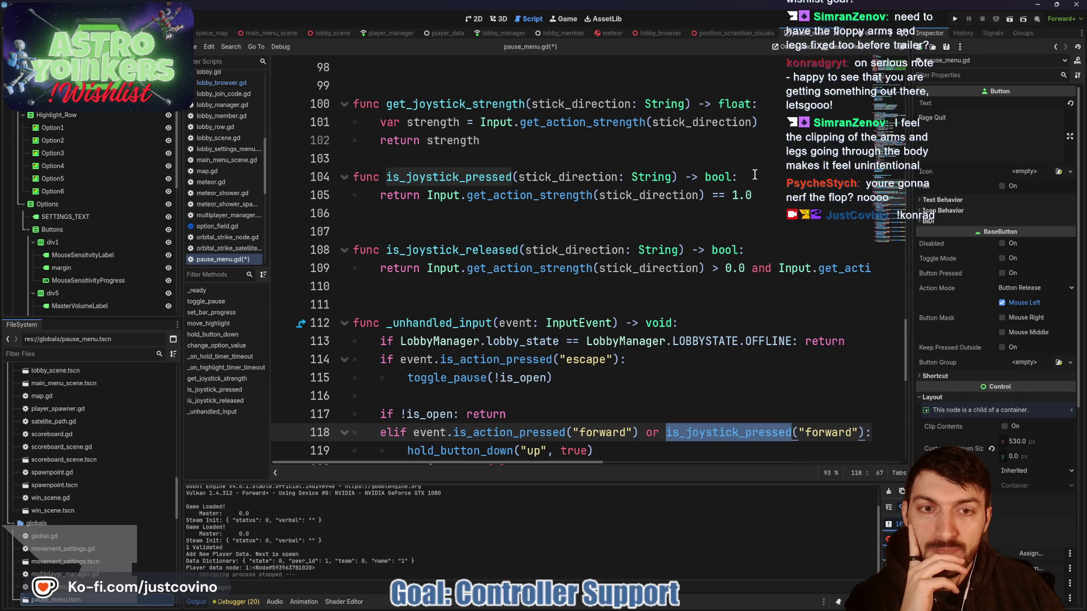
{"action": "left_click", "coordinate": [755, 175]}
{"action": "key", "text": "Return"}
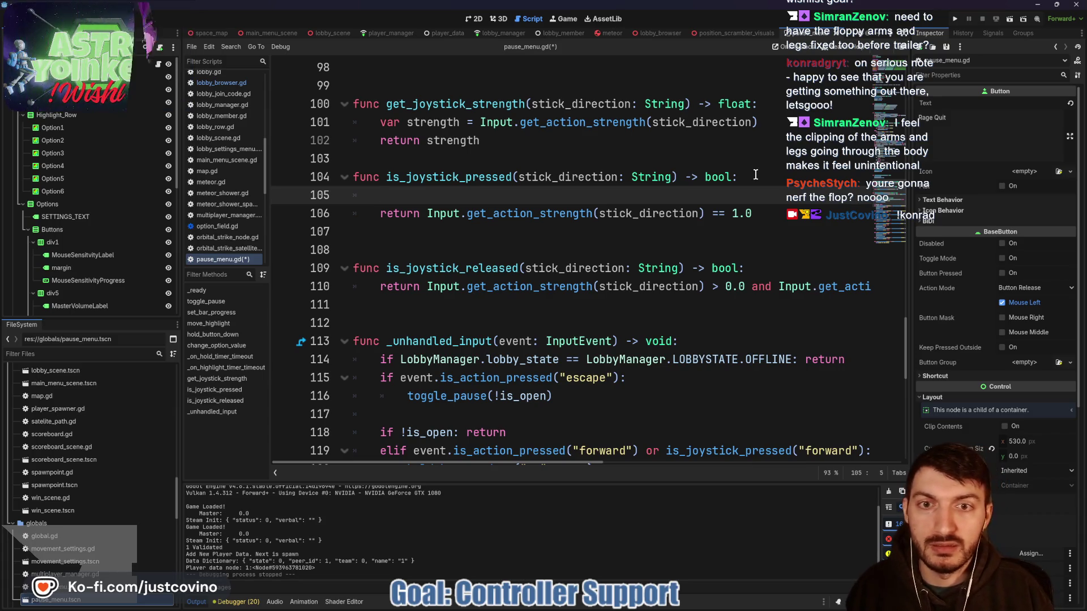
- Wrap the stick strength comparison in an if that returns true, and make the final line return false
{"action": "type", "text": "if"}
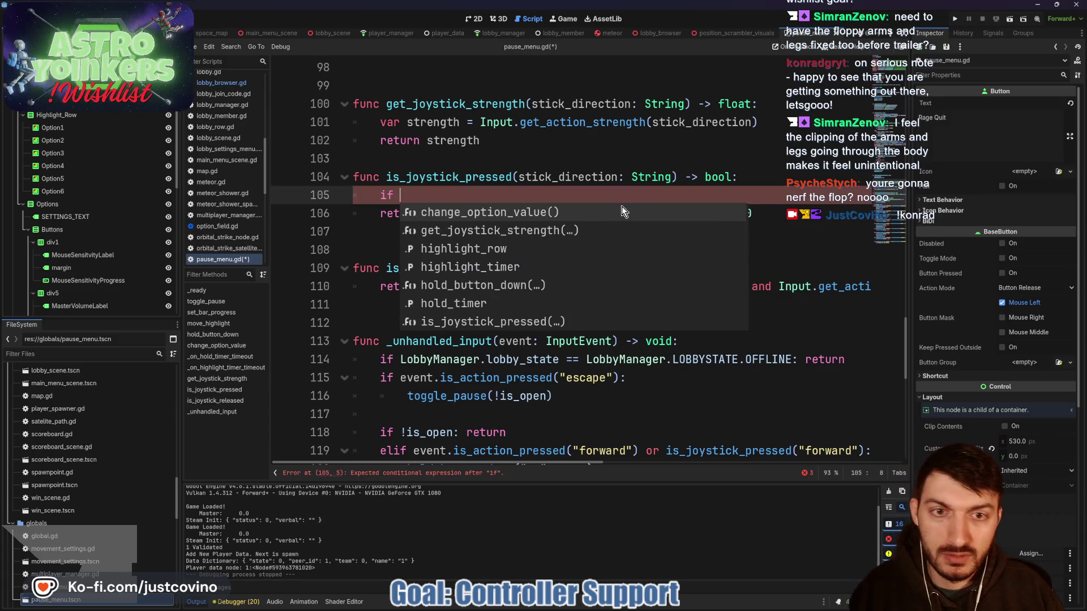
{"action": "key", "text": "Escape"}
{"action": "left_click_drag", "start_coordinate": [753, 214], "coordinate": [428, 218]}
{"action": "key", "text": "ctrl+c"}
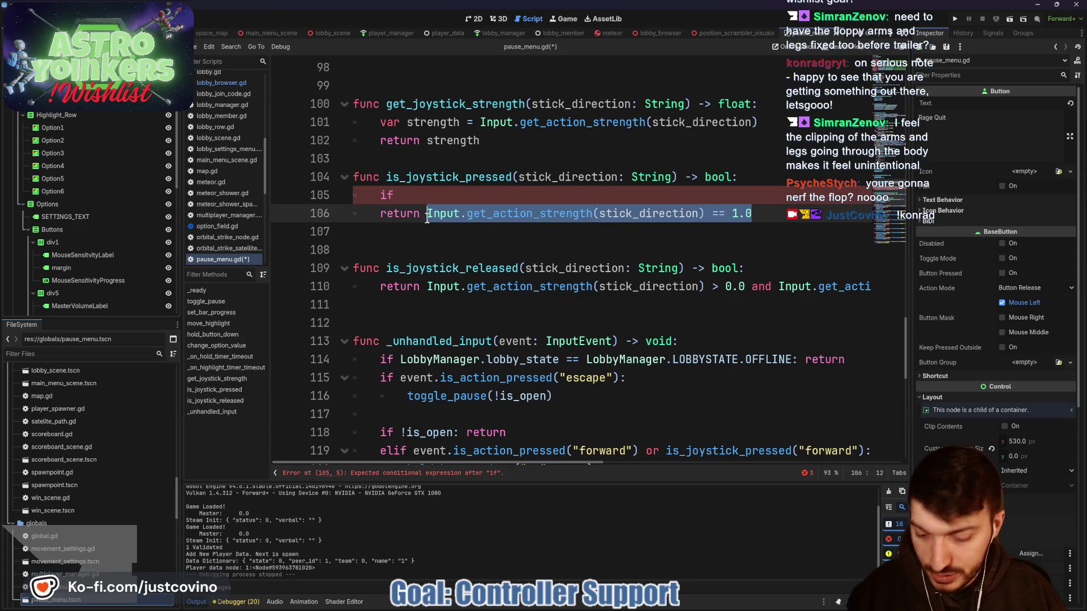
{"action": "left_click", "coordinate": [418, 196]}
{"action": "key", "text": "ctrl+v"}
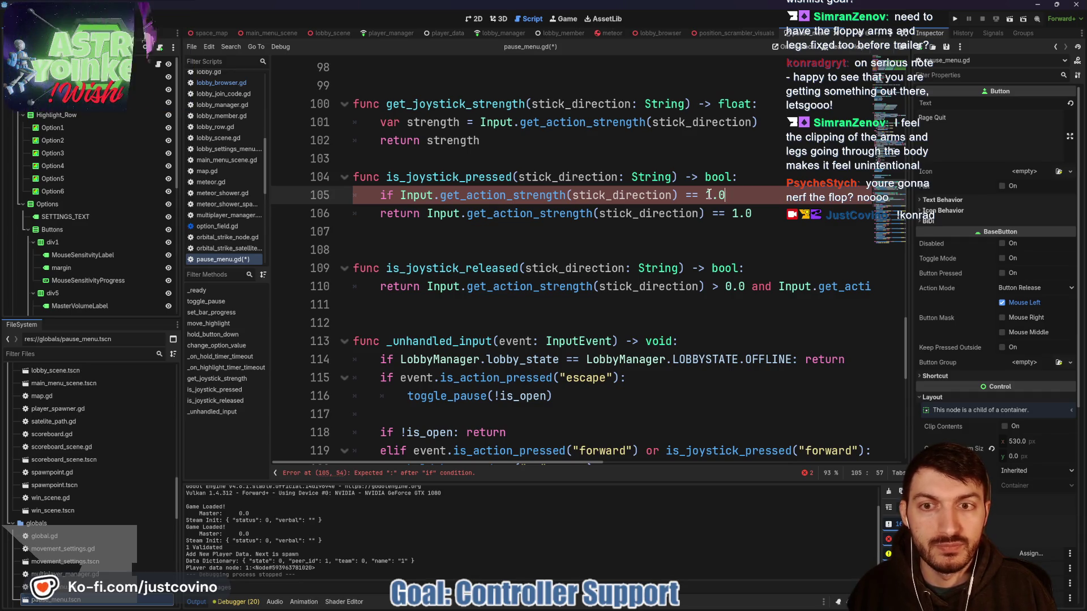
{"action": "type", "text": ":"}
{"action": "key", "text": "Return"}
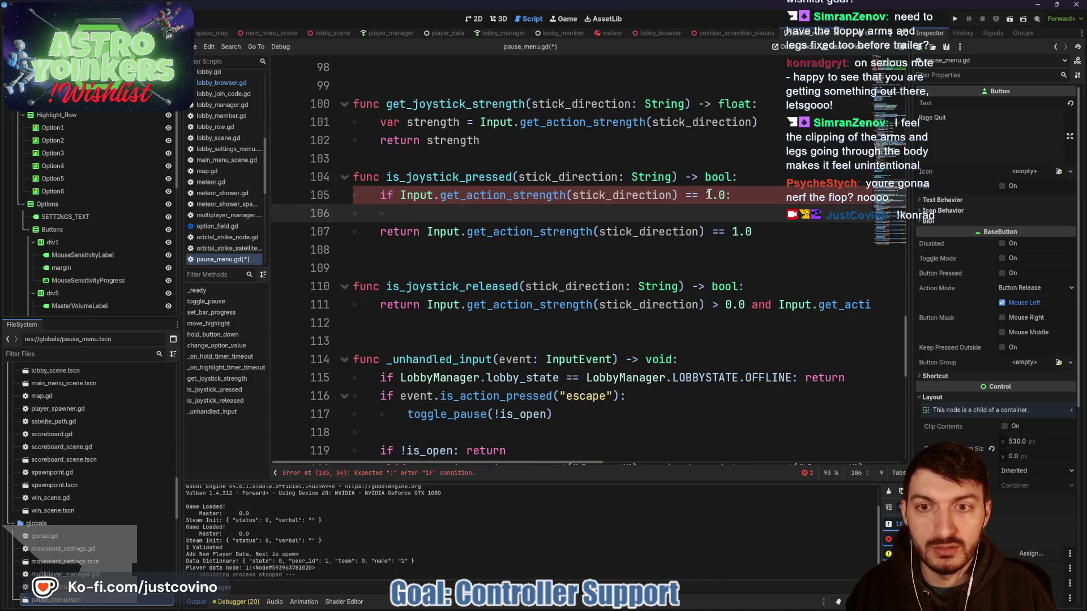
{"action": "type", "text": "return true"}
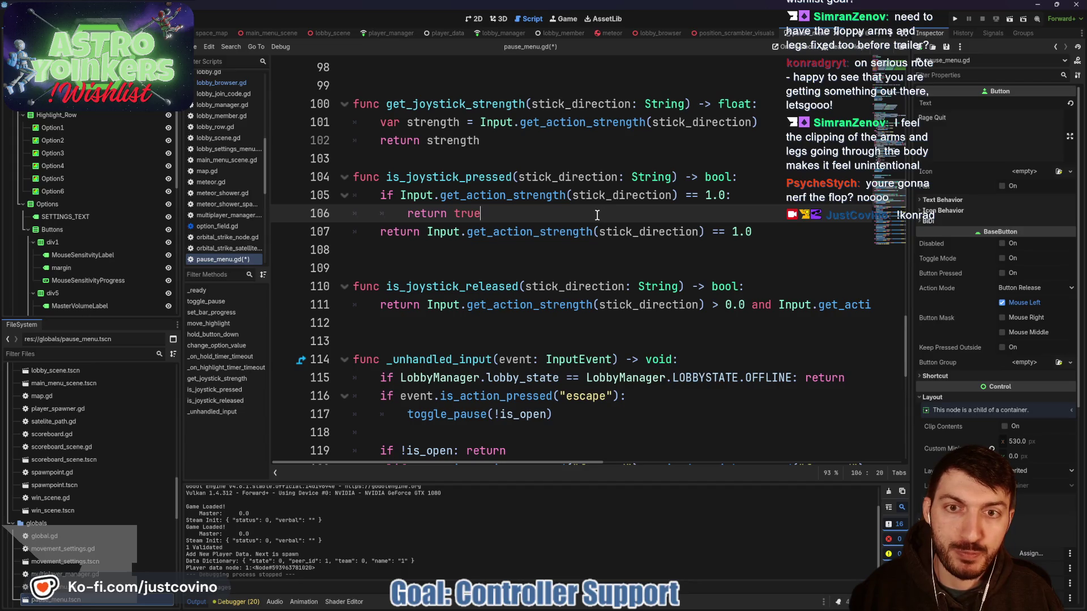
{"action": "left_click_drag", "start_coordinate": [762, 233], "coordinate": [429, 232]}
{"action": "type", "text": "false"}
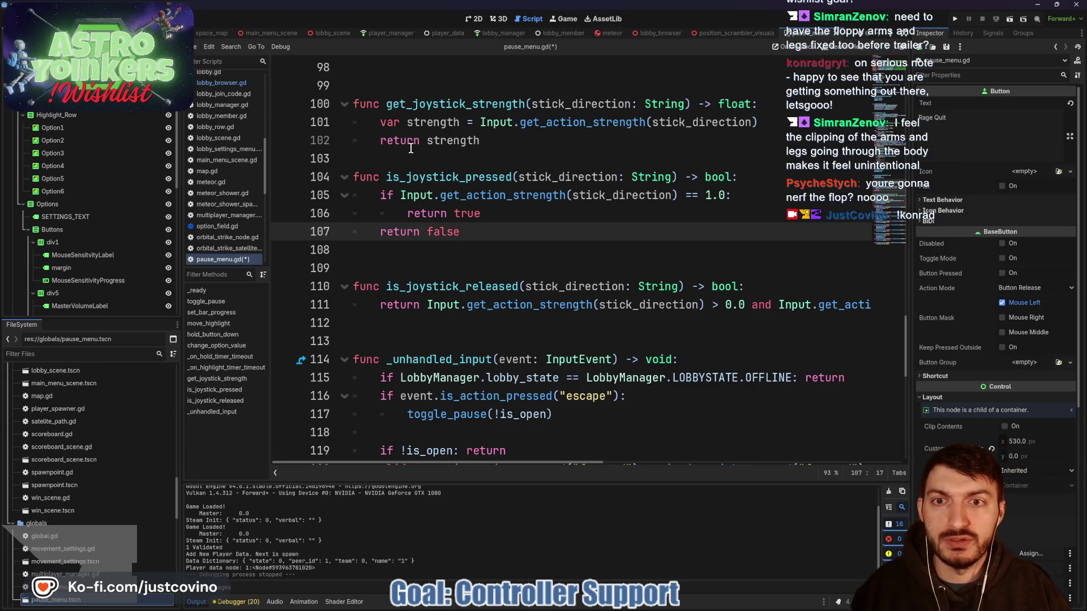
- Declare 'var joystick_pressed: bool = false' and add an early 'if joystick_pressed: return false' line
{"action": "scroll", "coordinate": [414, 178], "scroll_direction": "up", "scroll_amount": 1}
{"action": "left_click", "coordinate": [421, 214]}
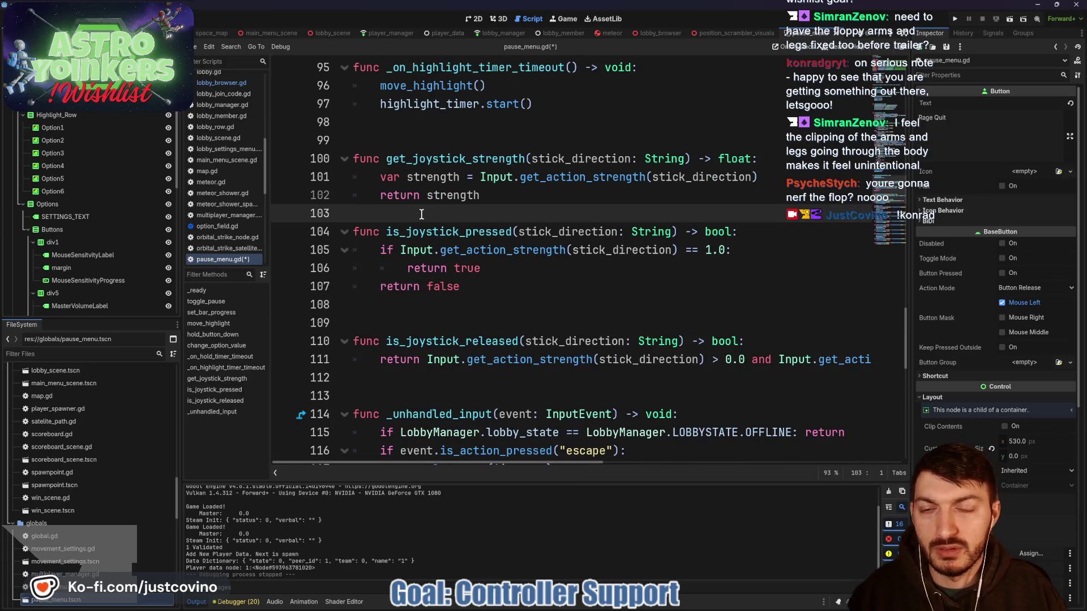
{"action": "key", "text": "Return"}
{"action": "key", "text": "Return"}
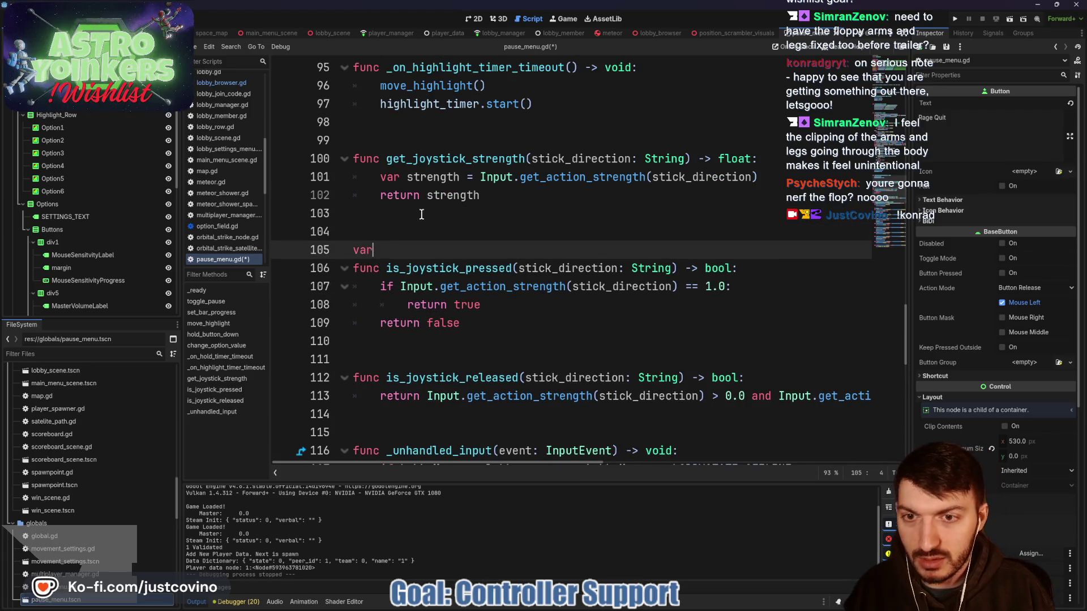
{"action": "type", "text": "var joy"}
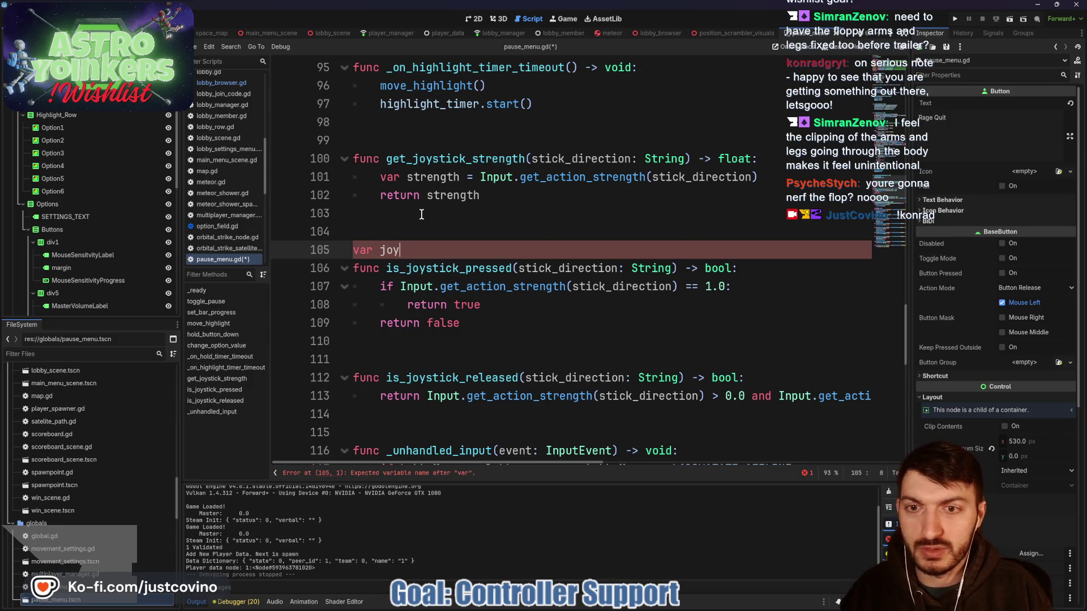
{"action": "type", "text": "stick_pressed: b"}
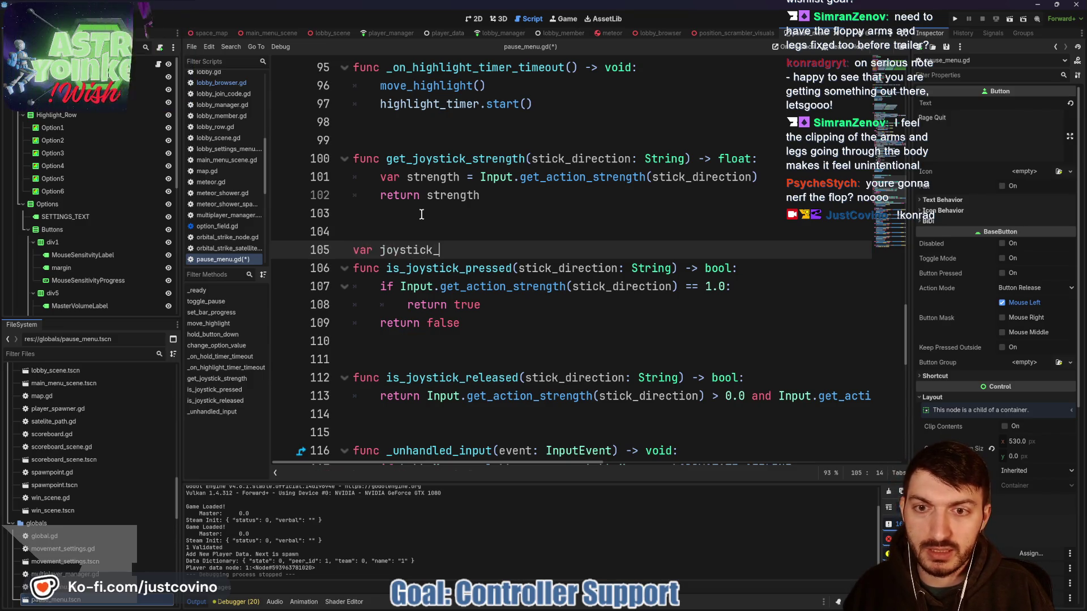
{"action": "type", "text": "ool = false"}
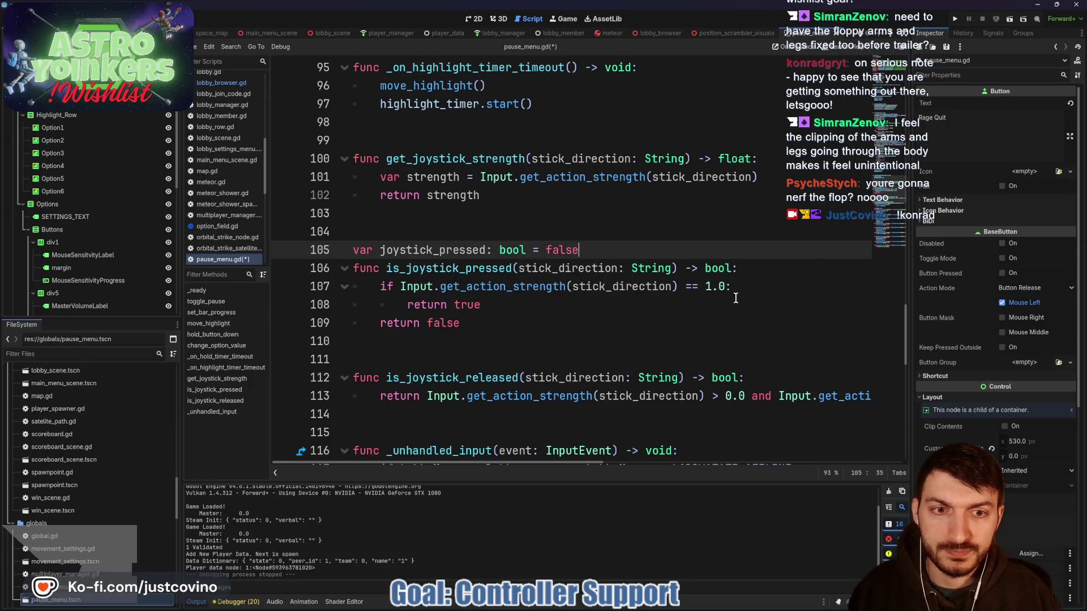
{"action": "left_click", "coordinate": [731, 286]}
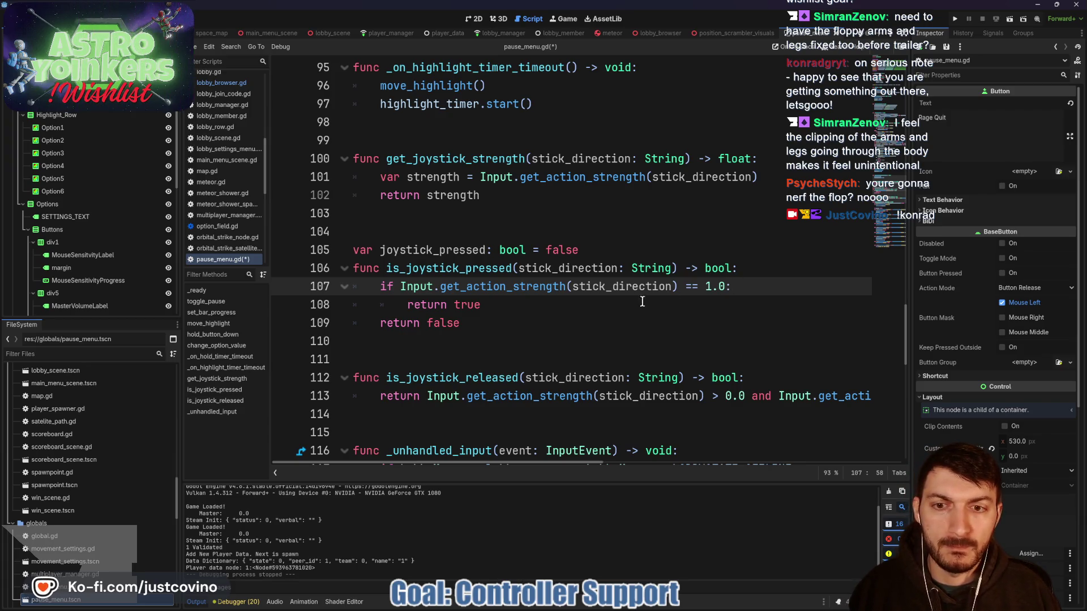
{"action": "left_click", "coordinate": [745, 269]}
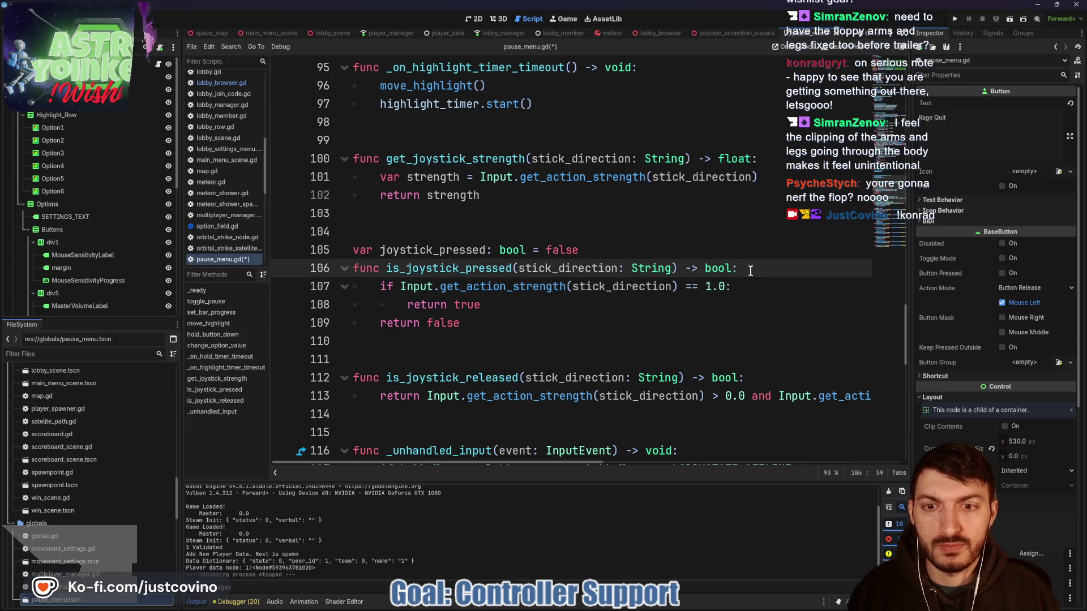
{"action": "key", "text": "Return"}
{"action": "type", "text": "if joystick_pressed"}
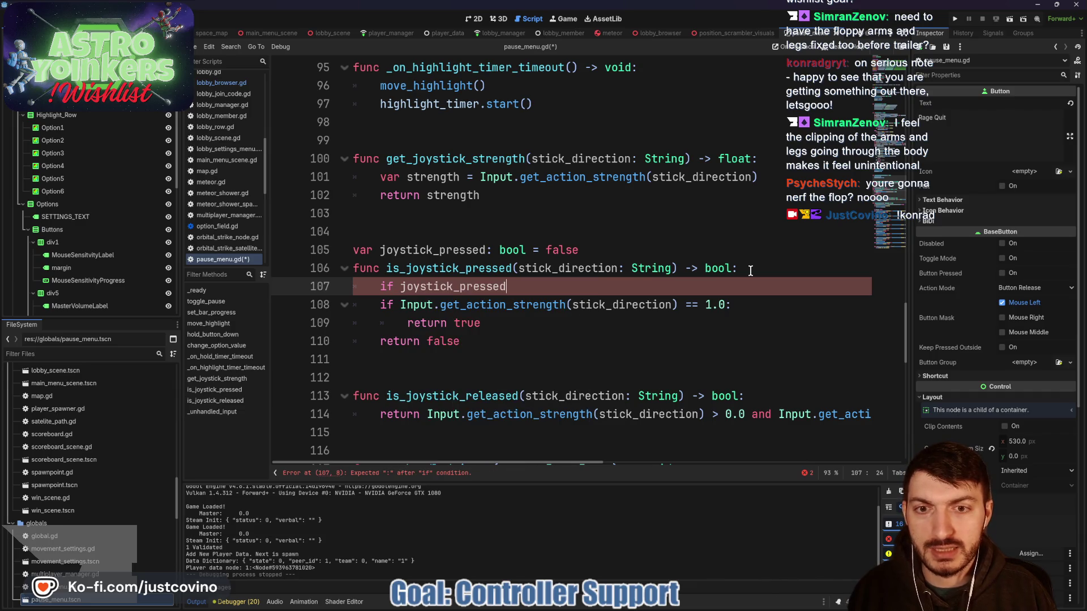
{"action": "type", "text": ":"}
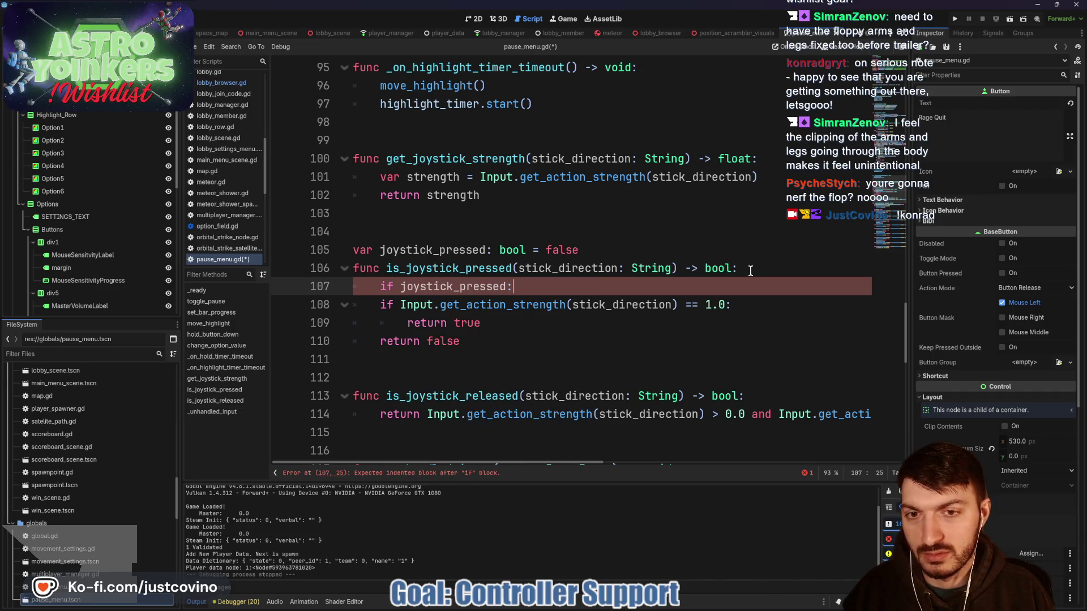
{"action": "type", "text": " return false"}
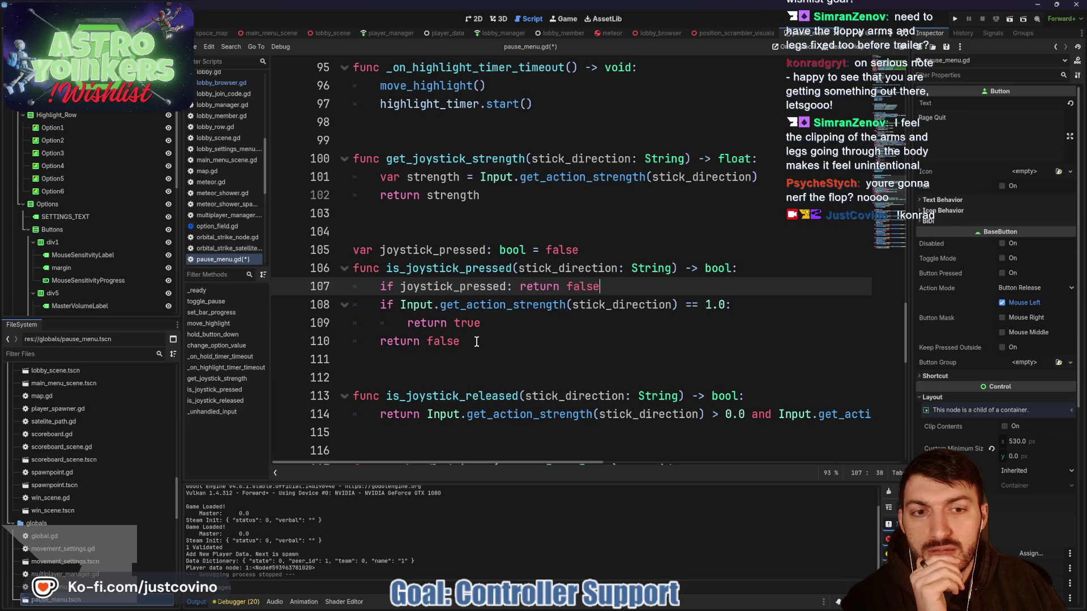
- Set joystick_pressed = true inside the strength check and joystick_pressed = false after the if block
{"action": "left_click", "coordinate": [396, 305]}
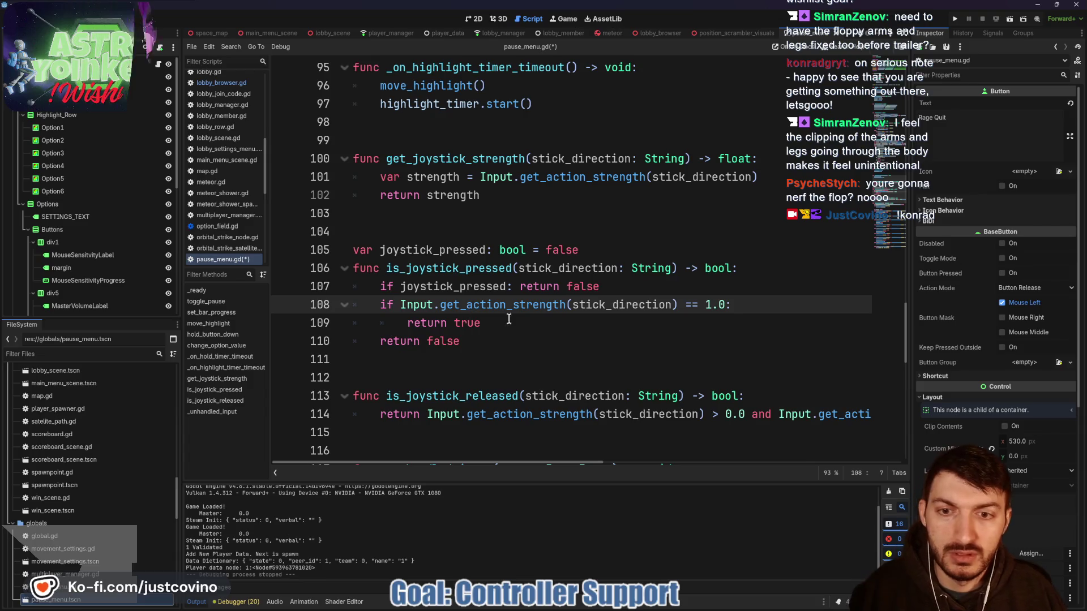
{"action": "left_click", "coordinate": [748, 306]}
{"action": "key", "text": "Return"}
{"action": "type", "text": "oy"}
{"action": "key", "text": "Return"}
{"action": "type", "text": "= t"}
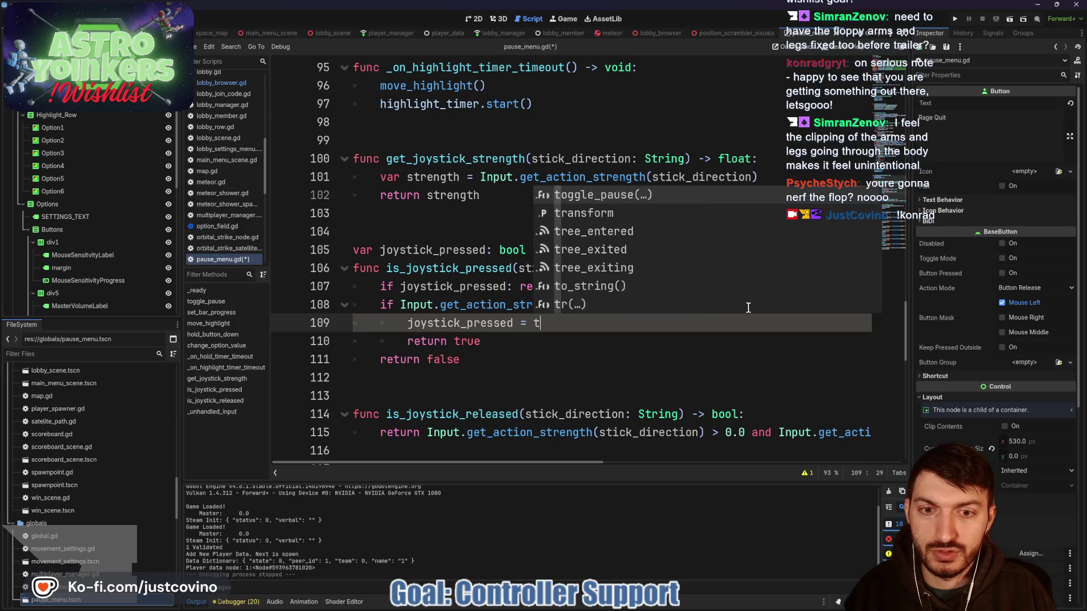
{"action": "type", "text": "rue"}
{"action": "left_click", "coordinate": [500, 338]}
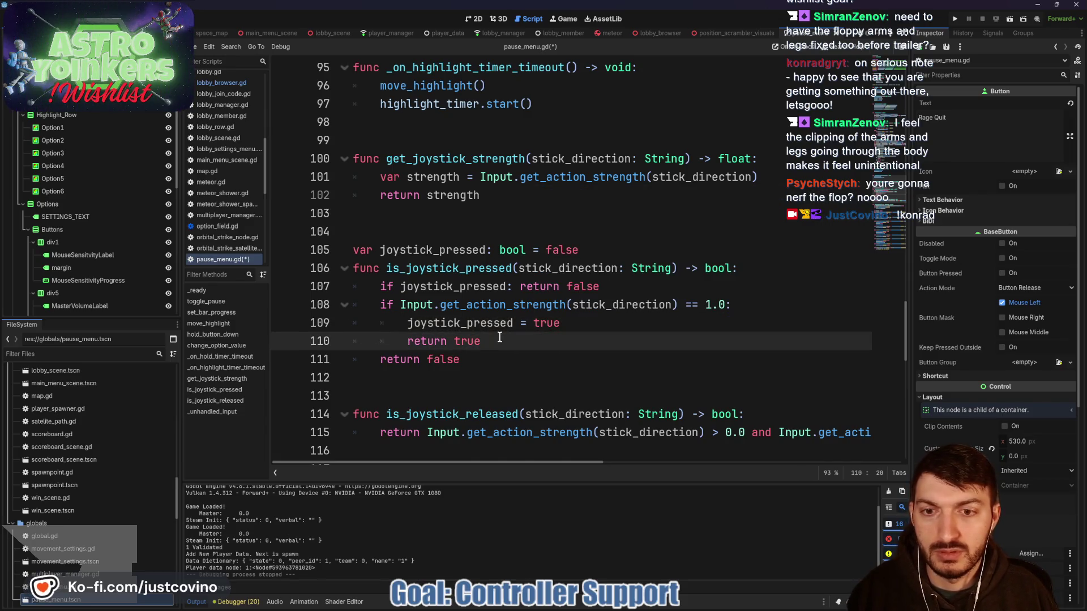
{"action": "key", "text": "Return"}
{"action": "type", "text": "joy"}
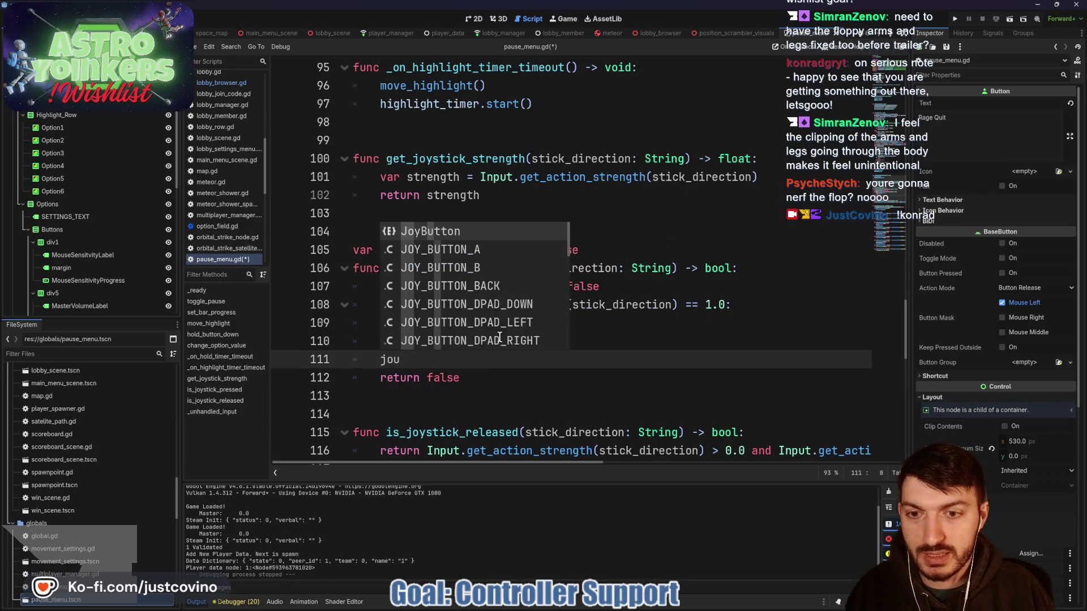
{"action": "type", "text": "sti"}
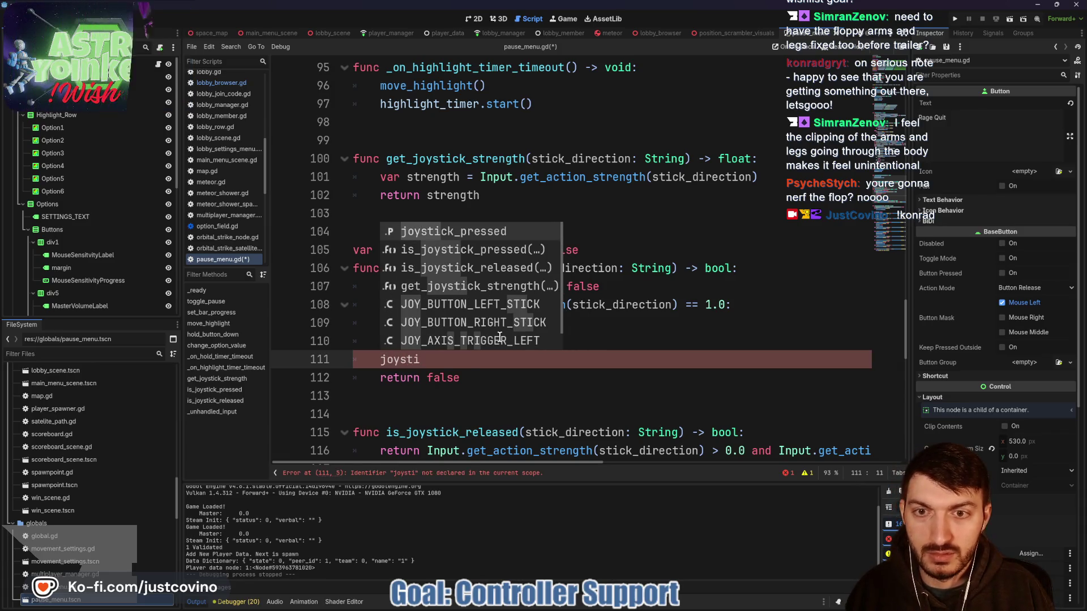
{"action": "key", "text": "Return"}
{"action": "type", "text": "= fa"}
{"action": "key", "text": "Return"}
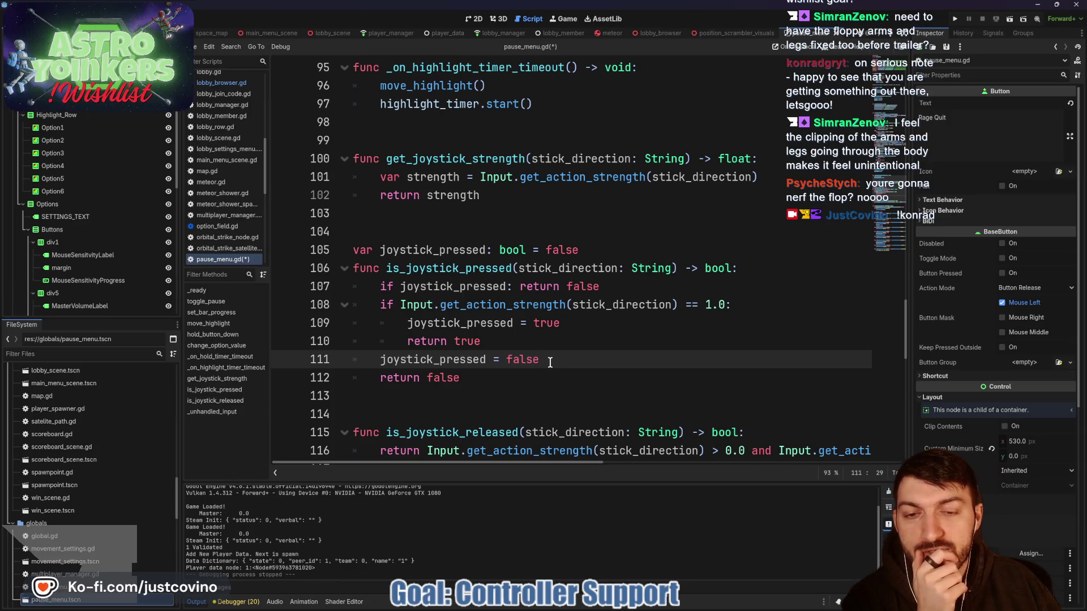
- Save the edited pause_menu.gd script with Ctrl+S
{"action": "scroll", "coordinate": [572, 363], "scroll_direction": "down", "scroll_amount": 1}
{"action": "scroll", "coordinate": [554, 342], "scroll_direction": "down", "scroll_amount": 2}
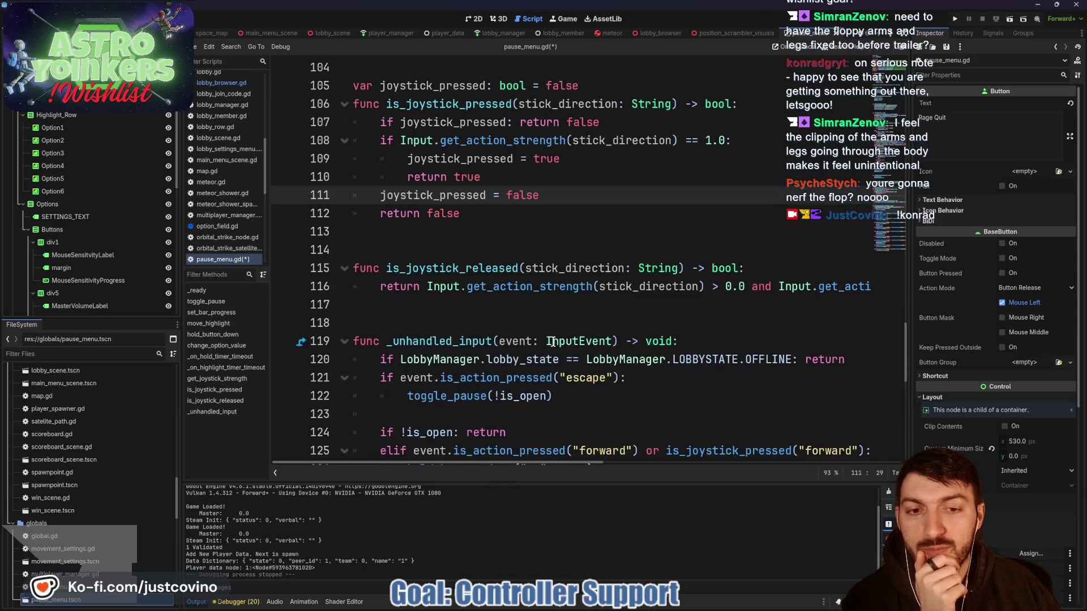
{"action": "left_click", "coordinate": [530, 308]}
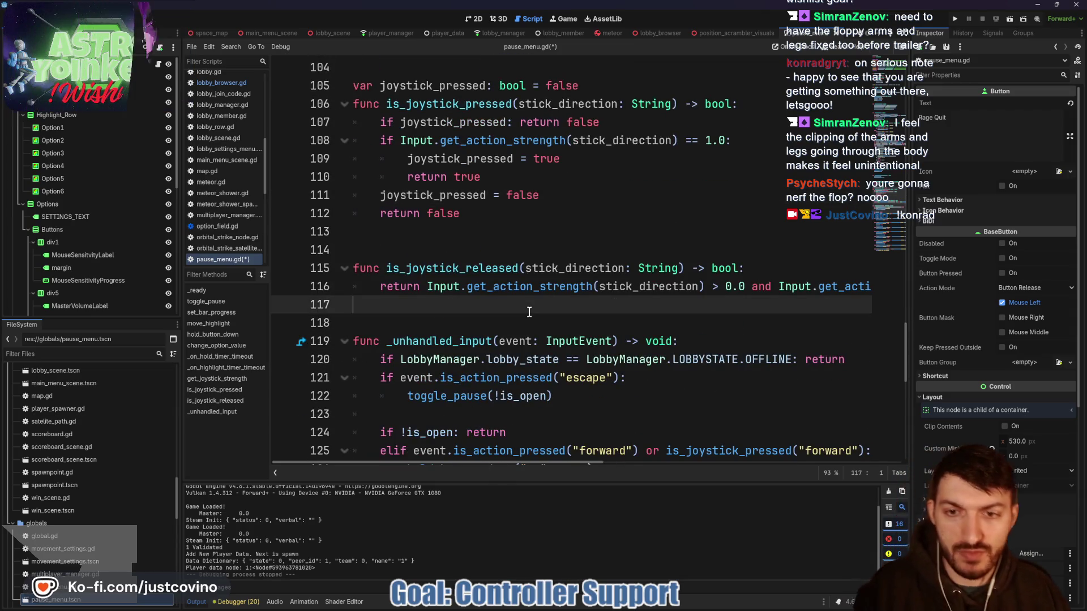
{"action": "key", "text": "ctrl+s"}
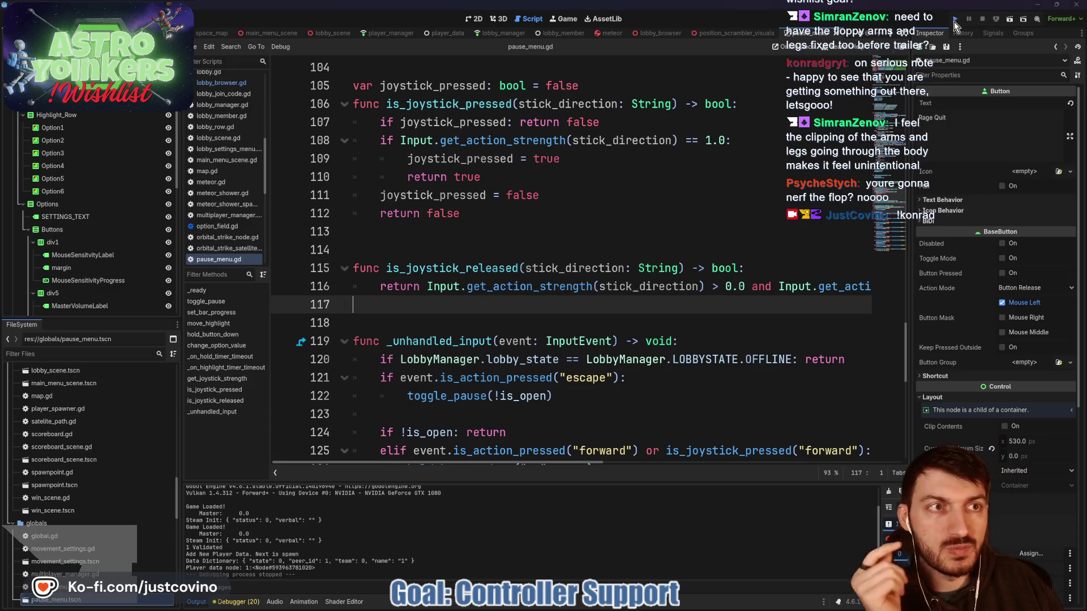
- Launch Astro Yoinkers, bring the second debug window forward, host a lobby and pick a lobby type
{"action": "left_click", "coordinate": [954, 20]}
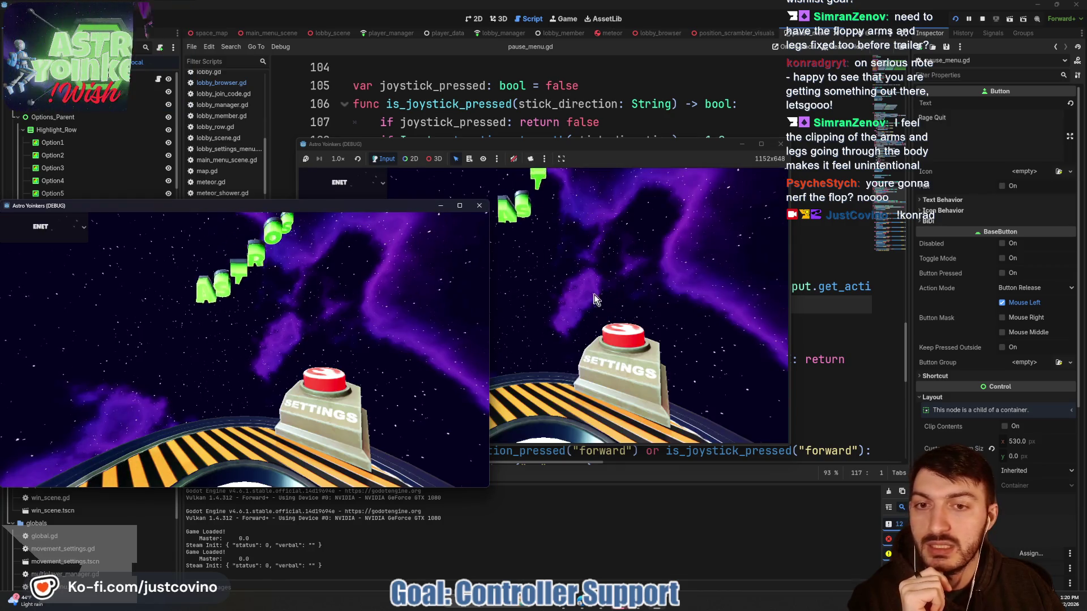
{"action": "mouse_move", "coordinate": [555, 144]}
{"action": "left_mouse_down"}
{"action": "mouse_move", "coordinate": [593, 150]}
{"action": "mouse_move", "coordinate": [562, 147]}
{"action": "left_mouse_up"}
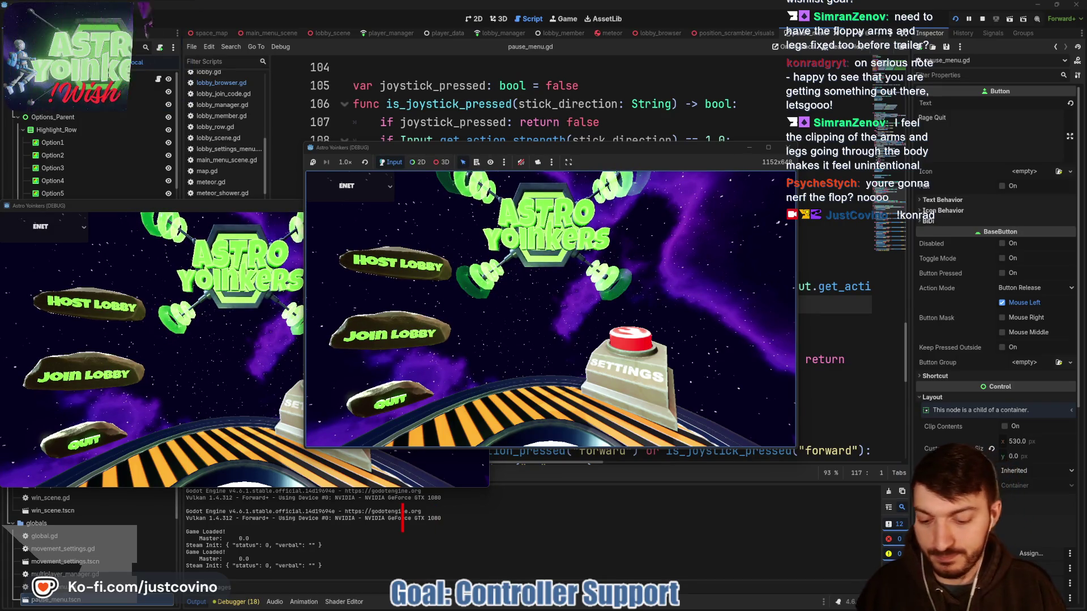
{"action": "type", "text": "global_translate("}
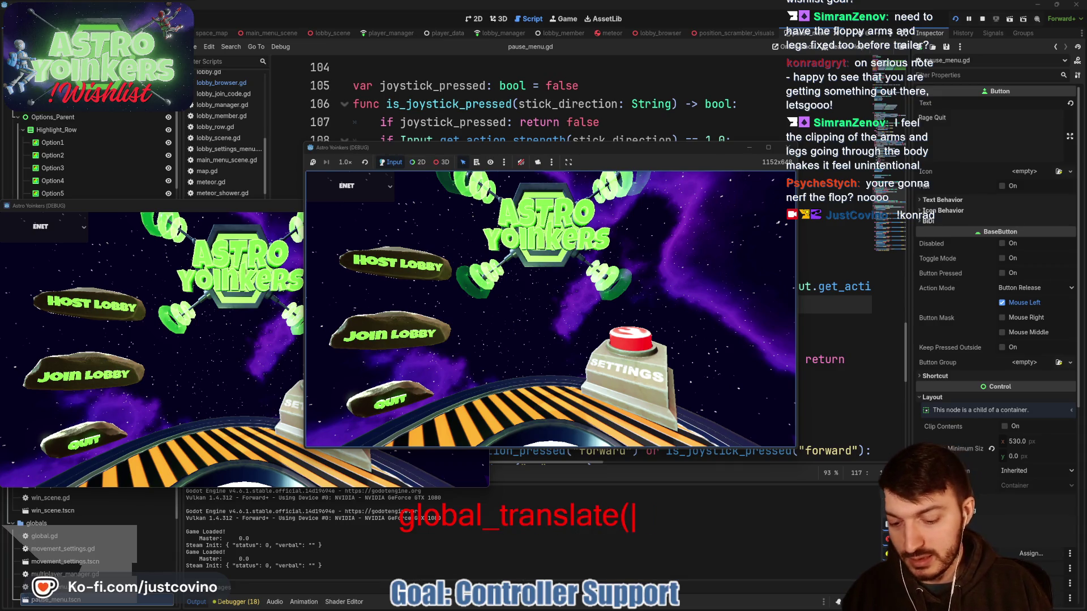
{"action": "type", "text": "player.glova"}
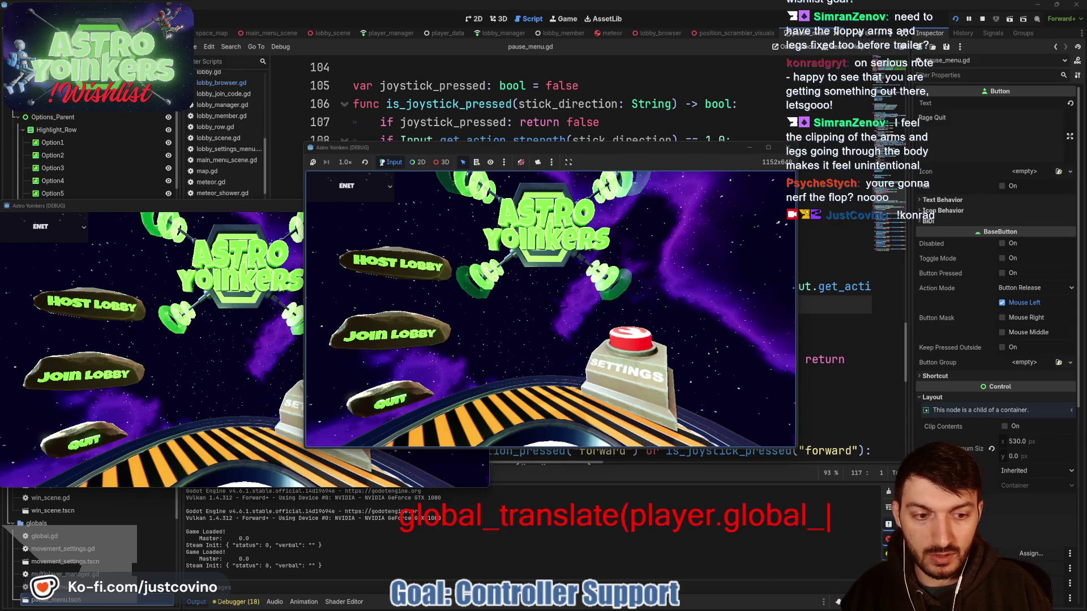
{"action": "type", "text": "asis"}
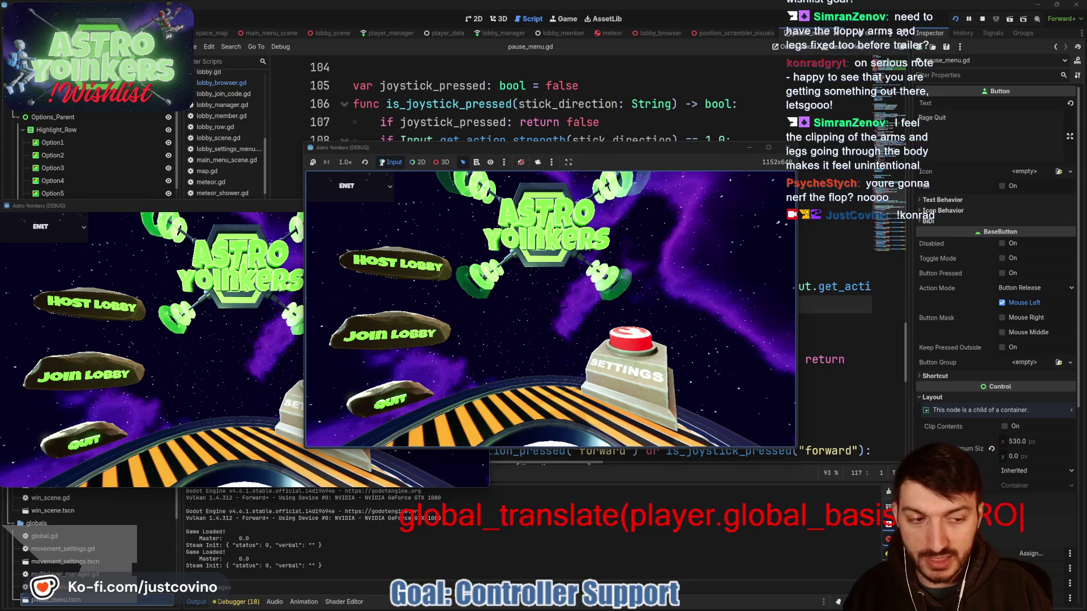
{"action": "type", "text": "J *"}
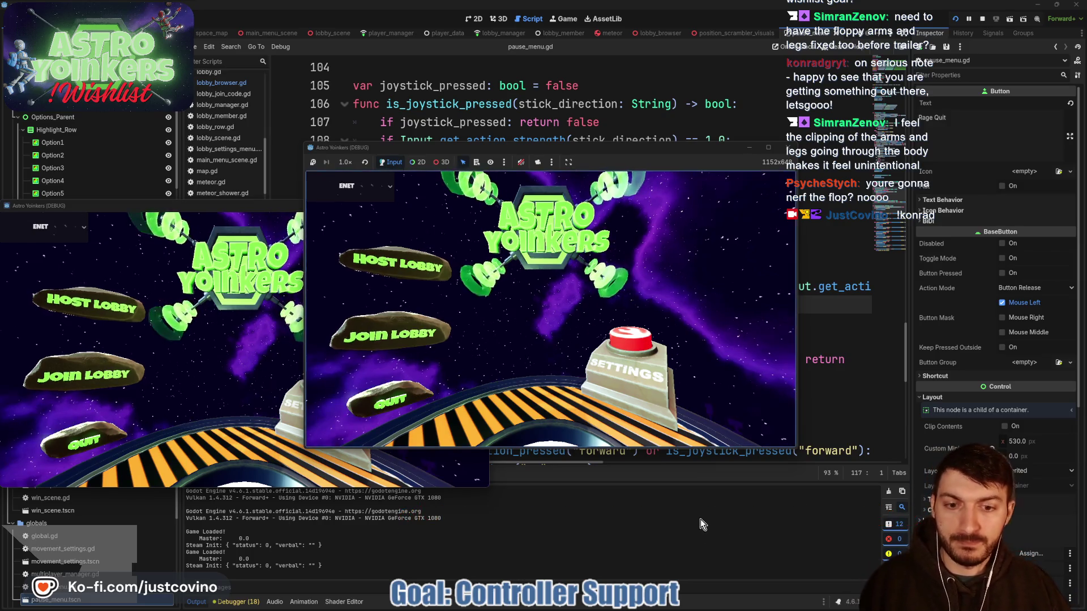
{"action": "left_click", "coordinate": [413, 267]}
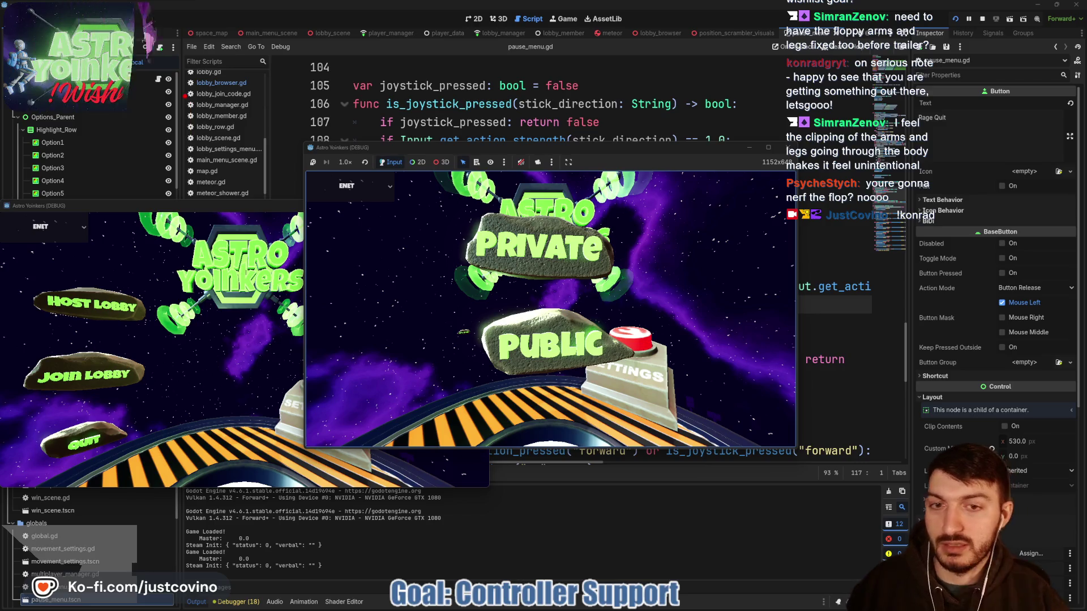
{"action": "left_click", "coordinate": [515, 255]}
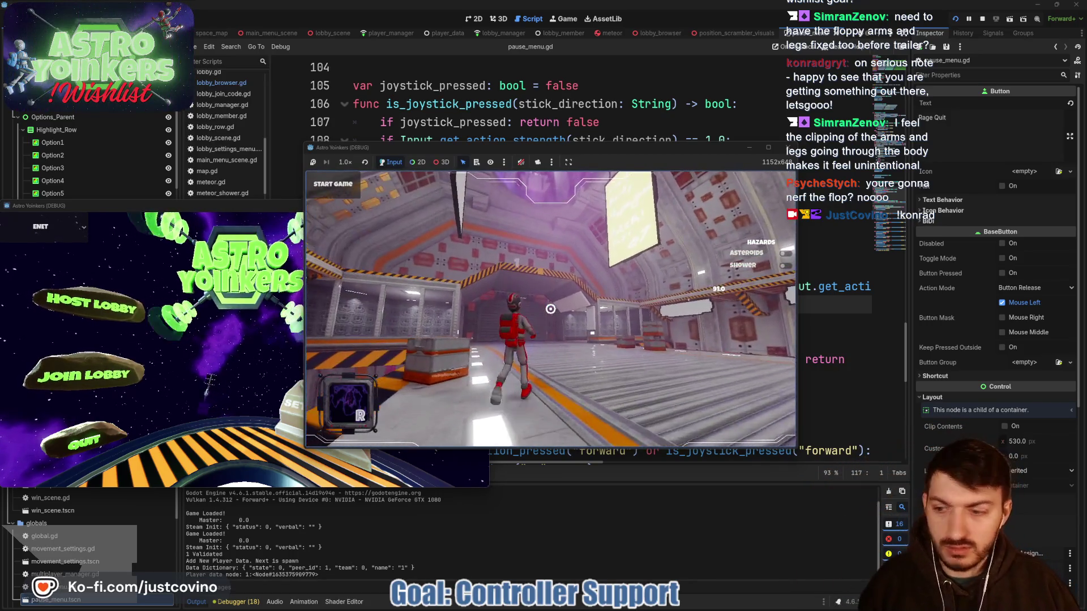
- Open the in-game Settings pause menu and step the highlight up and down its rows
{"action": "key", "text": "Escape"}
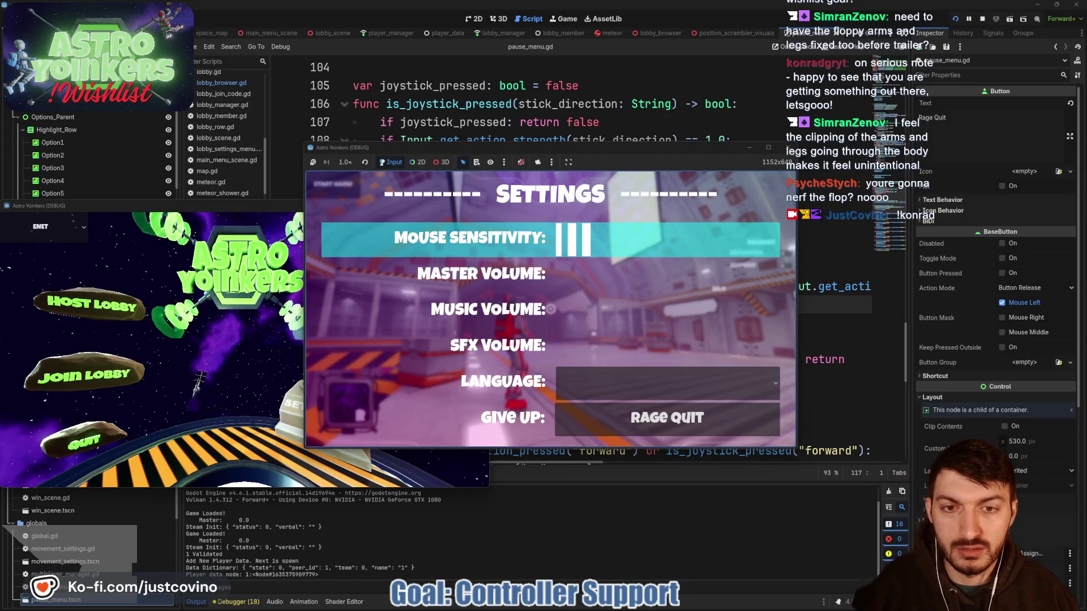
{"action": "key", "text": "Down"}
{"action": "key", "text": "Up"}
{"action": "key", "text": "Up"}
{"action": "key", "text": "Up"}
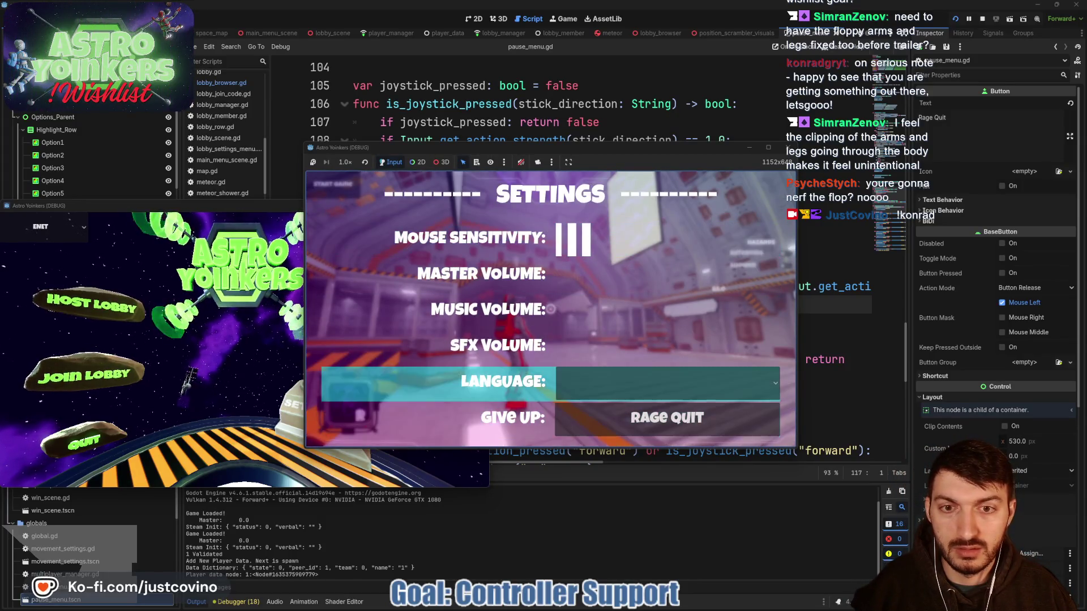
{"action": "key", "text": "Up"}
{"action": "key", "text": "Up"}
{"action": "key", "text": "Up"}
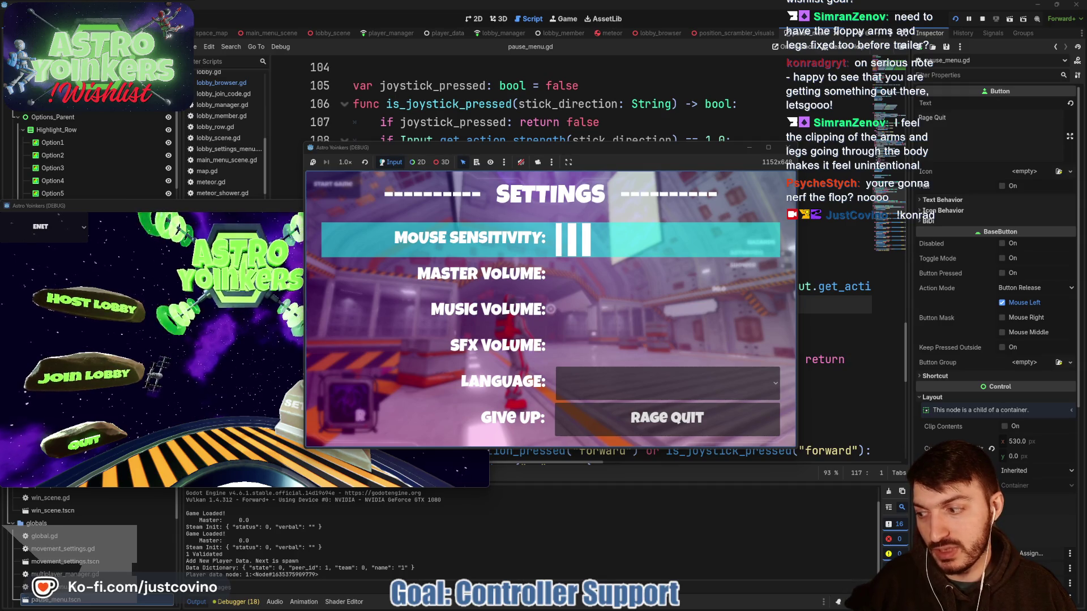
{"action": "key", "text": "Up"}
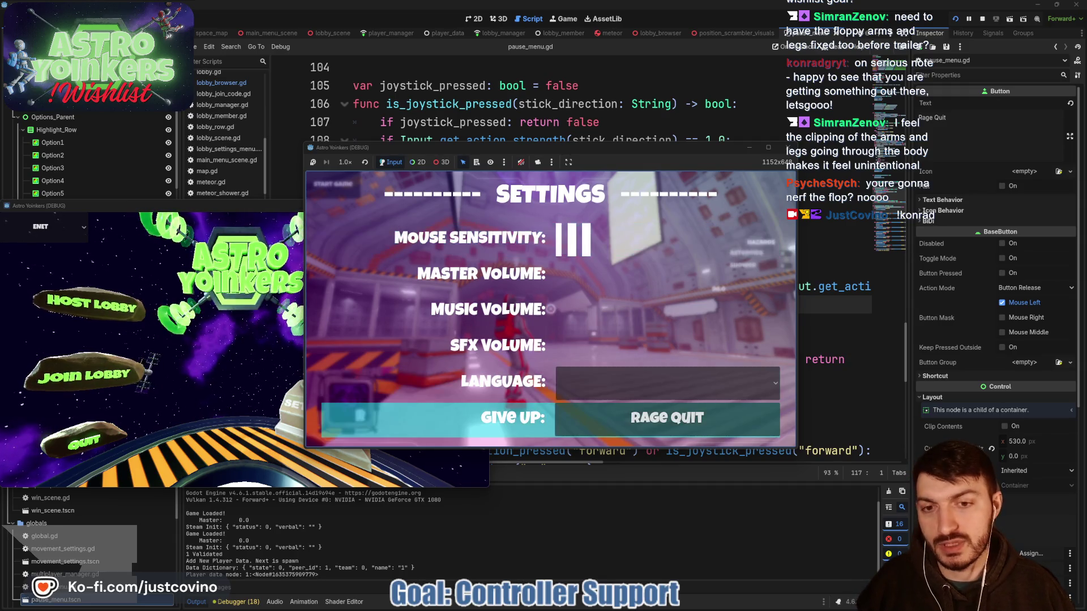
{"action": "key", "text": "Up"}
{"action": "key", "text": "Up"}
{"action": "key", "text": "Up"}
{"action": "key", "text": "Up"}
{"action": "key", "text": "Up"}
{"action": "key", "text": "Down"}
{"action": "key", "text": "Down"}
{"action": "key", "text": "Down"}
{"action": "key", "text": "Down"}
{"action": "key", "text": "Down"}
{"action": "key", "text": "Down"}
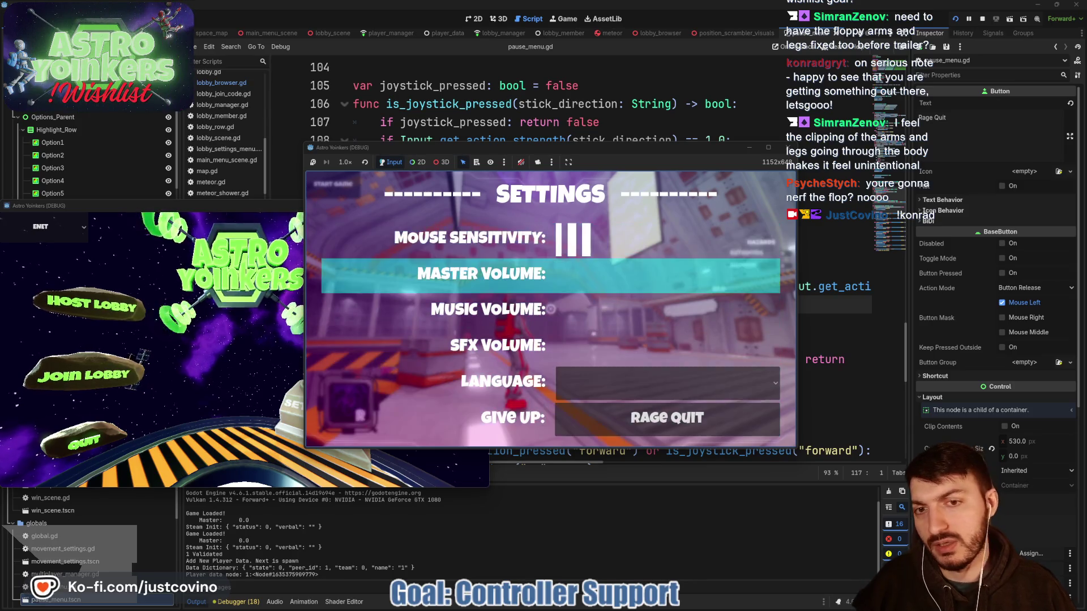
{"action": "key", "text": "Up"}
{"action": "key", "text": "Up"}
- Move the highlight between Give Up, Music, Master and SFX Volume, then stop the game
{"action": "key", "text": "Down"}
{"action": "key", "text": "Down"}
{"action": "key", "text": "Down"}
{"action": "key", "text": "Down"}
{"action": "key", "text": "Down"}
{"action": "key", "text": "Down"}
{"action": "key", "text": "Down"}
{"action": "key", "text": "Down"}
{"action": "key", "text": "Up"}
{"action": "key", "text": "Up"}
{"action": "key", "text": "Down"}
{"action": "key", "text": "Down"}
{"action": "key", "text": "Up"}
{"action": "key", "text": "Up"}
{"action": "key", "text": "Up"}
{"action": "key", "text": "Down"}
{"action": "key", "text": "Down"}
{"action": "key", "text": "Down"}
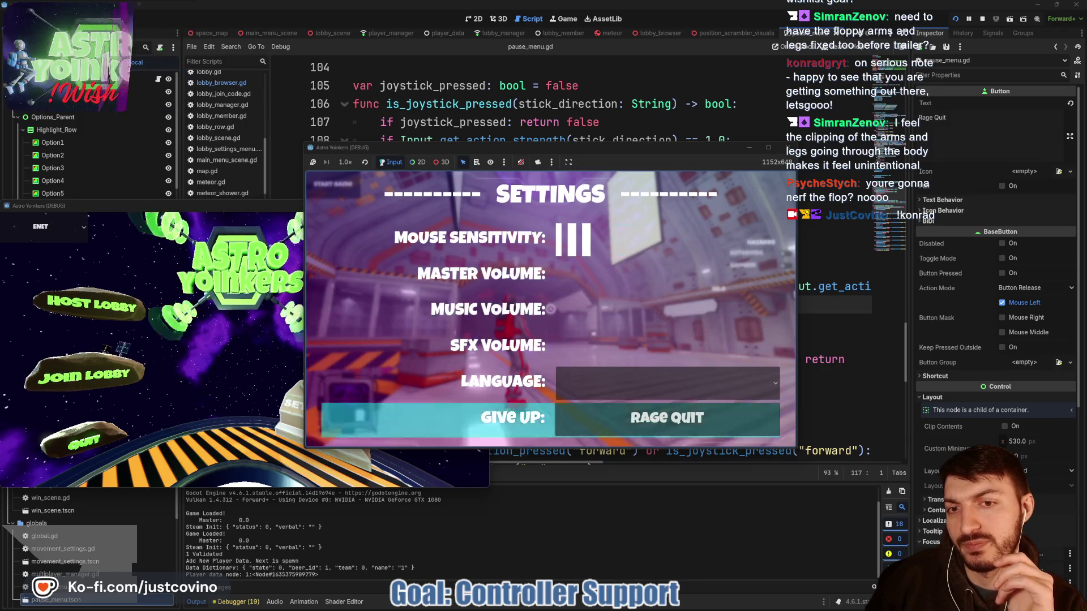
{"action": "key", "text": "Down"}
{"action": "key", "text": "Down"}
{"action": "key", "text": "Down"}
{"action": "key", "text": "Down"}
{"action": "key", "text": "Down"}
{"action": "key", "text": "Down"}
{"action": "key", "text": "Down"}
{"action": "key", "text": "Down"}
{"action": "key", "text": "Up"}
{"action": "key", "text": "Up"}
{"action": "key", "text": "Down"}
{"action": "key", "text": "Down"}
{"action": "key", "text": "Down"}
{"action": "key", "text": "Up"}
{"action": "key", "text": "Up"}
{"action": "key", "text": "Up"}
{"action": "key", "text": "Up"}
{"action": "key", "text": "Up"}
{"action": "key", "text": "Up"}
{"action": "key", "text": "Up"}
{"action": "key", "text": "Up"}
{"action": "key", "text": "Up"}
{"action": "key", "text": "Up"}
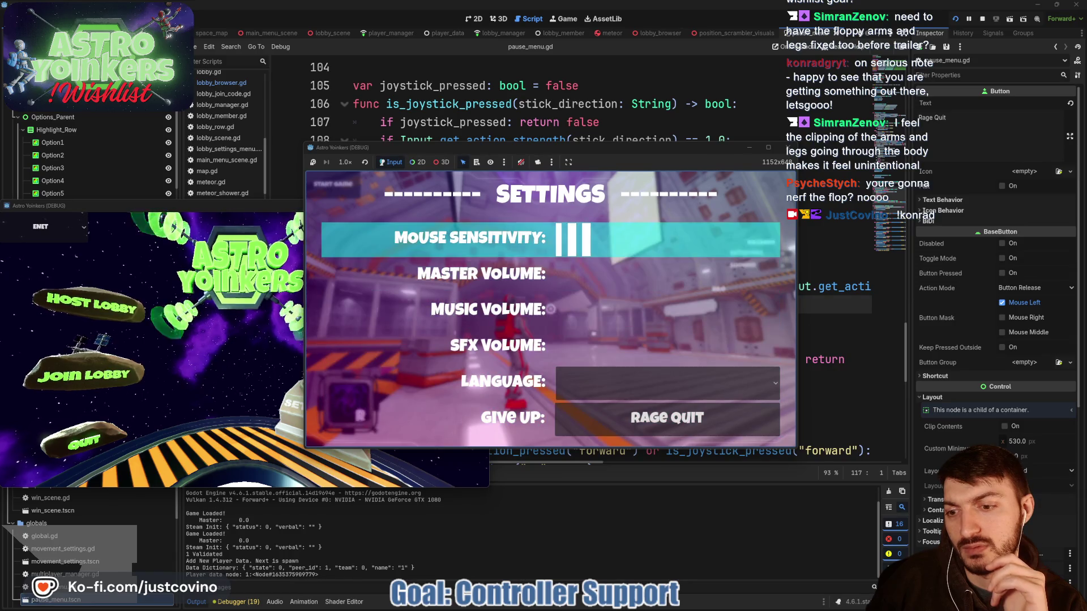
{"action": "key", "text": "Up"}
{"action": "key", "text": "Up"}
{"action": "key", "text": "Down"}
{"action": "key", "text": "Up"}
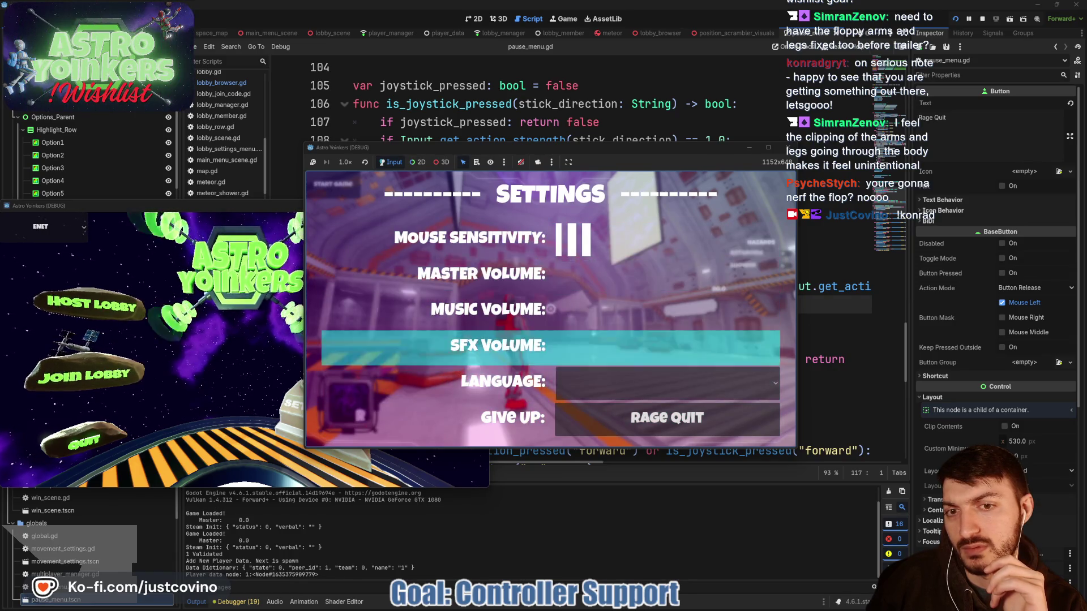
{"action": "key", "text": "Up"}
{"action": "key", "text": "Up"}
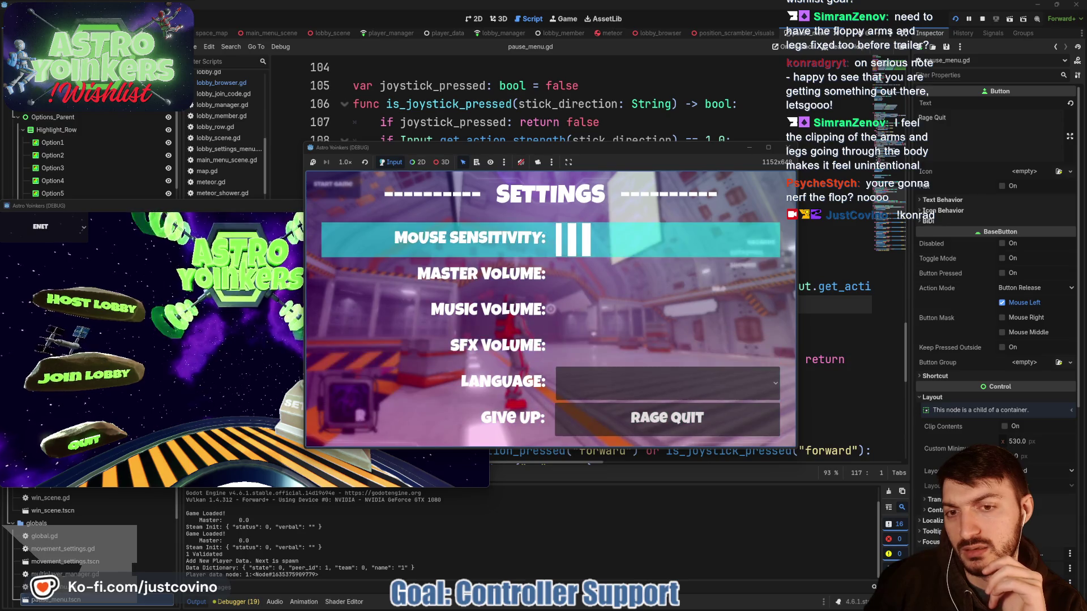
{"action": "key", "text": "Down"}
{"action": "key", "text": "Down"}
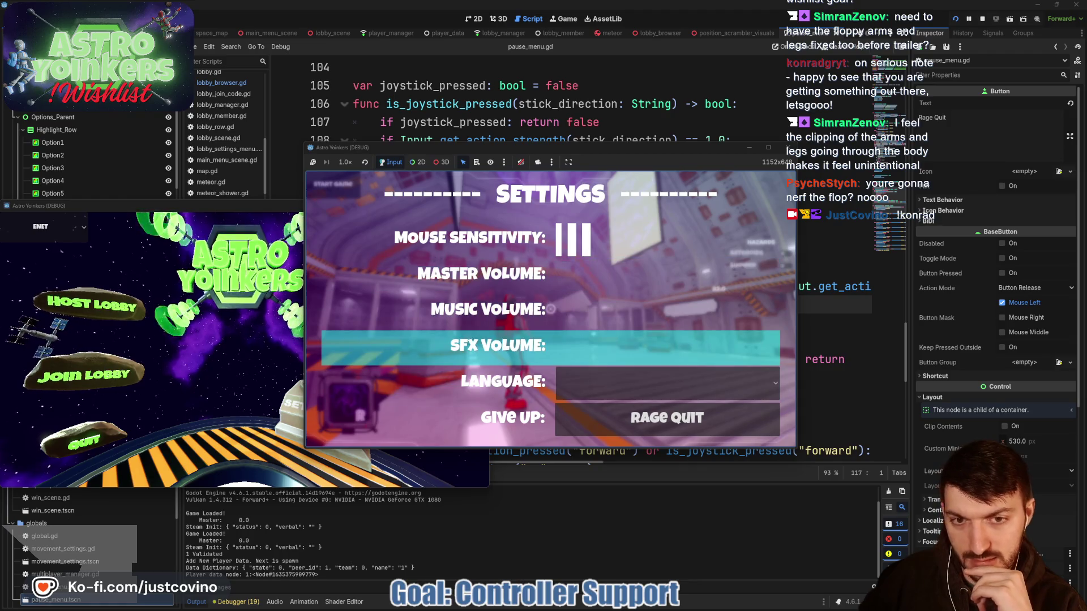
{"action": "key", "text": "Up"}
{"action": "key", "text": "Up"}
{"action": "key", "text": "Up"}
{"action": "key", "text": "Up"}
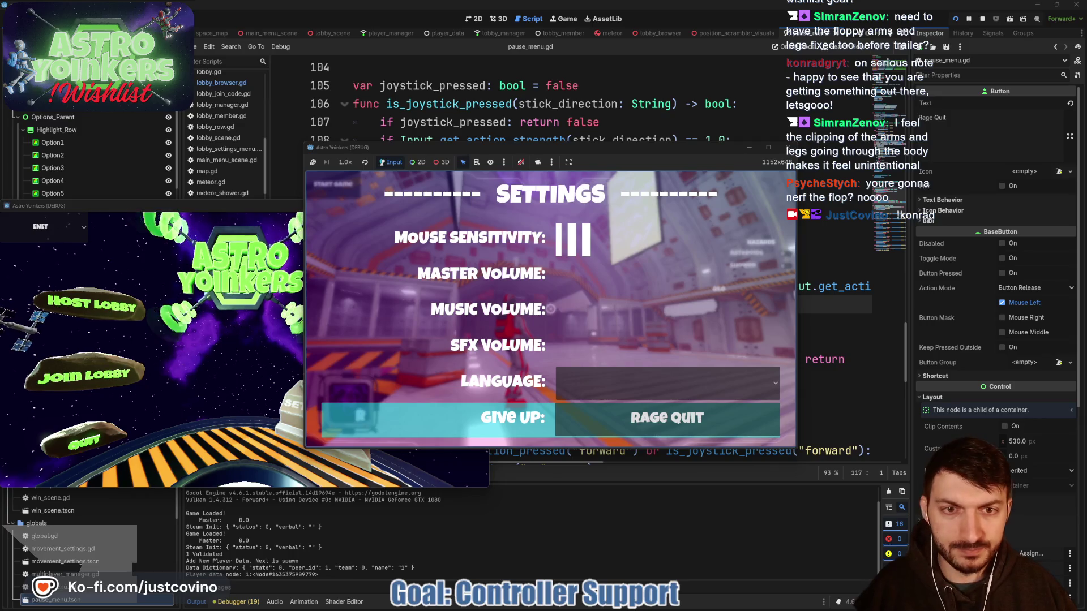
{"action": "key", "text": "Return"}
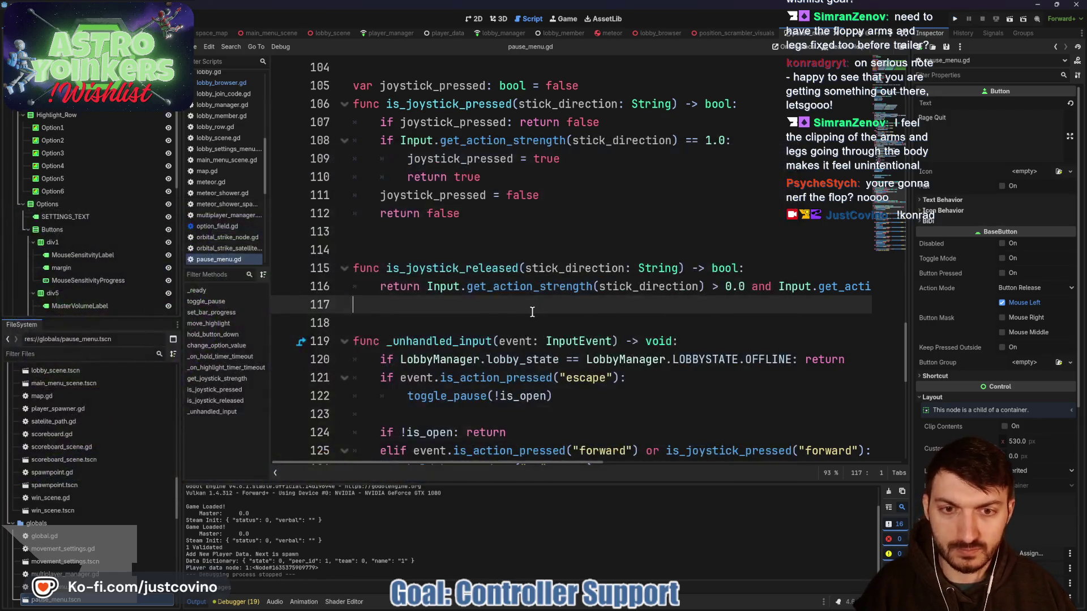
{"action": "scroll", "coordinate": [465, 235], "scroll_direction": "up", "scroll_amount": 1}
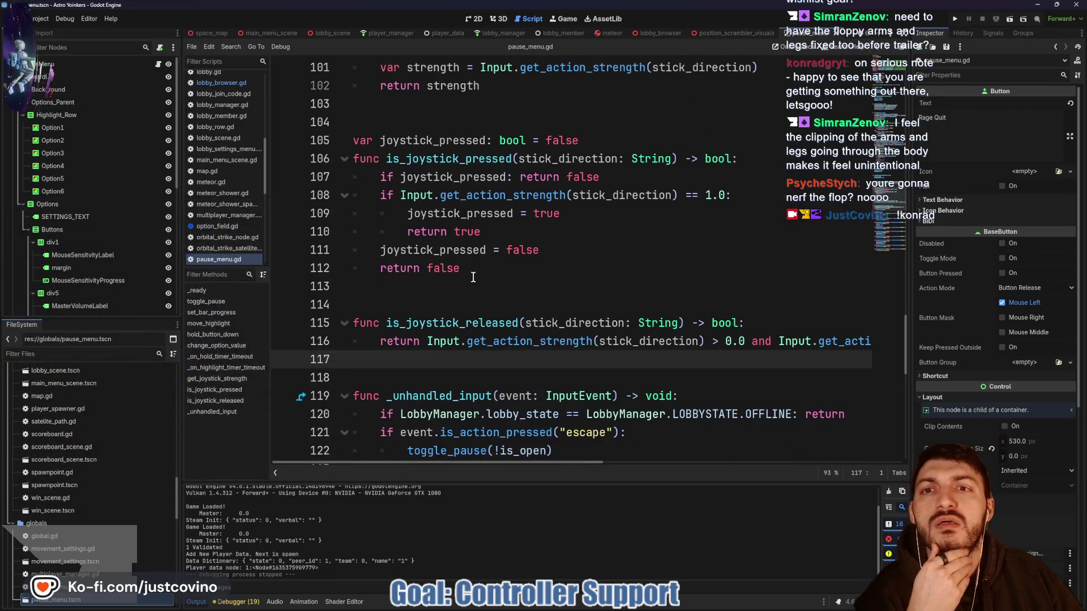
{"action": "double_click", "coordinate": [448, 159]}
{"action": "scroll", "coordinate": [624, 390], "scroll_direction": "down", "scroll_amount": 4}
{"action": "scroll", "coordinate": [617, 357], "scroll_direction": "right", "scroll_amount": 5}
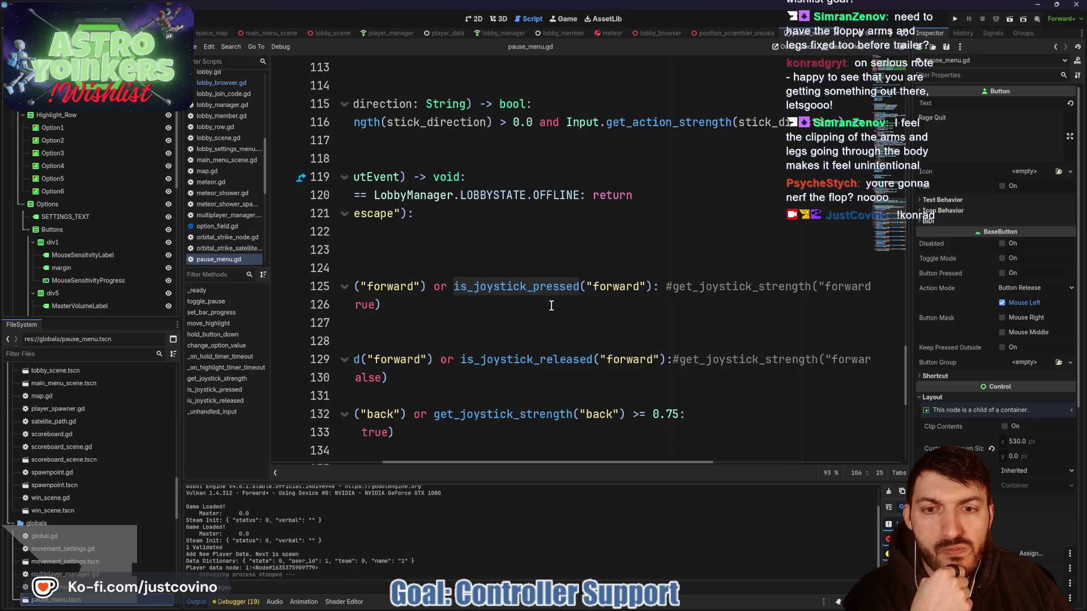
{"action": "scroll", "coordinate": [551, 306], "scroll_direction": "left", "scroll_amount": 4}
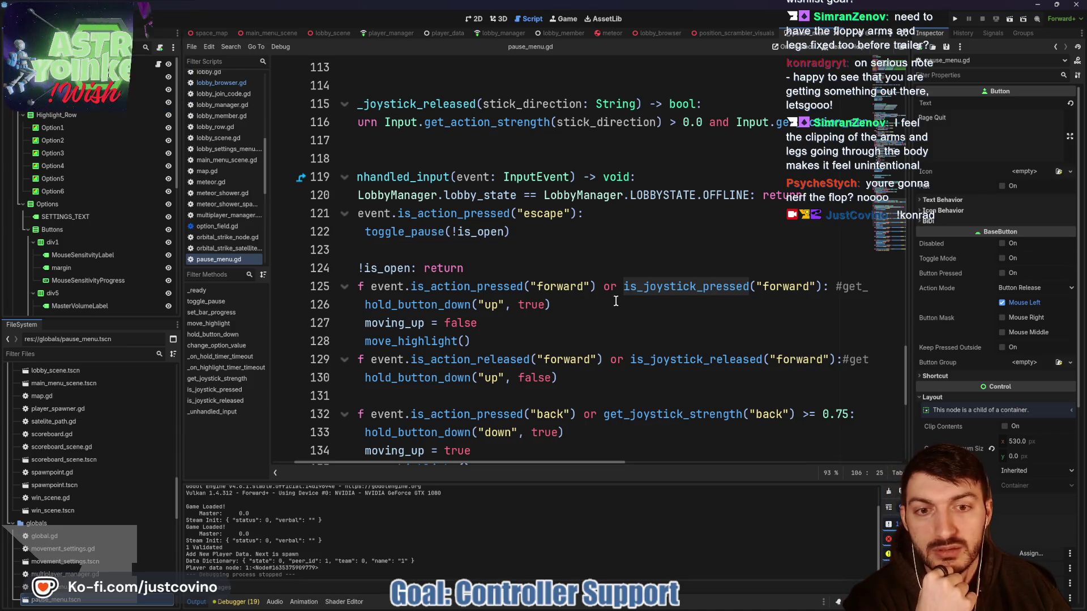
{"action": "scroll", "coordinate": [605, 294], "scroll_direction": "left", "scroll_amount": 2}
{"action": "double_click", "coordinate": [483, 285]}
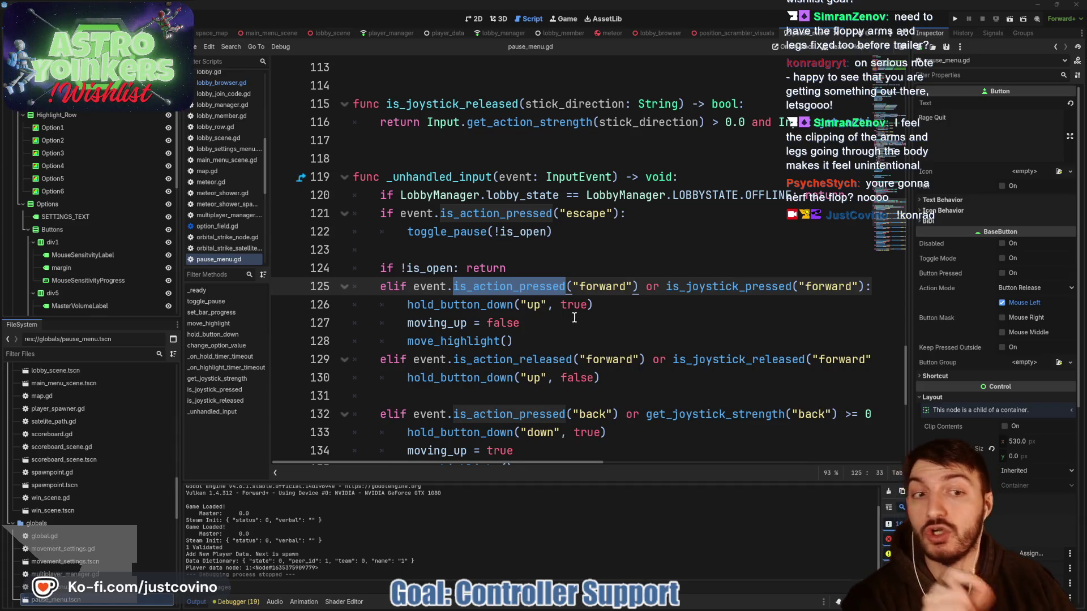
{"action": "left_click", "coordinate": [526, 250]}
{"action": "scroll", "coordinate": [544, 275], "scroll_direction": "up", "scroll_amount": 1}
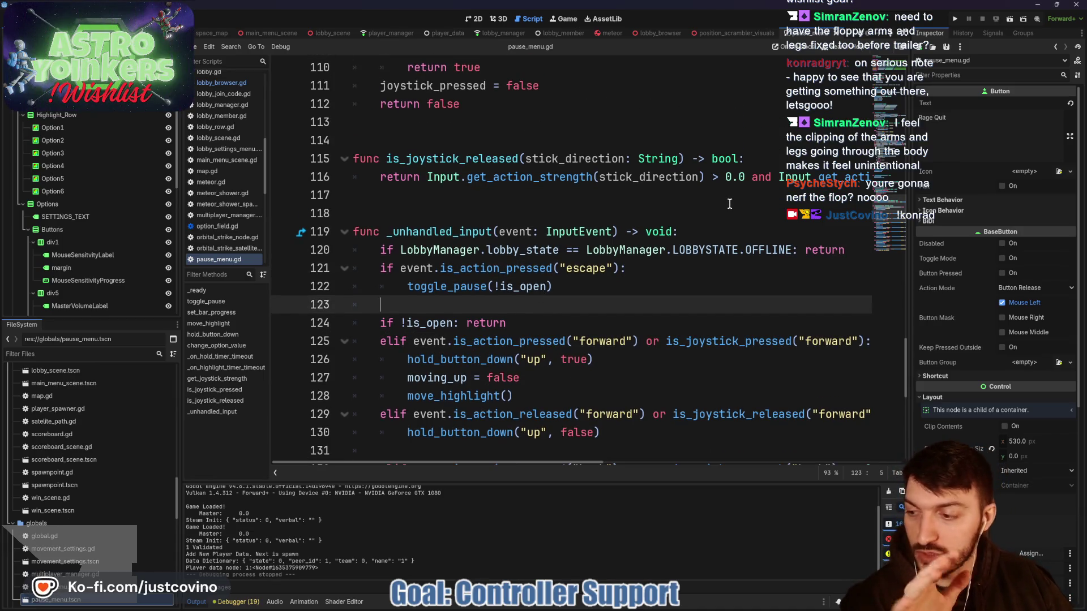
{"action": "scroll", "coordinate": [603, 249], "scroll_direction": "up", "scroll_amount": 2}
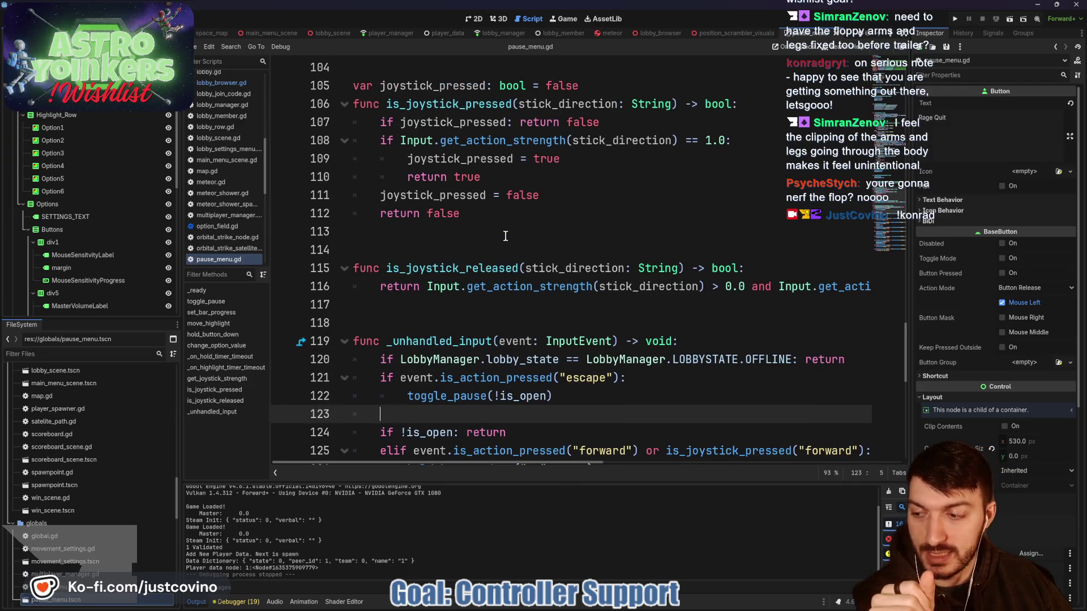
{"action": "scroll", "coordinate": [506, 236], "scroll_direction": "up", "scroll_amount": 2}
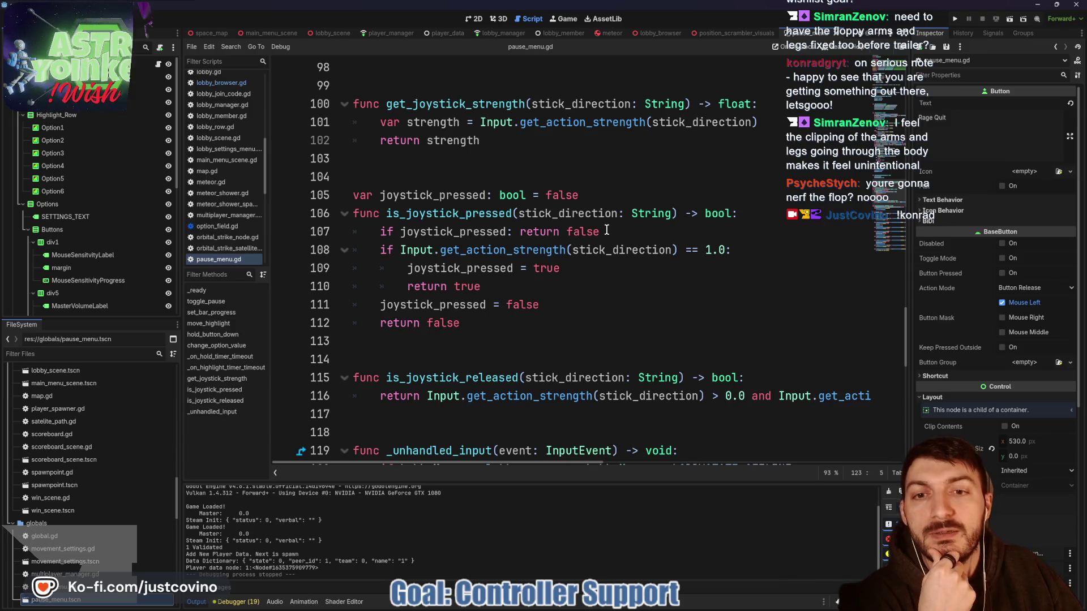
{"action": "left_click_drag", "start_coordinate": [605, 232], "coordinate": [353, 231]}
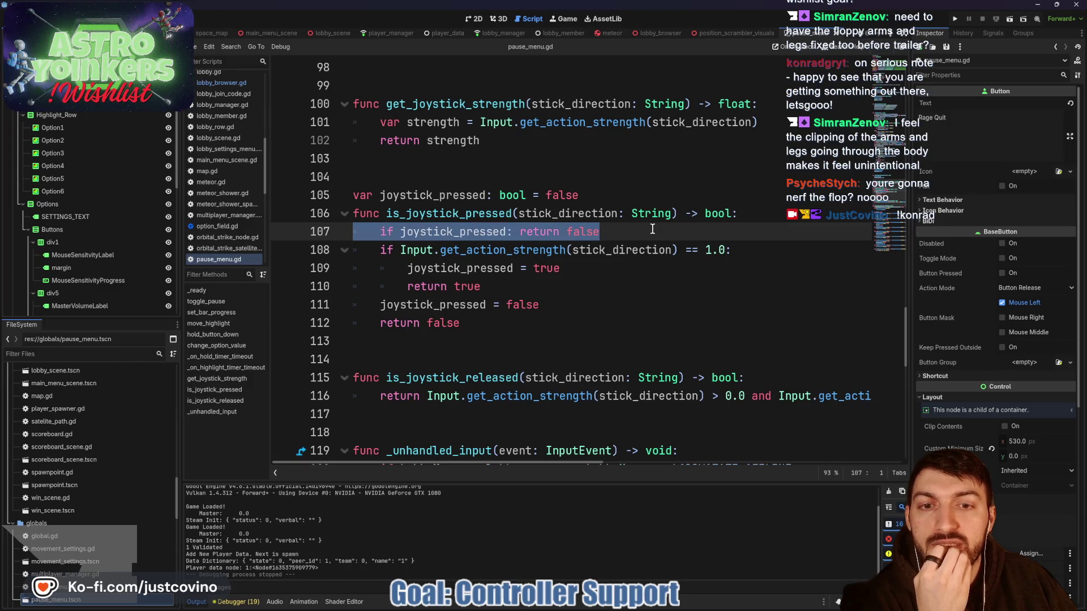
- Remove the early-return check, append 'and joystick_pressed == true' to line 124's forward condition, and save
{"action": "key", "text": "BackSpace"}
{"action": "key", "text": "BackSpace"}
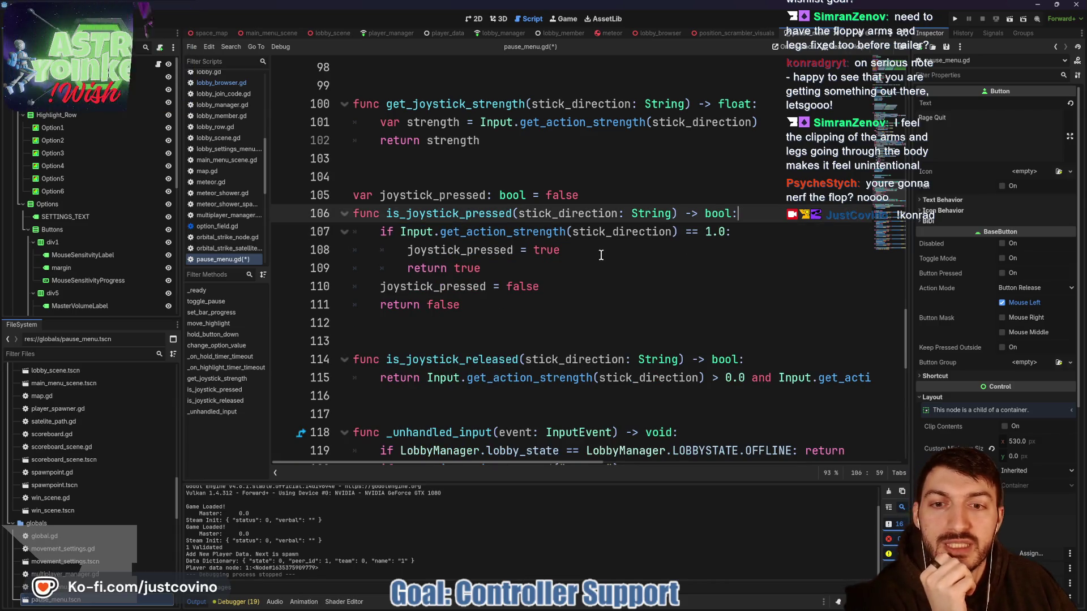
{"action": "scroll", "coordinate": [638, 288], "scroll_direction": "down", "scroll_amount": 1}
{"action": "scroll", "coordinate": [671, 293], "scroll_direction": "down", "scroll_amount": 1}
{"action": "scroll", "coordinate": [697, 305], "scroll_direction": "right", "scroll_amount": 3}
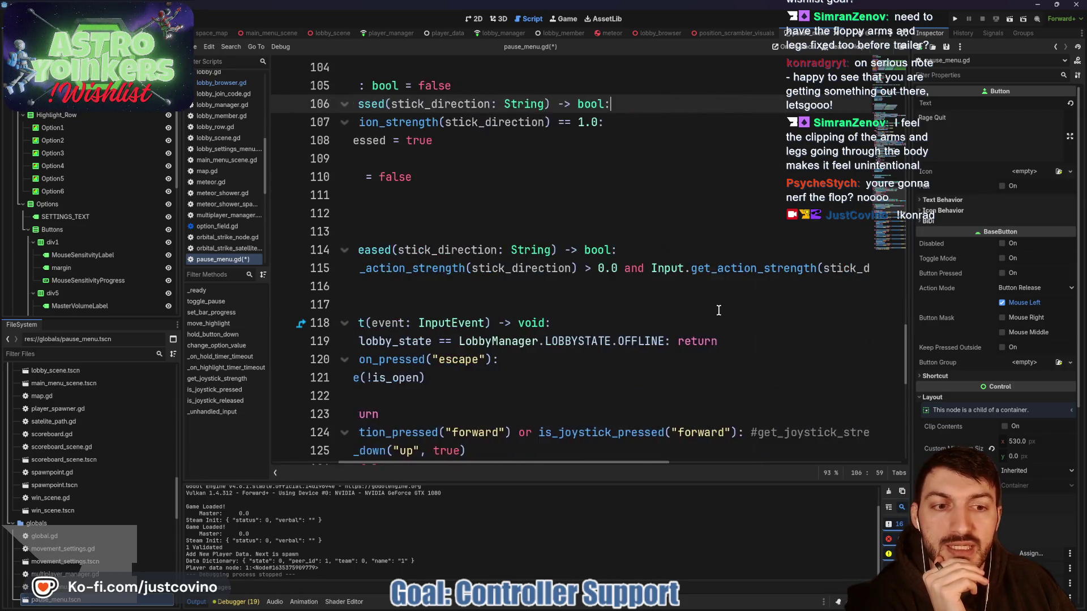
{"action": "scroll", "coordinate": [719, 304], "scroll_direction": "left", "scroll_amount": 1}
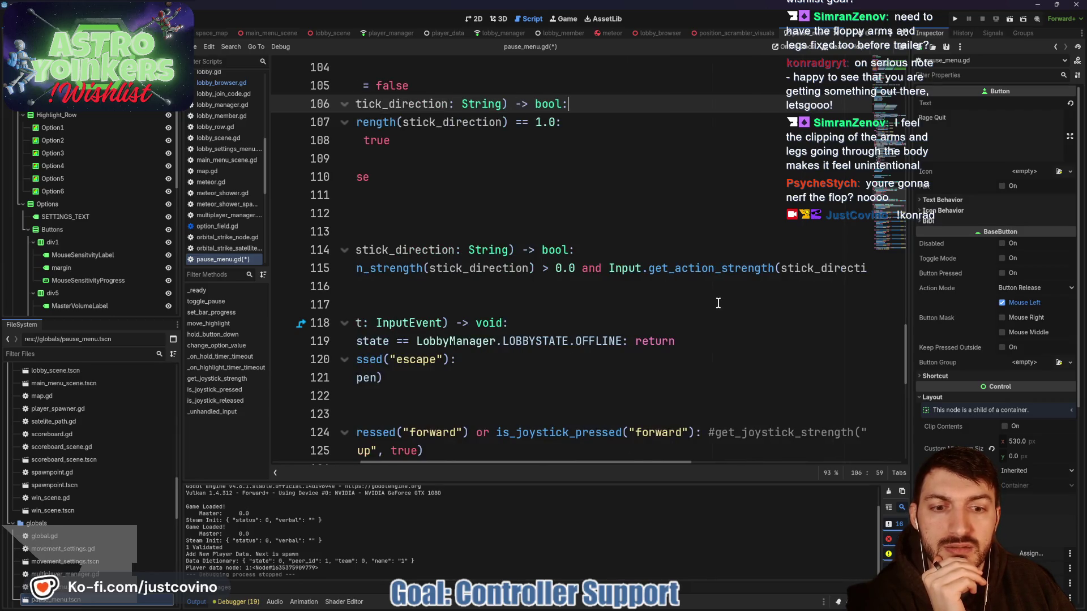
{"action": "scroll", "coordinate": [702, 314], "scroll_direction": "down", "scroll_amount": 2}
{"action": "left_click", "coordinate": [694, 322]}
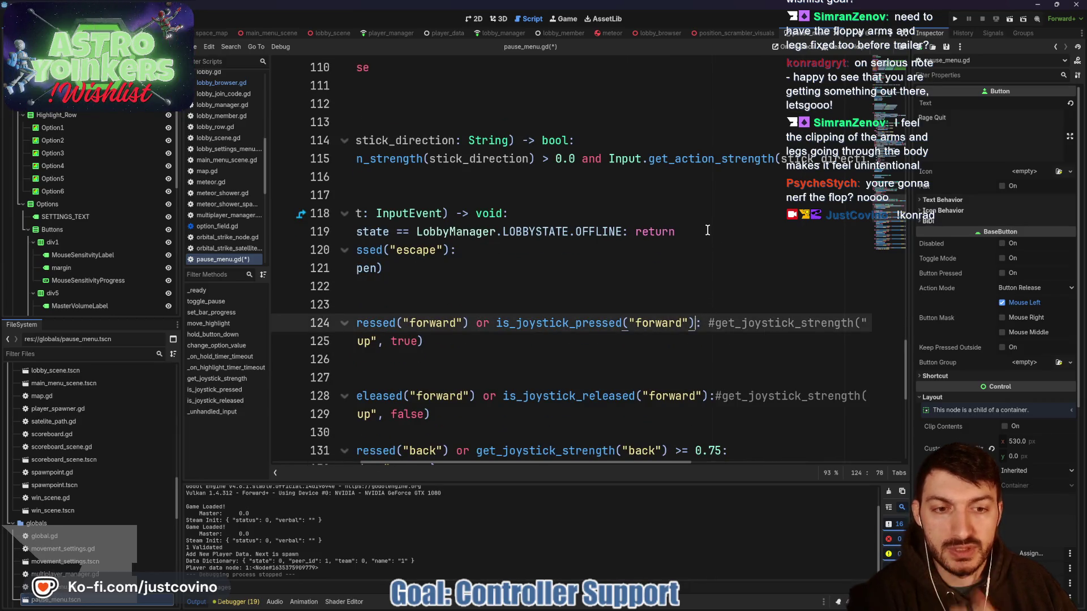
{"action": "type", "text": "and jo"}
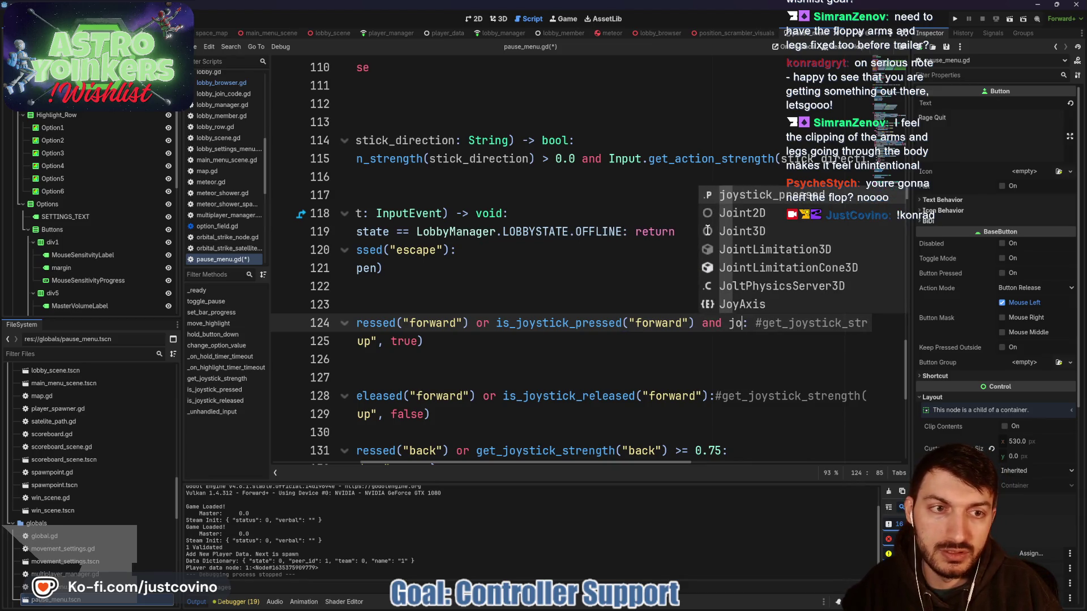
{"action": "key", "text": "Return"}
{"action": "type", "text": "== "}
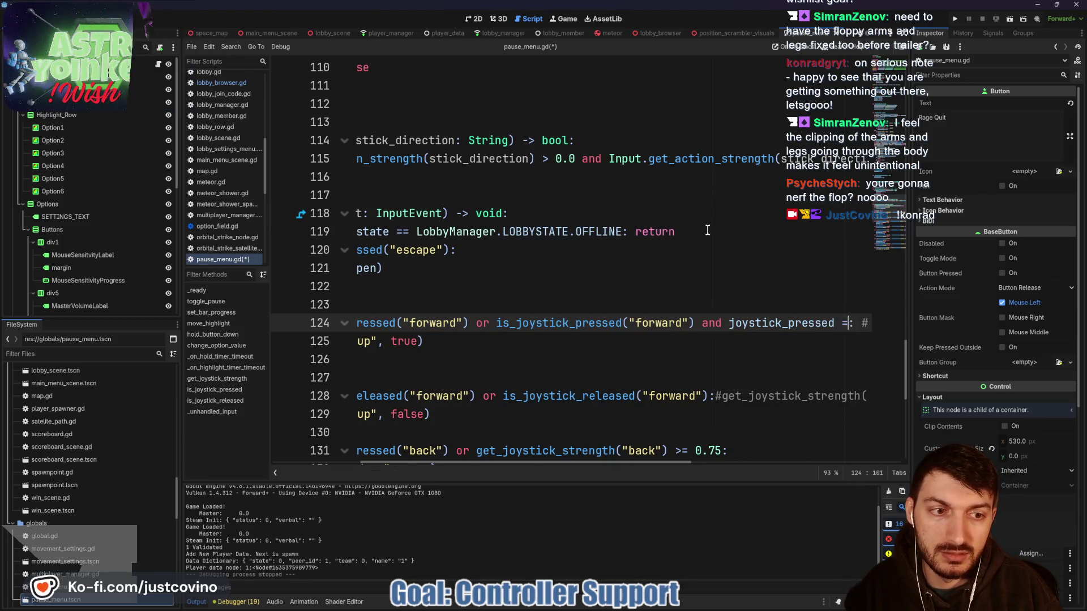
{"action": "type", "text": "true"}
{"action": "left_click", "coordinate": [707, 287]}
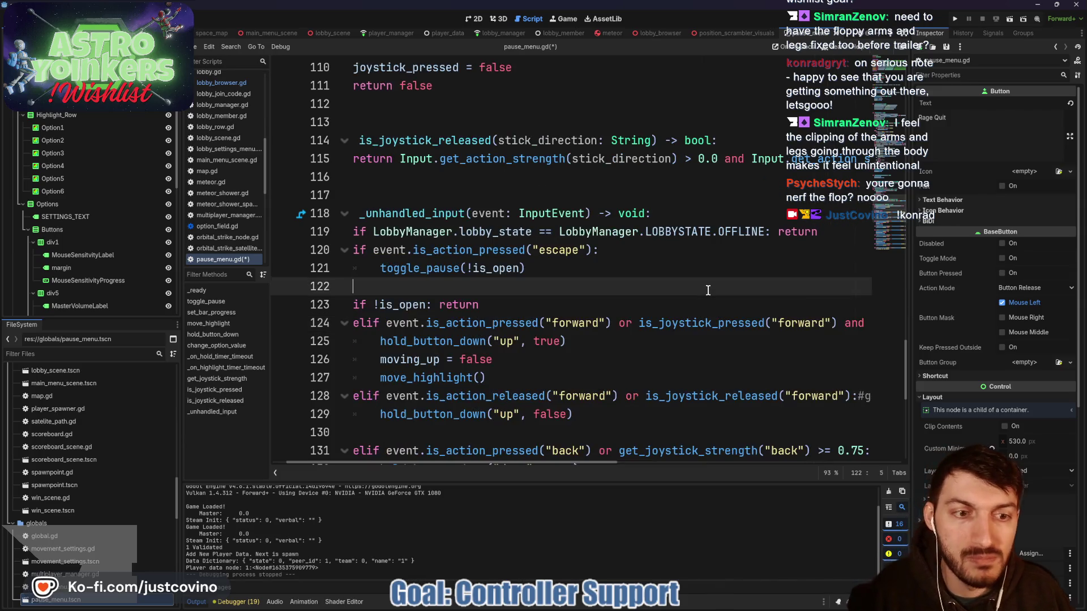
{"action": "key", "text": "ctrl+s"}
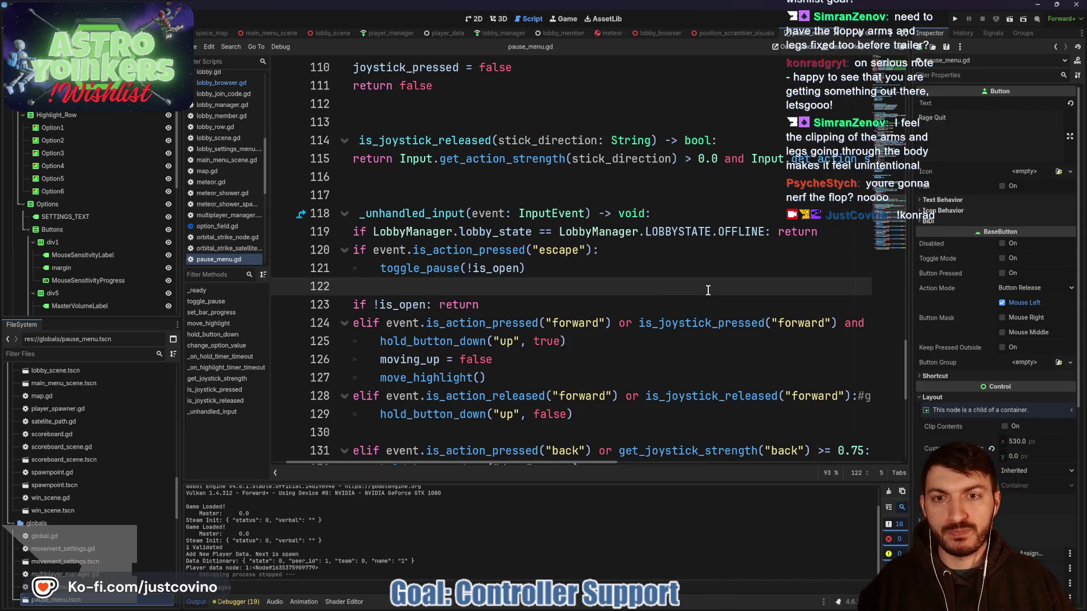
- Change the line 124 check to joystick_pressed == false and run the project with F5
{"action": "scroll", "coordinate": [707, 290], "scroll_direction": "right", "scroll_amount": 5}
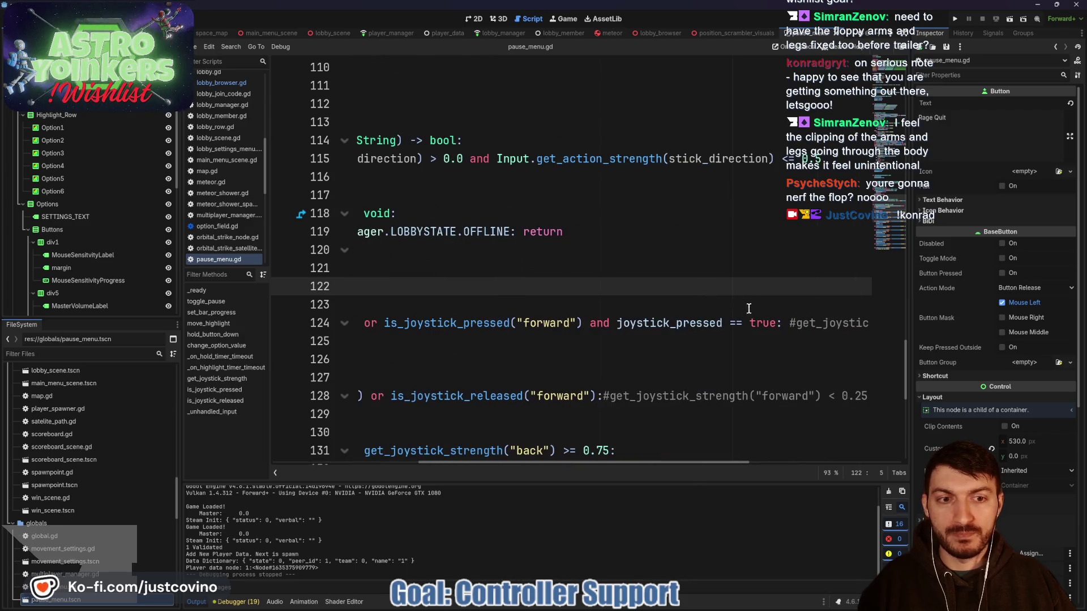
{"action": "double_click", "coordinate": [751, 323]}
{"action": "type", "text": "fa"}
{"action": "key", "text": "Return"}
{"action": "key", "text": "F5"}
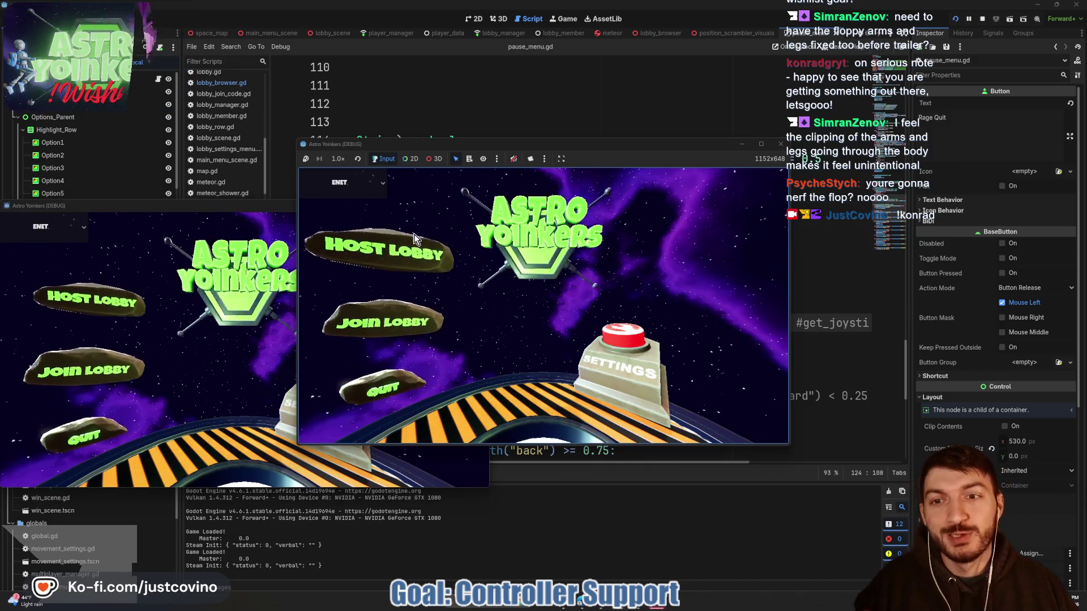
- Host a lobby, start the match, open the pause menu and step the settings highlight up and down
{"action": "key", "text": "Return"}
{"action": "key", "text": "Return"}
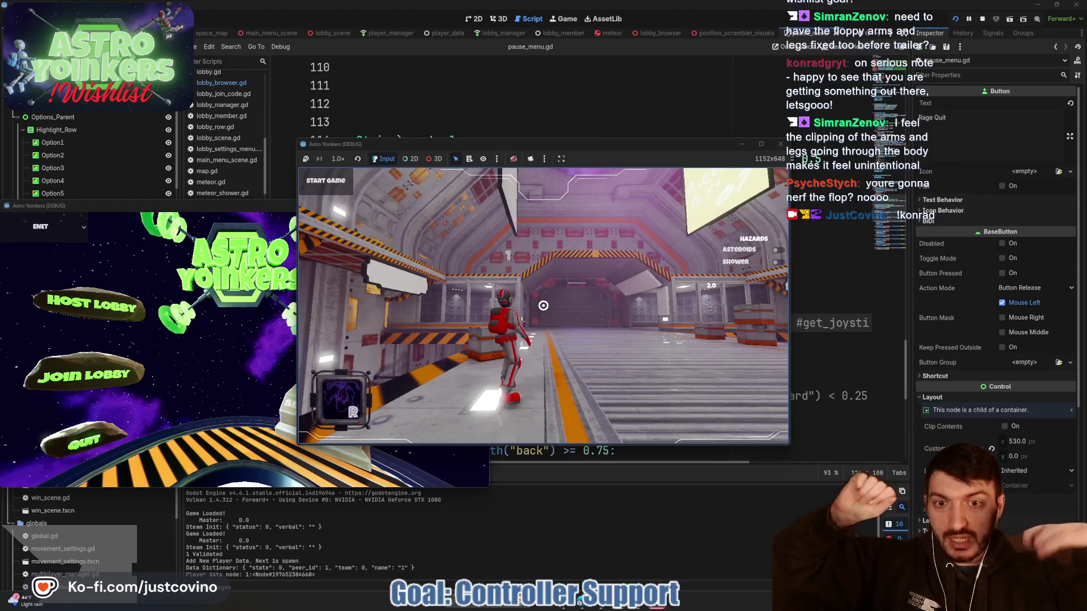
{"action": "key", "text": "Escape"}
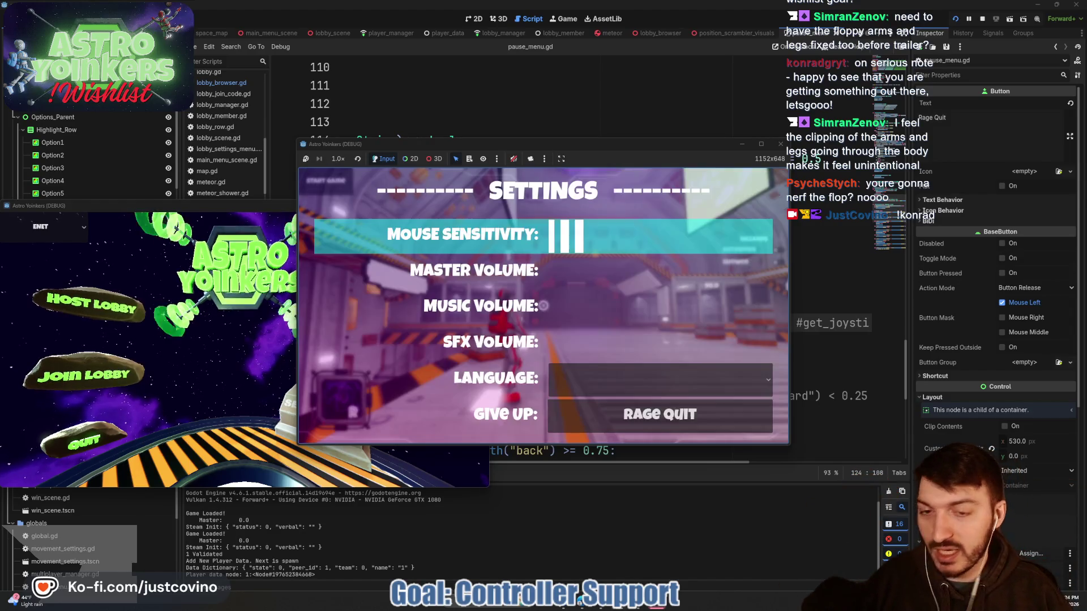
{"action": "key", "text": "Up"}
{"action": "key", "text": "Up"}
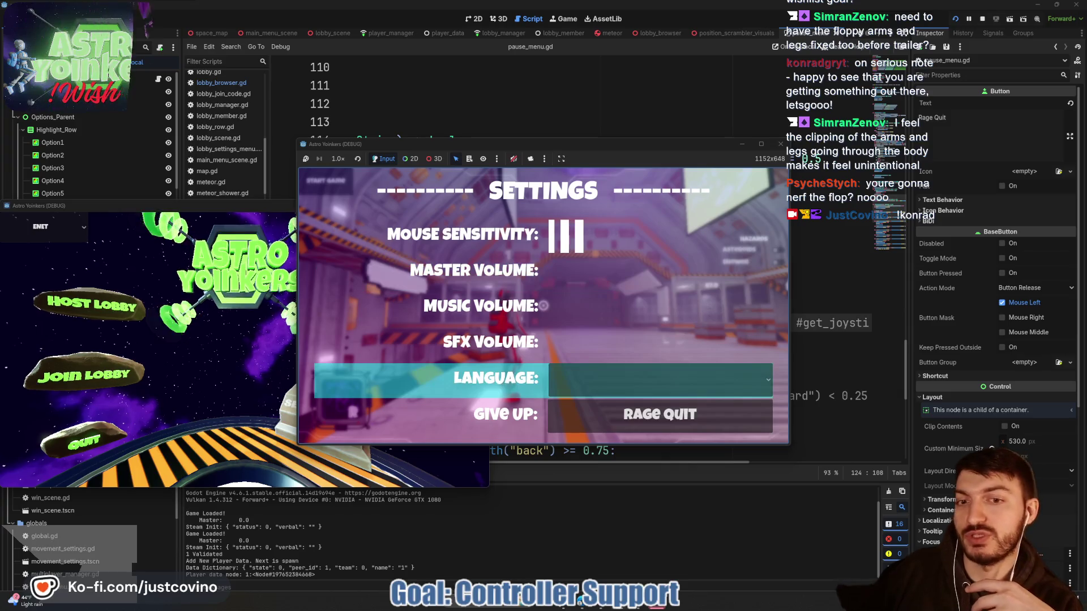
{"action": "key", "text": "Down"}
{"action": "key", "text": "Down"}
{"action": "key", "text": "Down"}
{"action": "key", "text": "Down"}
{"action": "key", "text": "Up"}
{"action": "key", "text": "Down"}
{"action": "key", "text": "Up"}
{"action": "key", "text": "Down"}
{"action": "key", "text": "Up"}
{"action": "key", "text": "Up"}
{"action": "key", "text": "Down"}
{"action": "key", "text": "Up"}
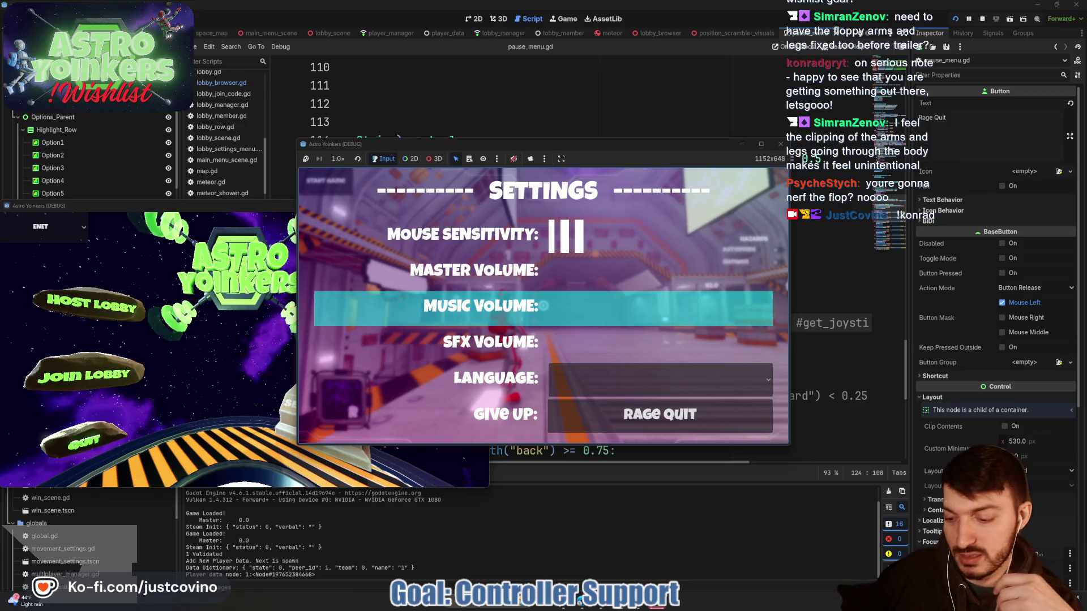
{"action": "key", "text": "Up"}
- Cycle the settings highlight past the ends to check wraparound toward Master Volume
{"action": "key", "text": "Up"}
{"action": "key", "text": "Up"}
{"action": "key", "text": "Up"}
{"action": "key", "text": "Up"}
{"action": "key", "text": "Up"}
{"action": "key", "text": "Down"}
{"action": "key", "text": "Down"}
{"action": "key", "text": "Up"}
{"action": "key", "text": "Up"}
{"action": "key", "text": "Up"}
{"action": "key", "text": "Down"}
{"action": "key", "text": "Down"}
{"action": "key", "text": "Down"}
{"action": "key", "text": "Up"}
{"action": "key", "text": "Up"}
{"action": "key", "text": "Up"}
{"action": "key", "text": "Down"}
{"action": "key", "text": "Down"}
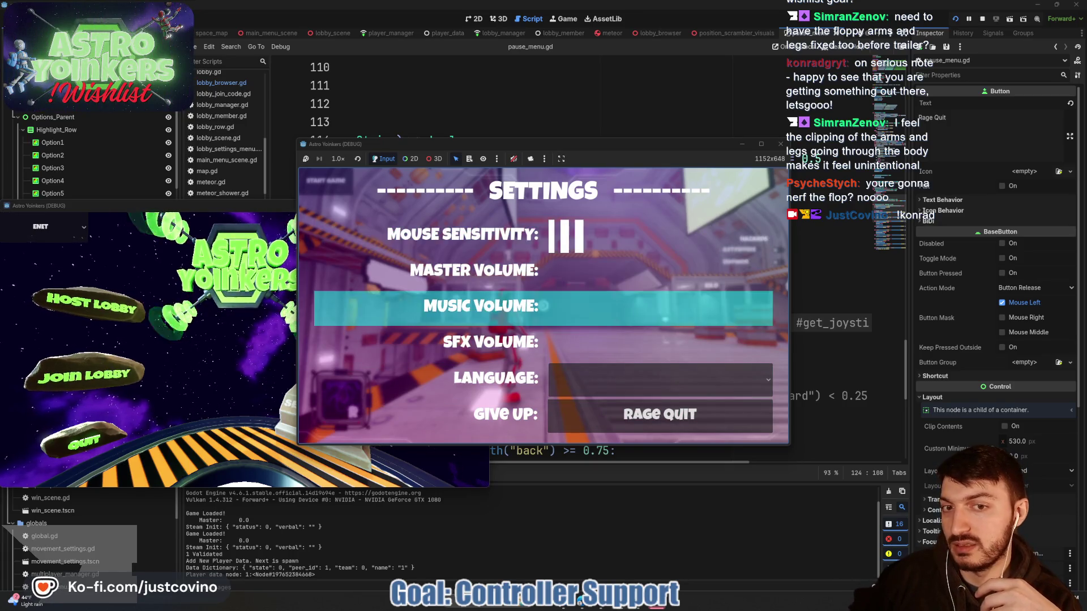
{"action": "key", "text": "Down"}
{"action": "key", "text": "Up"}
{"action": "key", "text": "Up"}
{"action": "key", "text": "Up"}
{"action": "key", "text": "Up"}
{"action": "key", "text": "Up"}
{"action": "key", "text": "Up"}
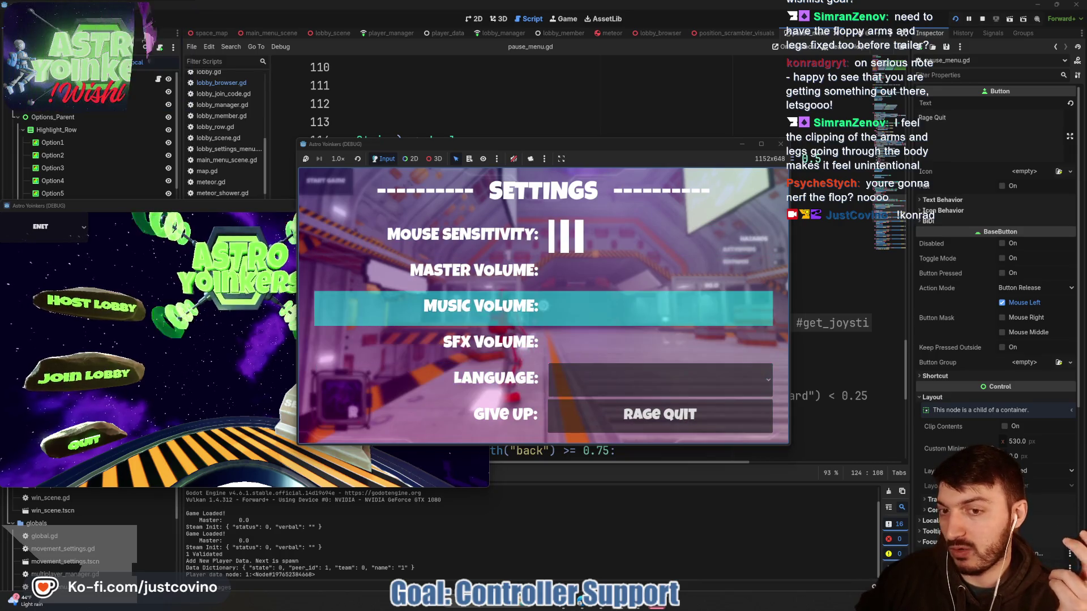
{"action": "key", "text": "Up"}
{"action": "key", "text": "Up"}
{"action": "key", "text": "Up"}
{"action": "key", "text": "Up"}
{"action": "key", "text": "Up"}
{"action": "key", "text": "Up"}
{"action": "key", "text": "Down"}
{"action": "key", "text": "Down"}
{"action": "key", "text": "Down"}
{"action": "key", "text": "Down"}
{"action": "key", "text": "Down"}
{"action": "key", "text": "Down"}
{"action": "key", "text": "Up"}
{"action": "key", "text": "Up"}
{"action": "key", "text": "Up"}
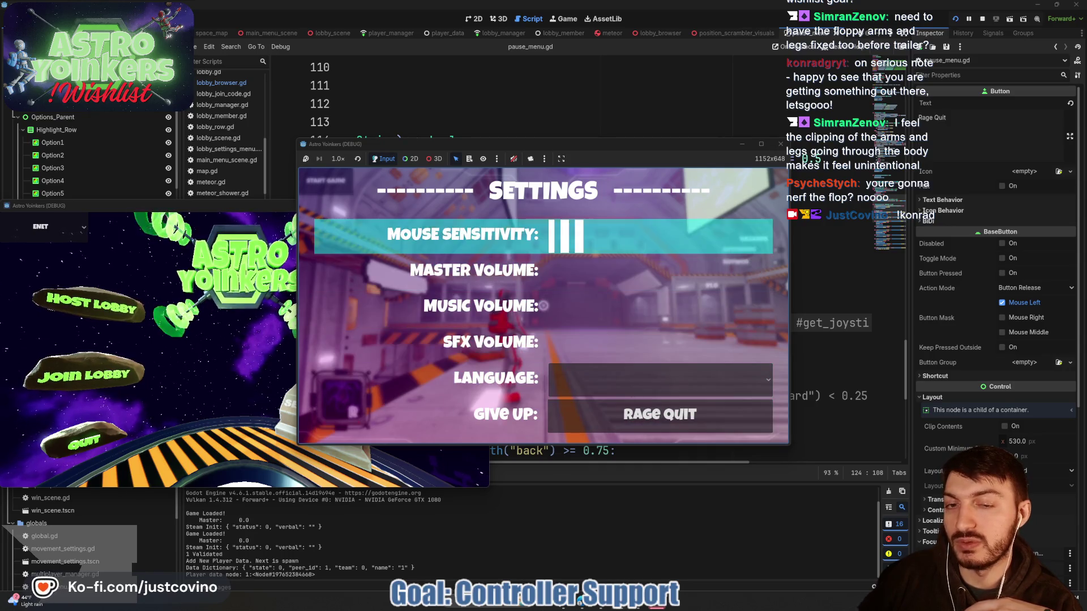
{"action": "key", "text": "Up"}
{"action": "key", "text": "Down"}
{"action": "key", "text": "Down"}
{"action": "key", "text": "Down"}
{"action": "key", "text": "Down"}
{"action": "key", "text": "Down"}
{"action": "key", "text": "Up"}
{"action": "key", "text": "Up"}
{"action": "key", "text": "Up"}
{"action": "key", "text": "Up"}
{"action": "key", "text": "Down"}
{"action": "key", "text": "Down"}
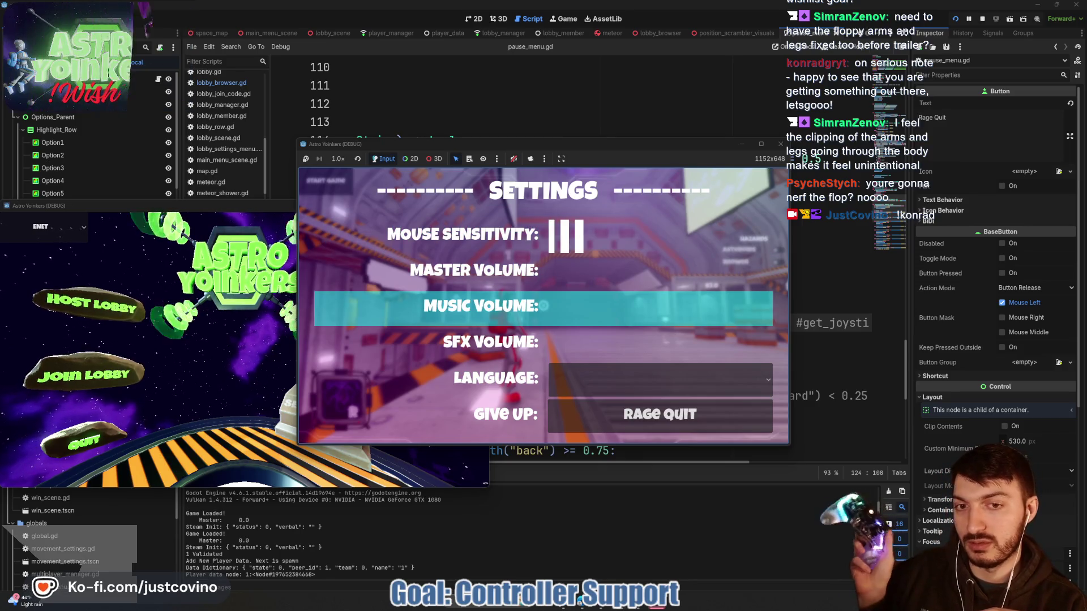
- Move the highlight among Give Up, Music Volume, Mouse Sensitivity and Master Volume, then stop the game
{"action": "key", "text": "Up"}
{"action": "key", "text": "Up"}
{"action": "key", "text": "Up"}
{"action": "key", "text": "Down"}
{"action": "key", "text": "Down"}
{"action": "key", "text": "Down"}
{"action": "key", "text": "Down"}
{"action": "key", "text": "Down"}
{"action": "key", "text": "Down"}
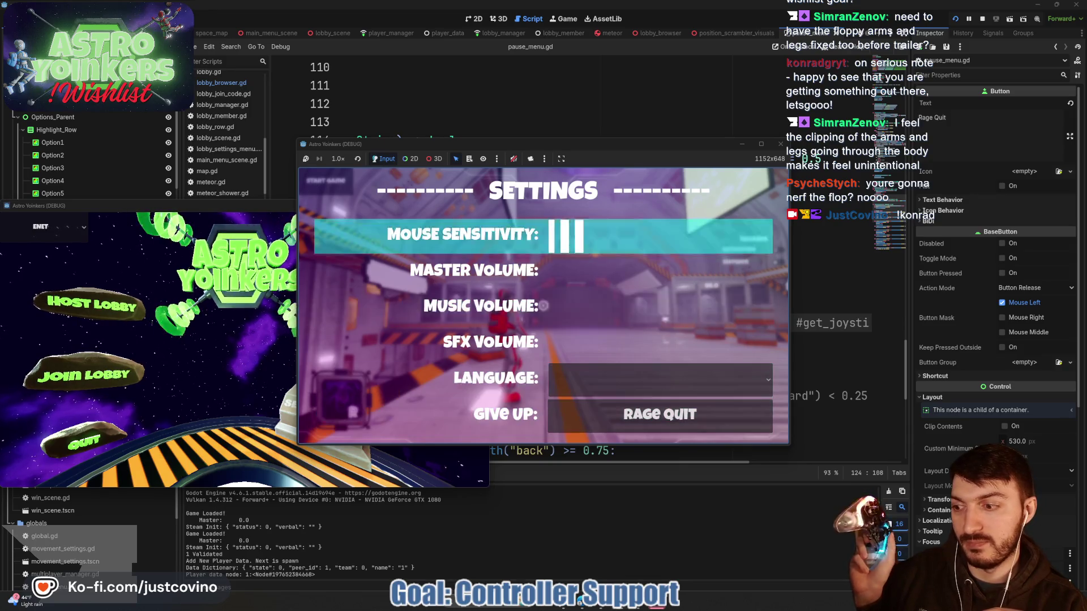
{"action": "key", "text": "Up"}
{"action": "key", "text": "Up"}
{"action": "key", "text": "Up"}
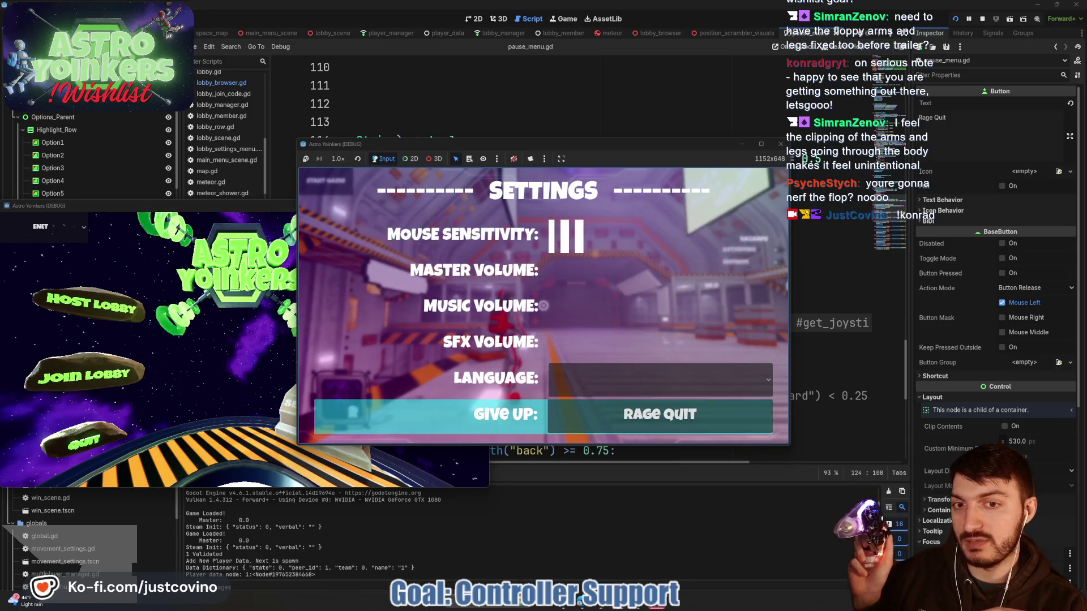
{"action": "key", "text": "Up"}
{"action": "key", "text": "Up"}
{"action": "key", "text": "Down"}
{"action": "key", "text": "Up"}
{"action": "key", "text": "Up"}
{"action": "key", "text": "Up"}
{"action": "key", "text": "Up"}
{"action": "key", "text": "Up"}
{"action": "key", "text": "Up"}
{"action": "key", "text": "Up"}
{"action": "key", "text": "Up"}
{"action": "key", "text": "Up"}
{"action": "key", "text": "Down"}
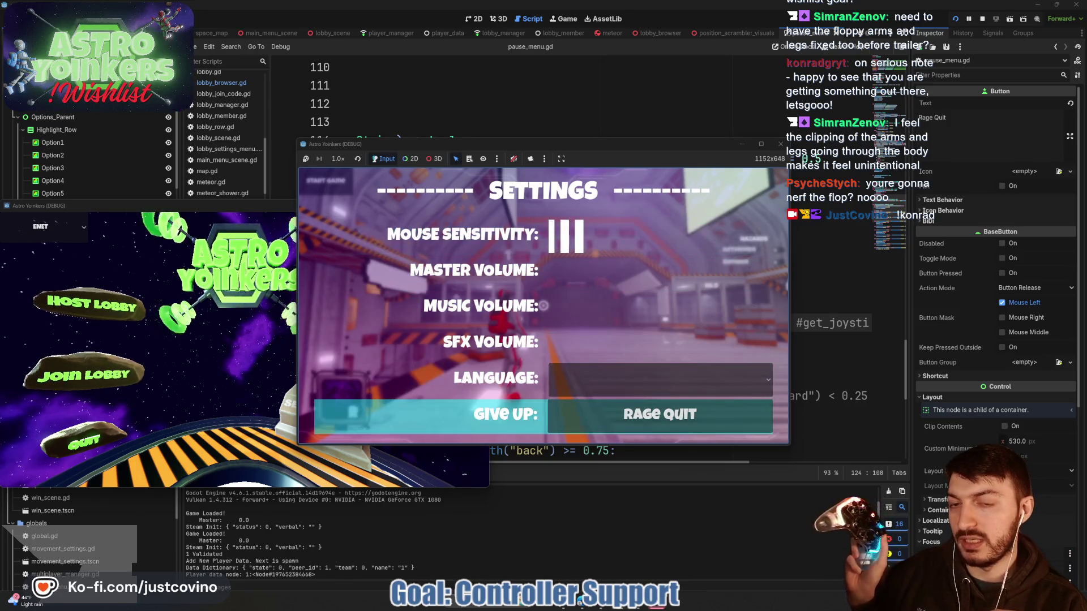
{"action": "key", "text": "Up"}
{"action": "key", "text": "Up"}
{"action": "key", "text": "Up"}
{"action": "key", "text": "Up"}
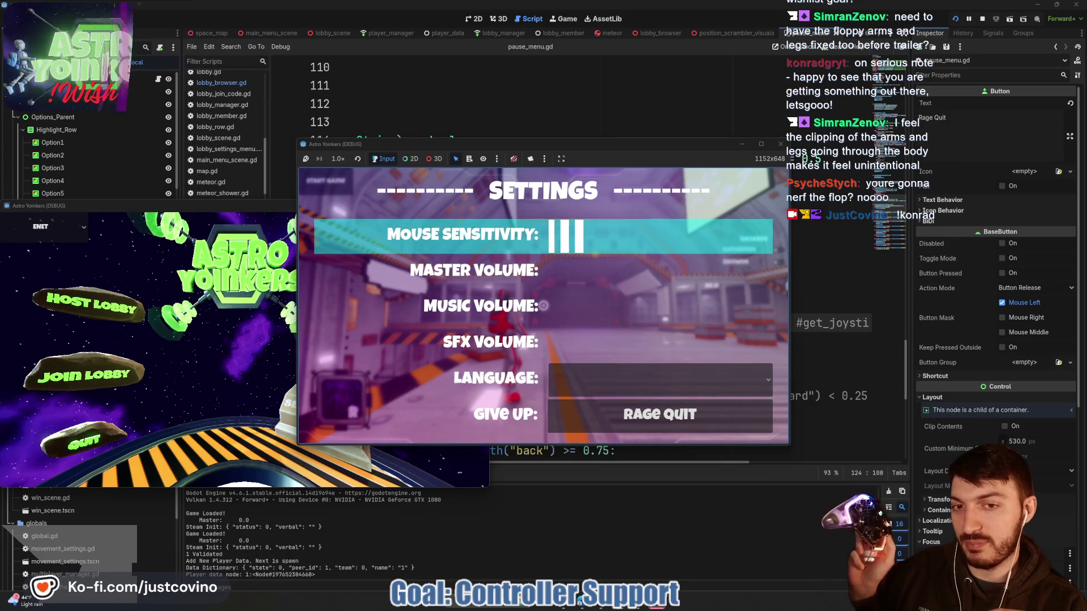
{"action": "key", "text": "Down"}
{"action": "key", "text": "Down"}
{"action": "key", "text": "Up"}
{"action": "key", "text": "Up"}
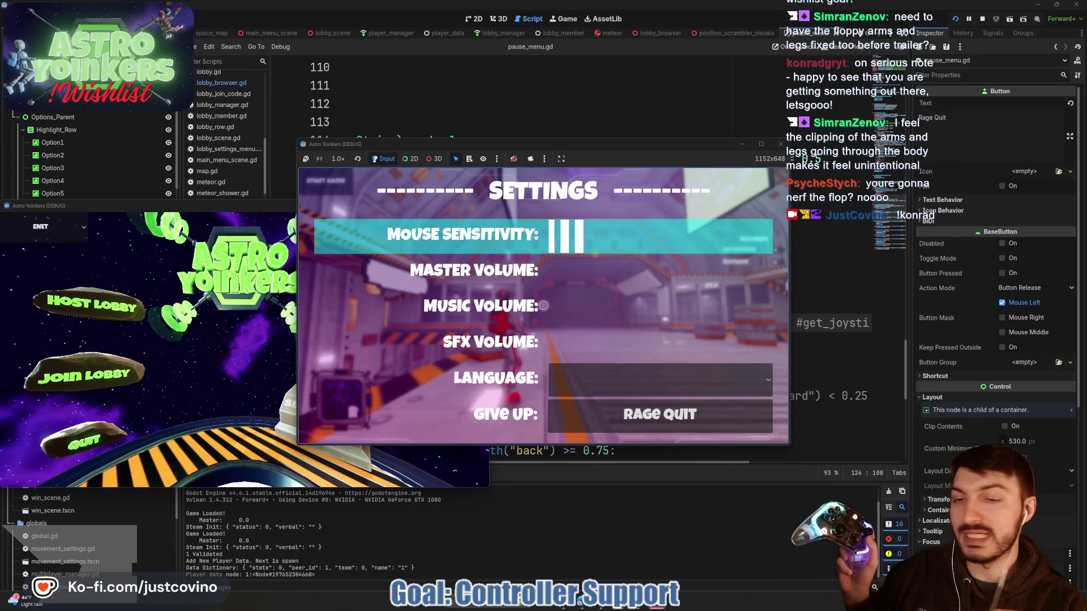
{"action": "key", "text": "Up"}
{"action": "key", "text": "Up"}
{"action": "key", "text": "Up"}
{"action": "key", "text": "Up"}
{"action": "key", "text": "Up"}
{"action": "key", "text": "Up"}
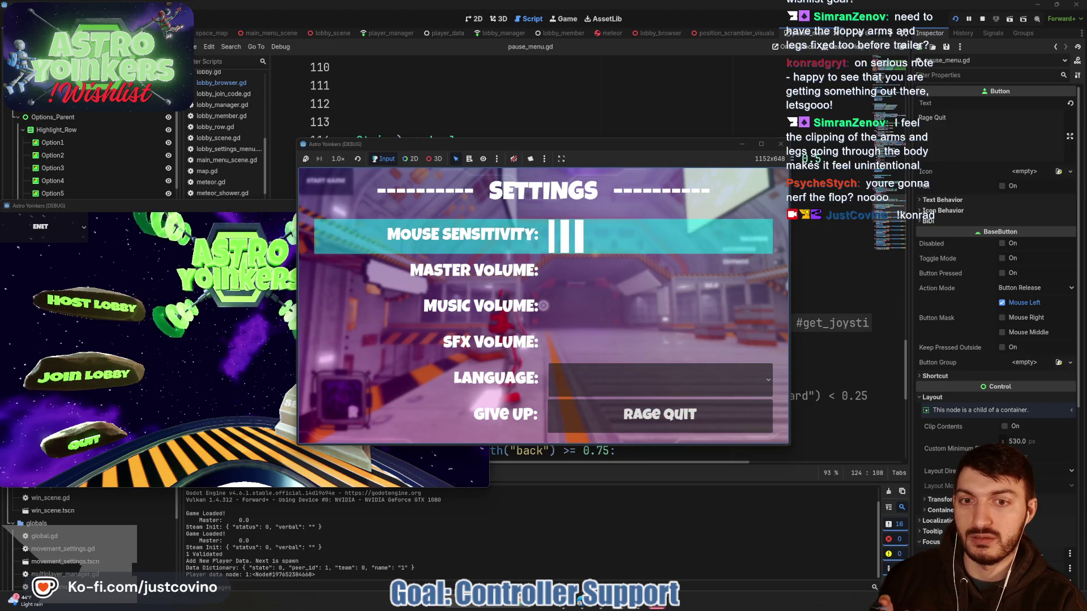
{"action": "key", "text": "Up"}
{"action": "key", "text": "Up"}
{"action": "key", "text": "Up"}
{"action": "key", "text": "Up"}
{"action": "key", "text": "Up"}
{"action": "key", "text": "Up"}
{"action": "key", "text": "Up"}
{"action": "key", "text": "Up"}
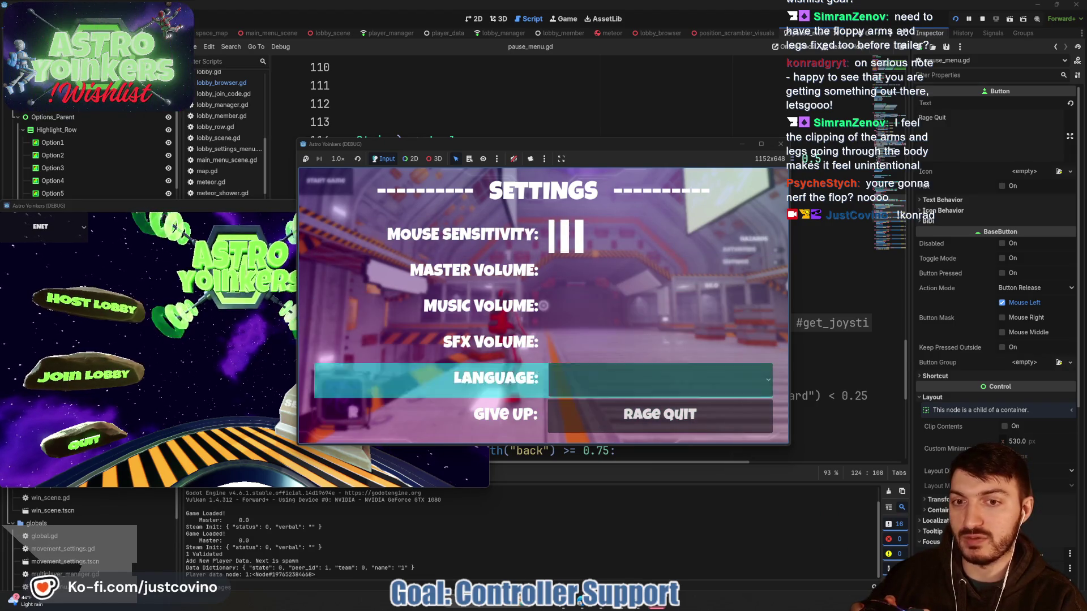
{"action": "key", "text": "Up"}
{"action": "key", "text": "Up"}
{"action": "key", "text": "Up"}
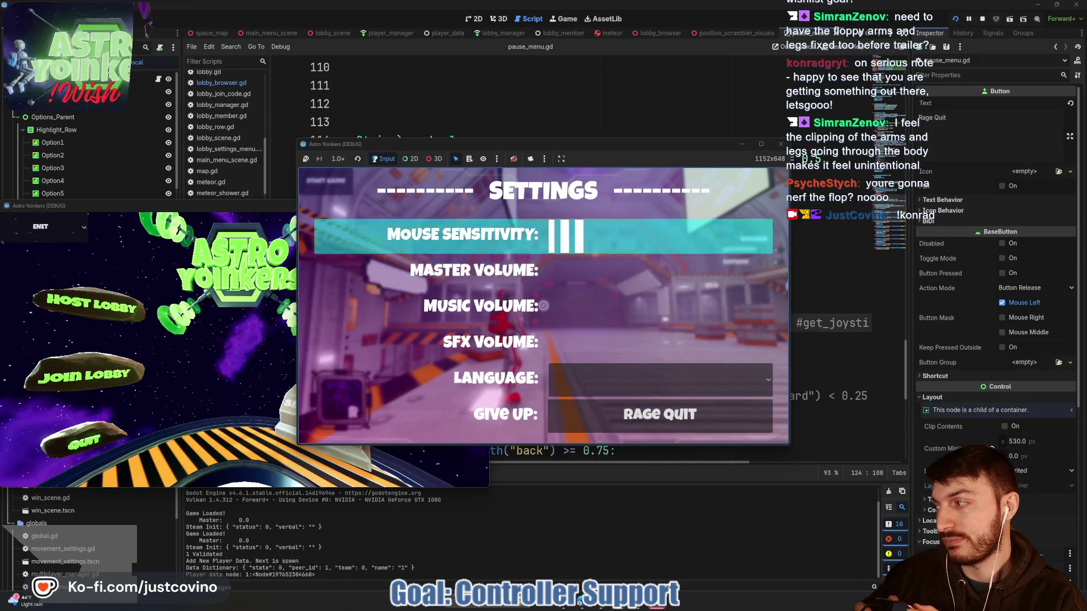
{"action": "key", "text": "Up"}
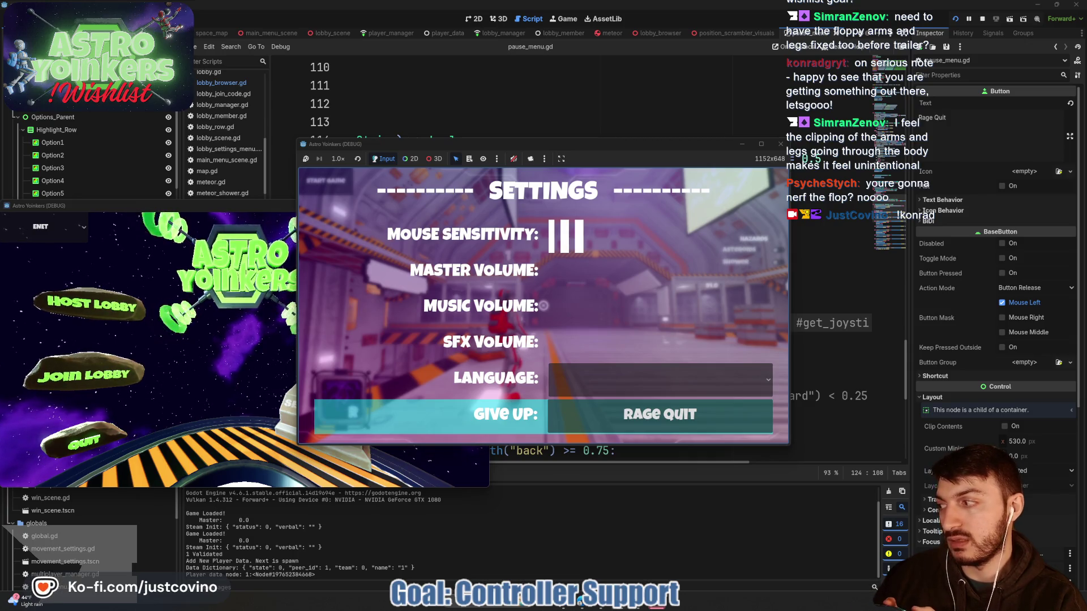
{"action": "key", "text": "Up"}
{"action": "key", "text": "Up"}
{"action": "key", "text": "Up"}
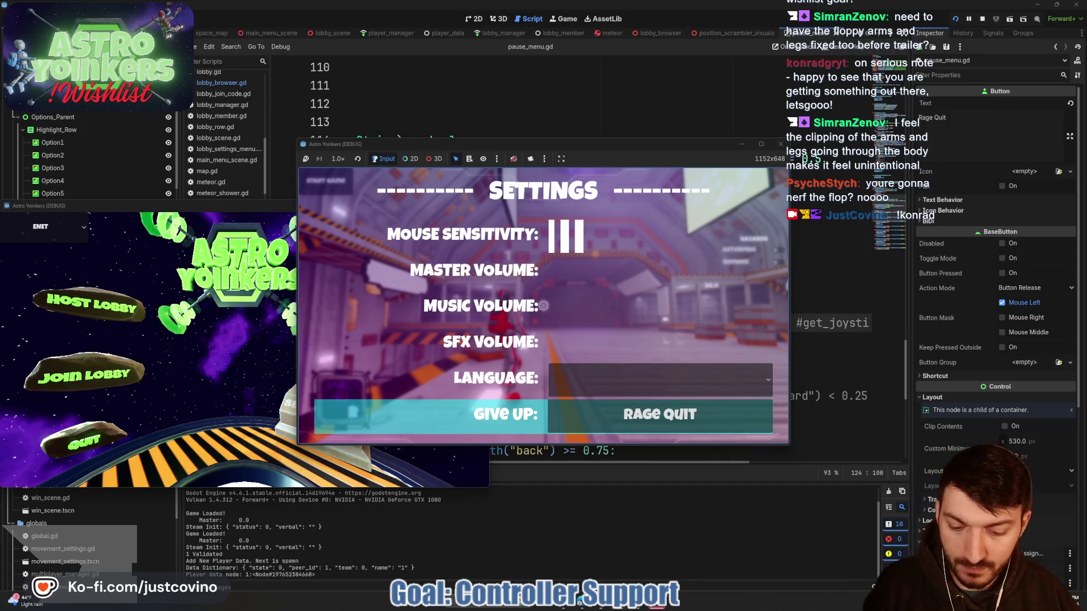
{"action": "key", "text": "Return"}
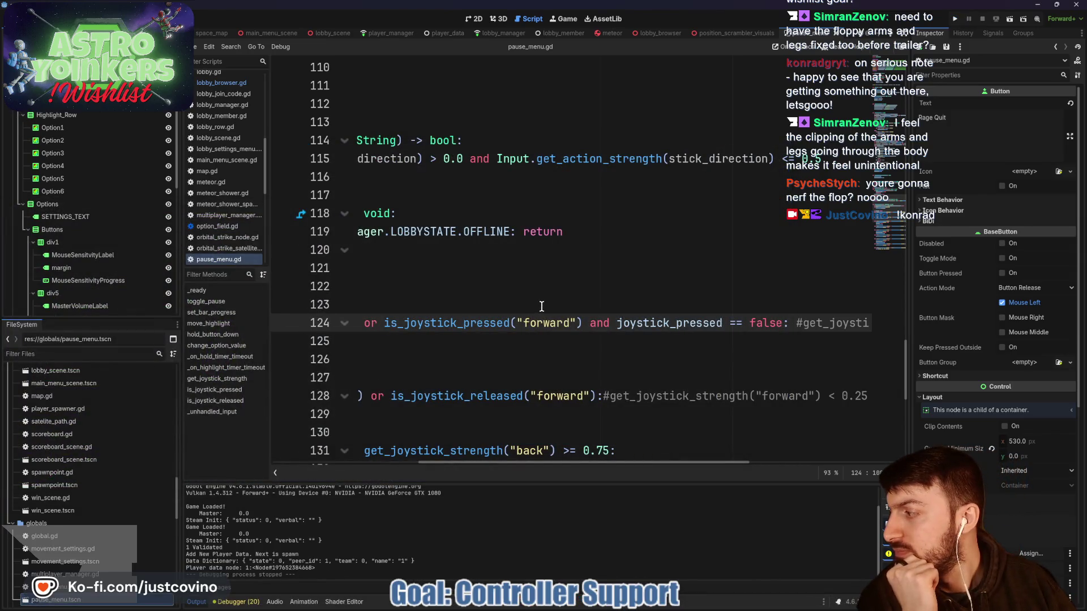
- Undo to restore the commented joystick-strength checks on the forward lines
{"action": "scroll", "coordinate": [651, 323], "scroll_direction": "left", "scroll_amount": 5}
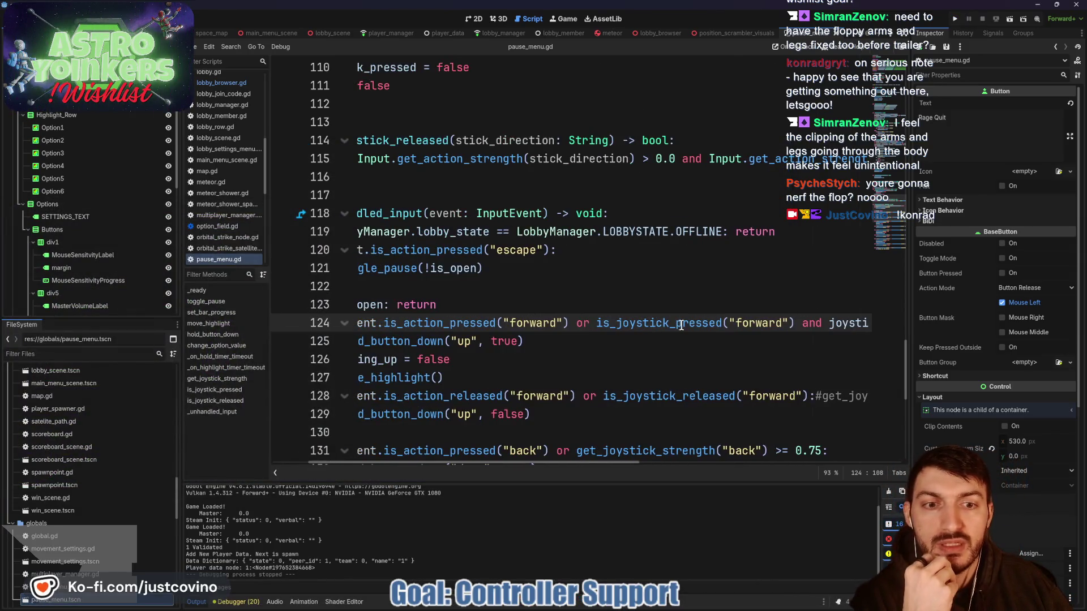
{"action": "scroll", "coordinate": [670, 327], "scroll_direction": "left", "scroll_amount": 3}
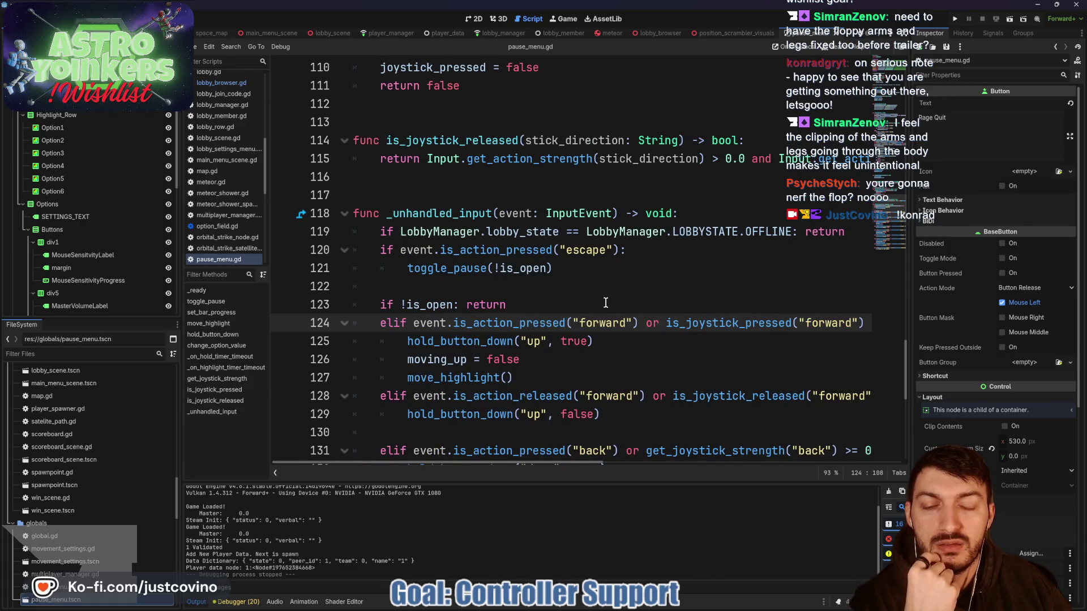
{"action": "key", "text": "ctrl+z"}
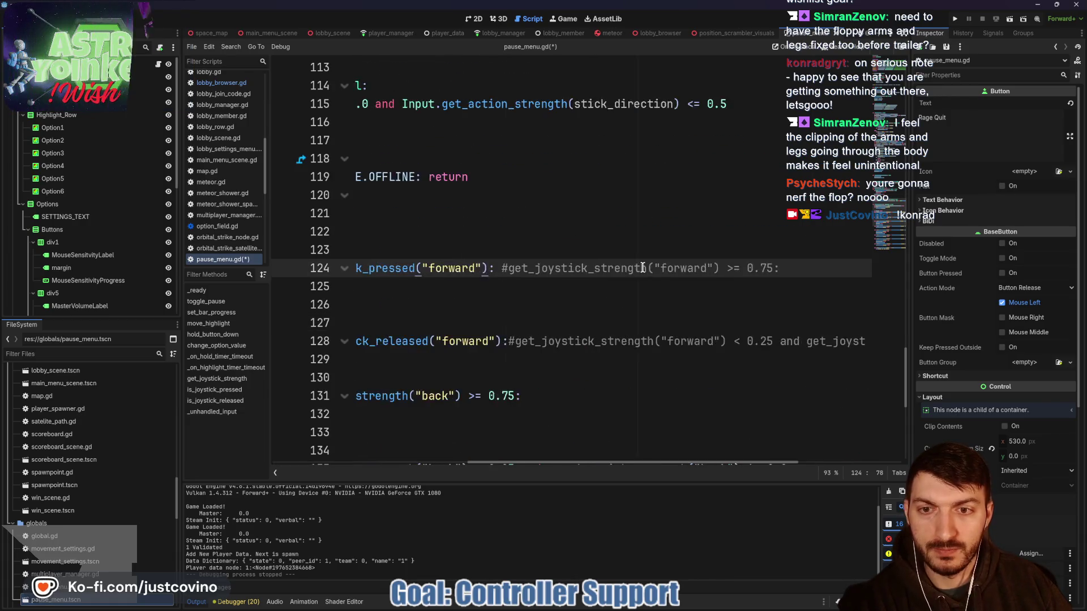
{"action": "scroll", "coordinate": [629, 272], "scroll_direction": "left", "scroll_amount": 5}
{"action": "scroll", "coordinate": [627, 266], "scroll_direction": "left", "scroll_amount": 3}
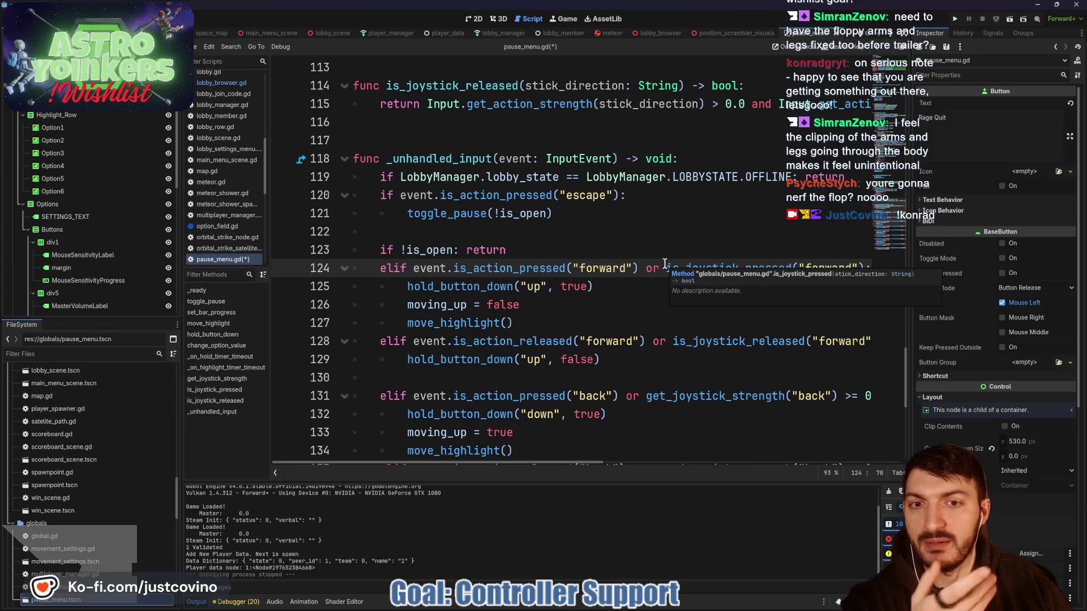
- Find the is_joystick_pressed definition and select its line 107 strength condition
{"action": "left_click", "coordinate": [665, 267]}
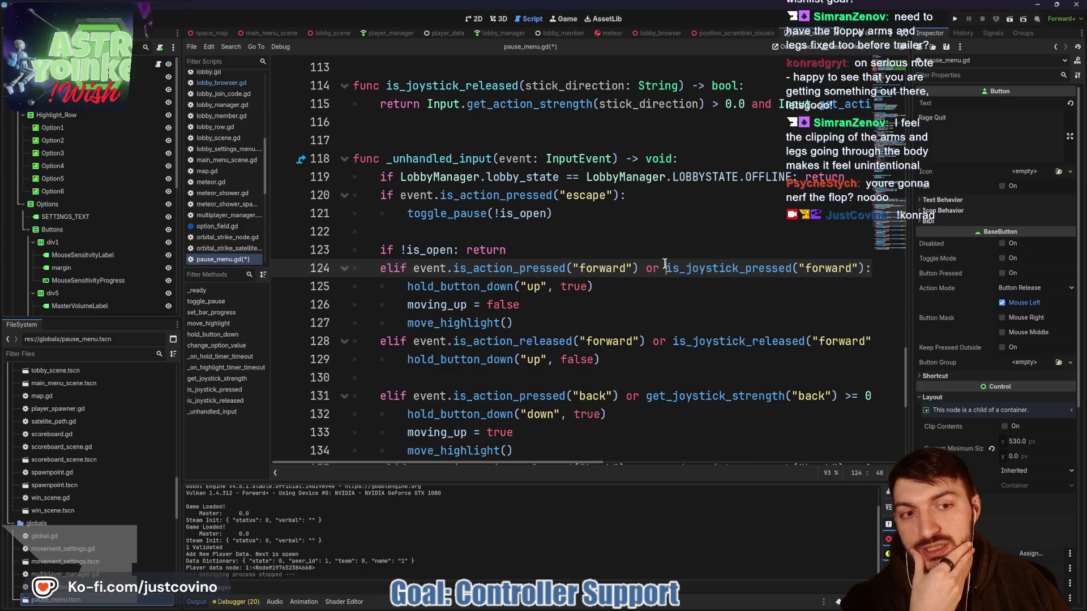
{"action": "scroll", "coordinate": [684, 267], "scroll_direction": "up", "scroll_amount": 1}
{"action": "double_click", "coordinate": [707, 322]}
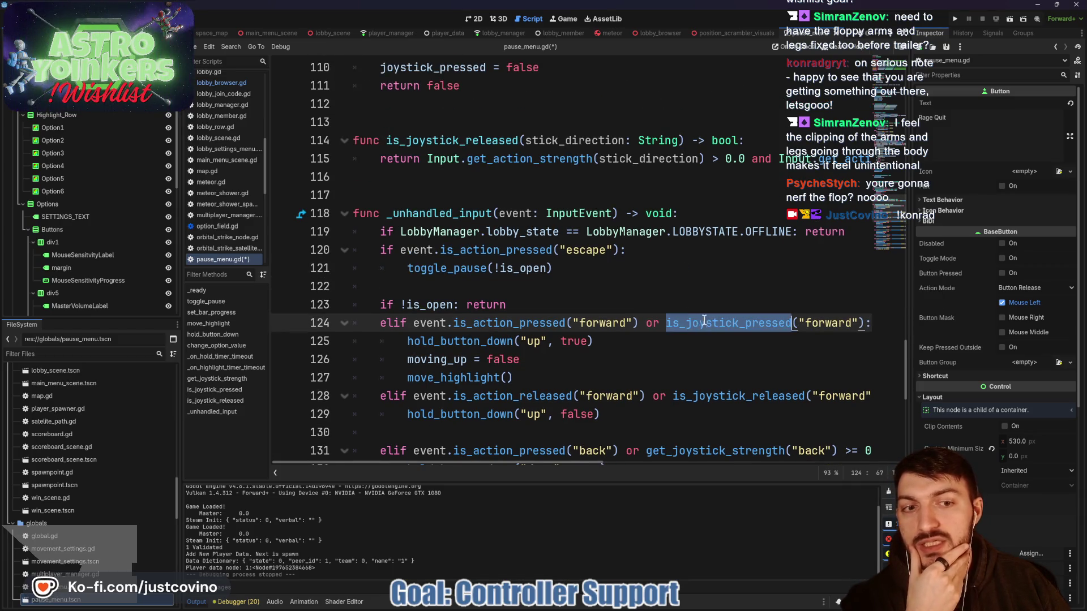
{"action": "scroll", "coordinate": [601, 295], "scroll_direction": "up", "scroll_amount": 2}
{"action": "scroll", "coordinate": [513, 255], "scroll_direction": "up", "scroll_amount": 1}
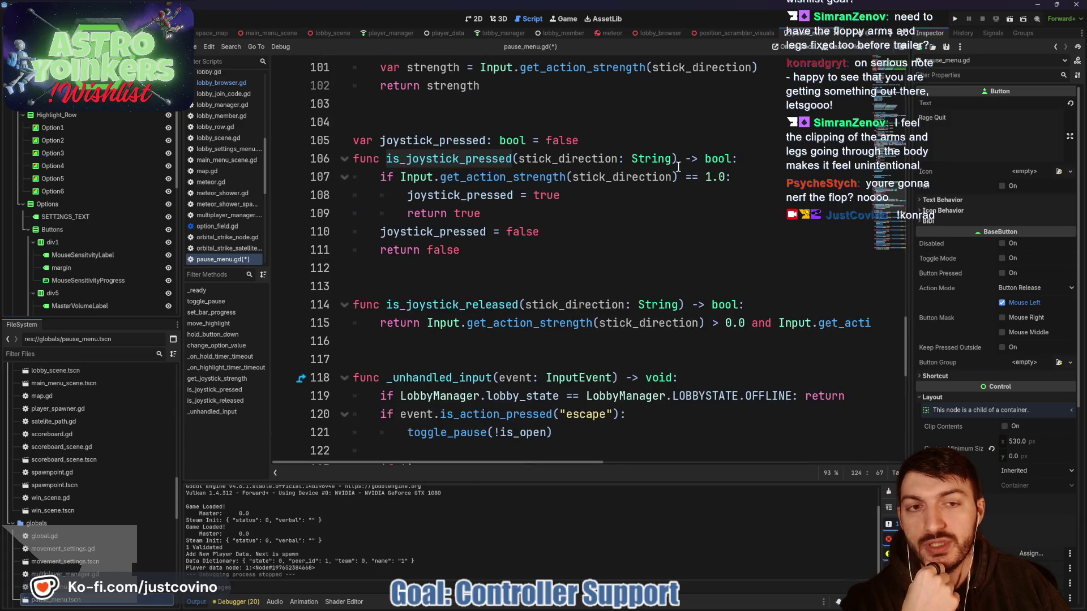
{"action": "left_click_drag", "start_coordinate": [730, 178], "coordinate": [399, 177]}
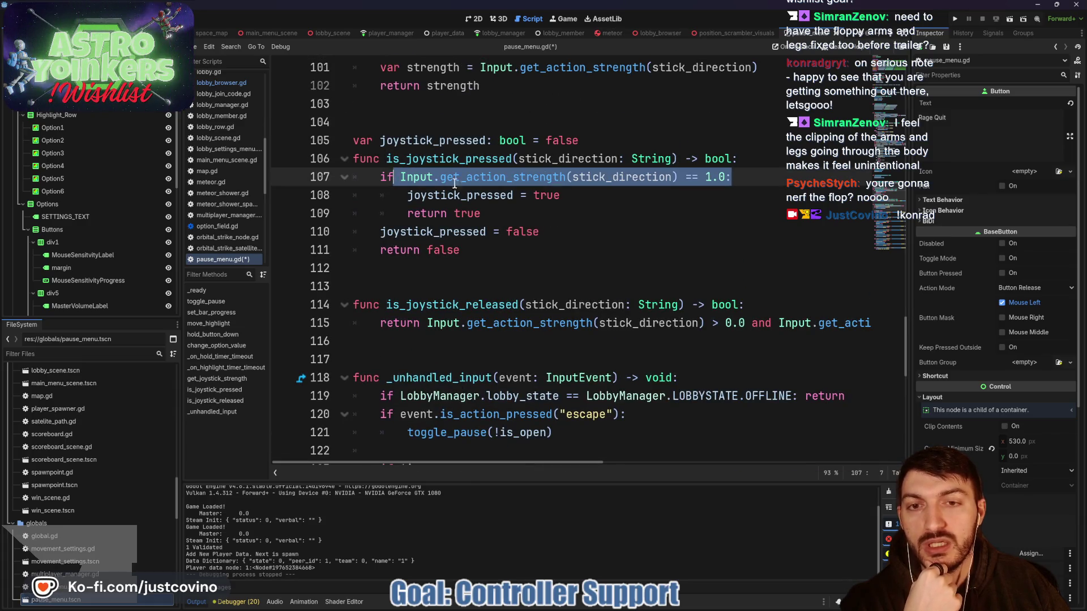
- Delete the joystick_pressed variable declaration and the flag-setting and return lines
{"action": "left_click", "coordinate": [600, 140]}
{"action": "key", "text": "shift+Home"}
{"action": "key", "text": "ctrl+x"}
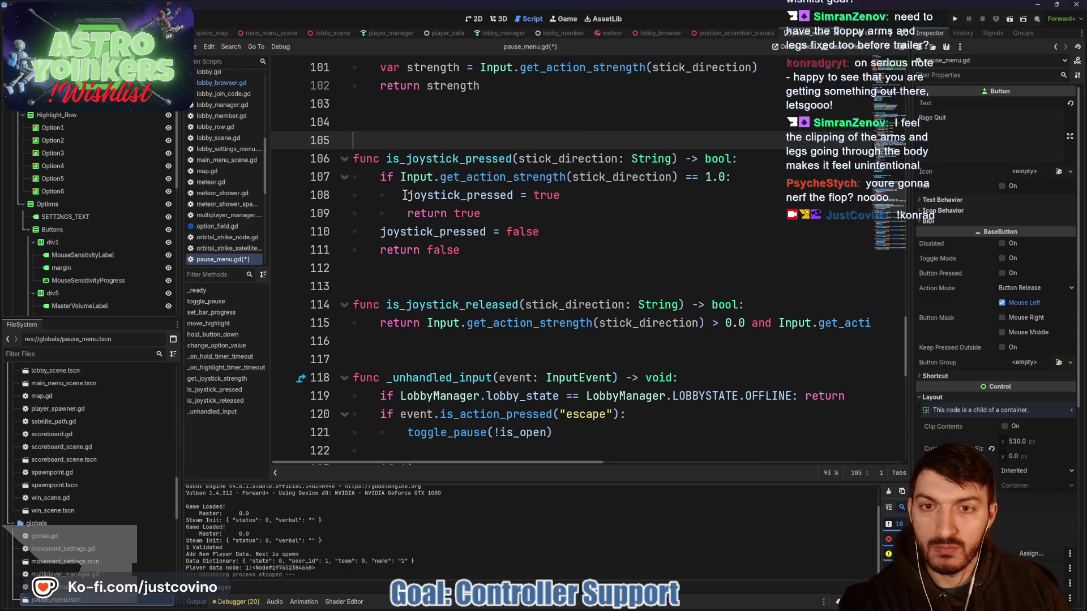
{"action": "left_click_drag", "start_coordinate": [460, 250], "coordinate": [396, 195]}
{"action": "key", "text": "BackSpace"}
{"action": "key", "text": "BackSpace"}
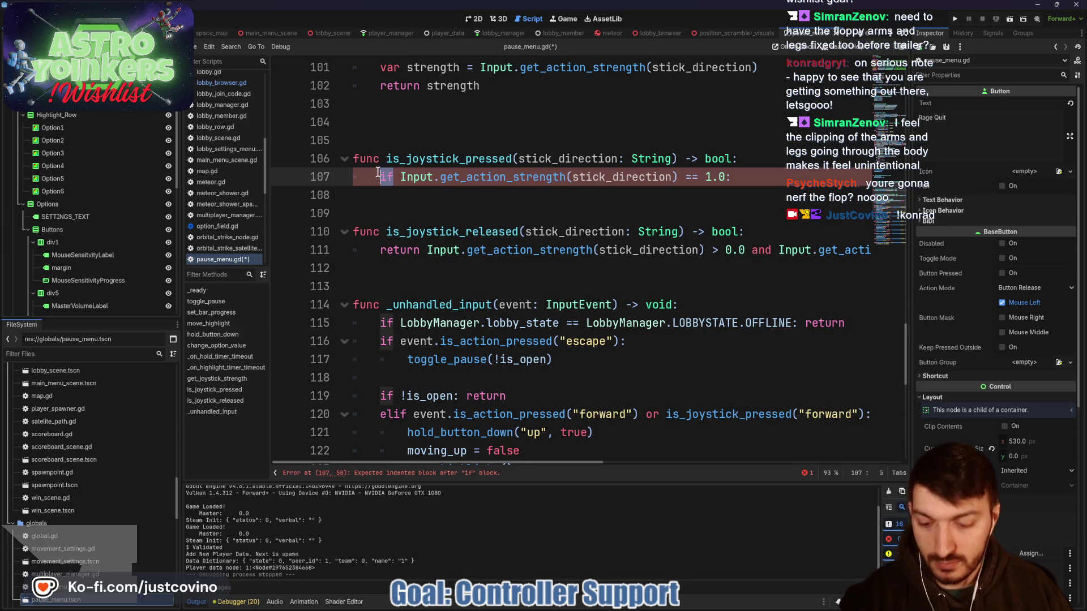
- Turn line 107's if condition into a return of strength equals 1.0, dropping the colon
{"action": "type", "text": "return"}
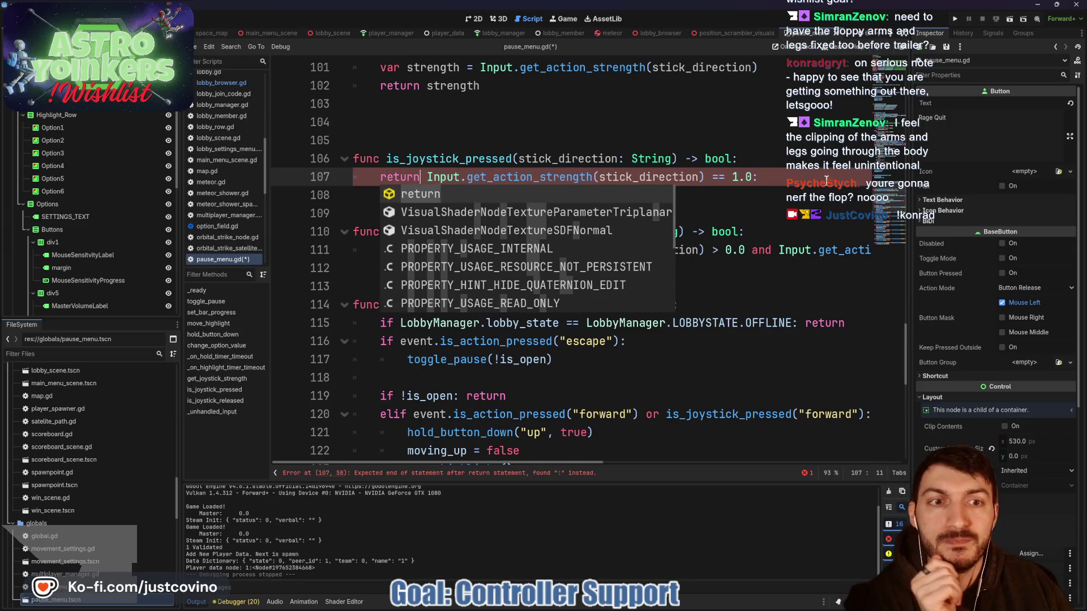
{"action": "left_click", "coordinate": [765, 177]}
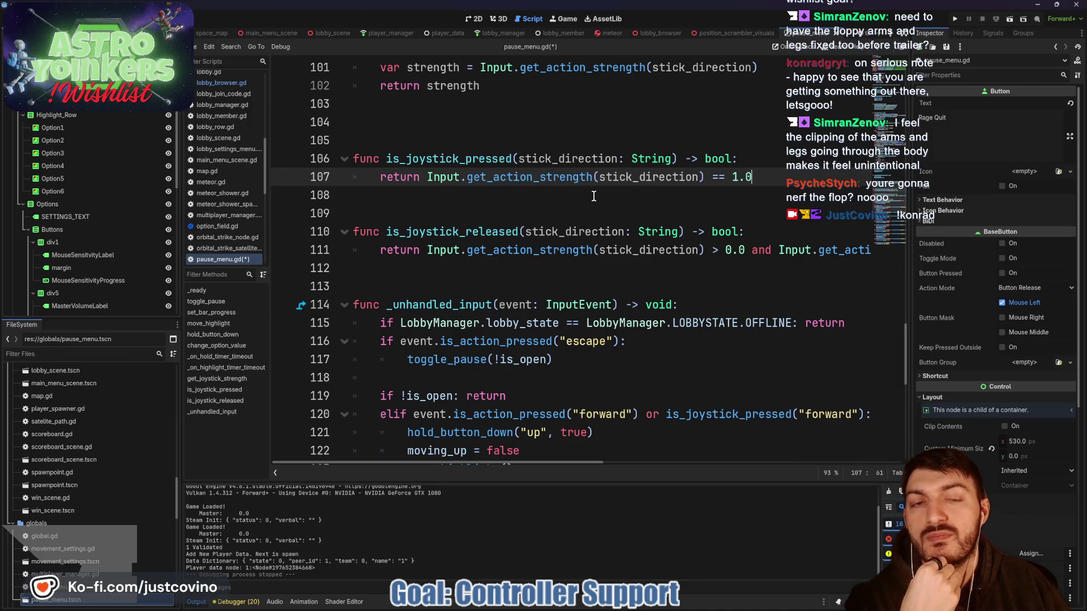
{"action": "left_click", "coordinate": [572, 208]}
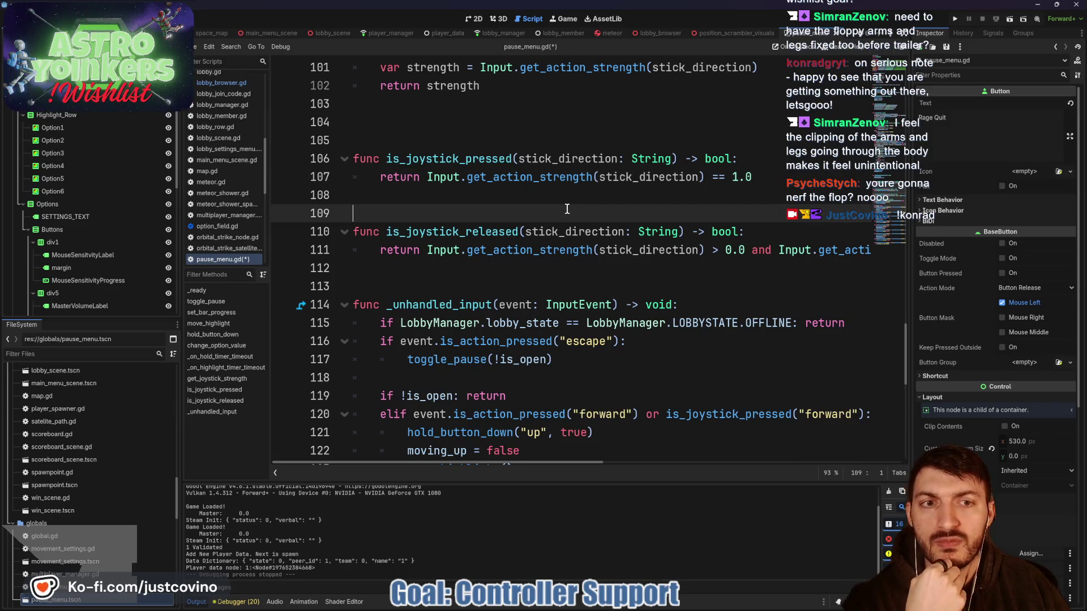
{"action": "scroll", "coordinate": [567, 209], "scroll_direction": "down", "scroll_amount": 1}
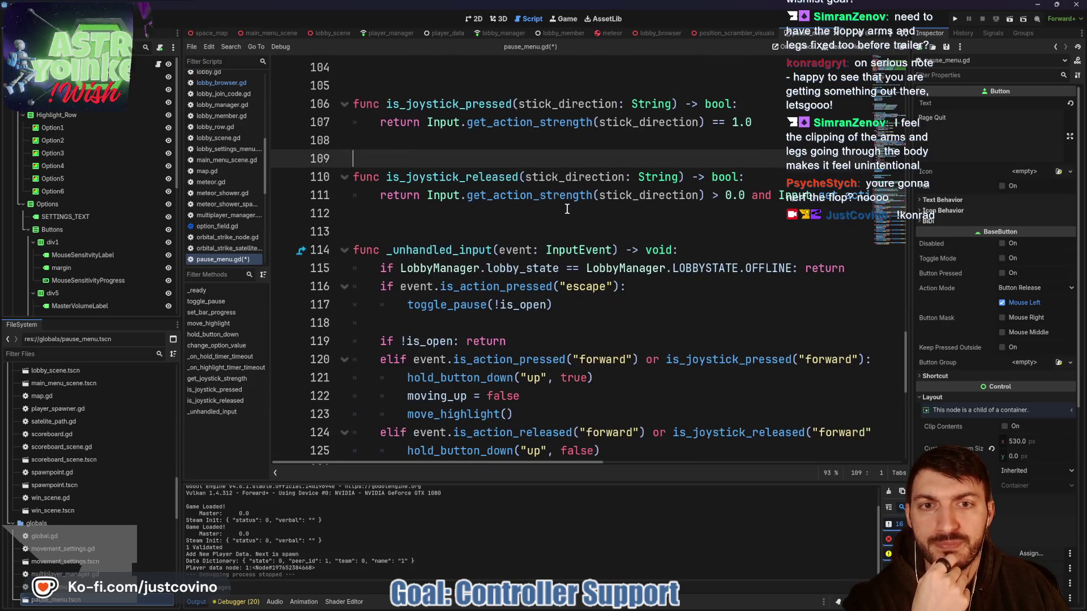
{"action": "scroll", "coordinate": [566, 209], "scroll_direction": "down", "scroll_amount": 1}
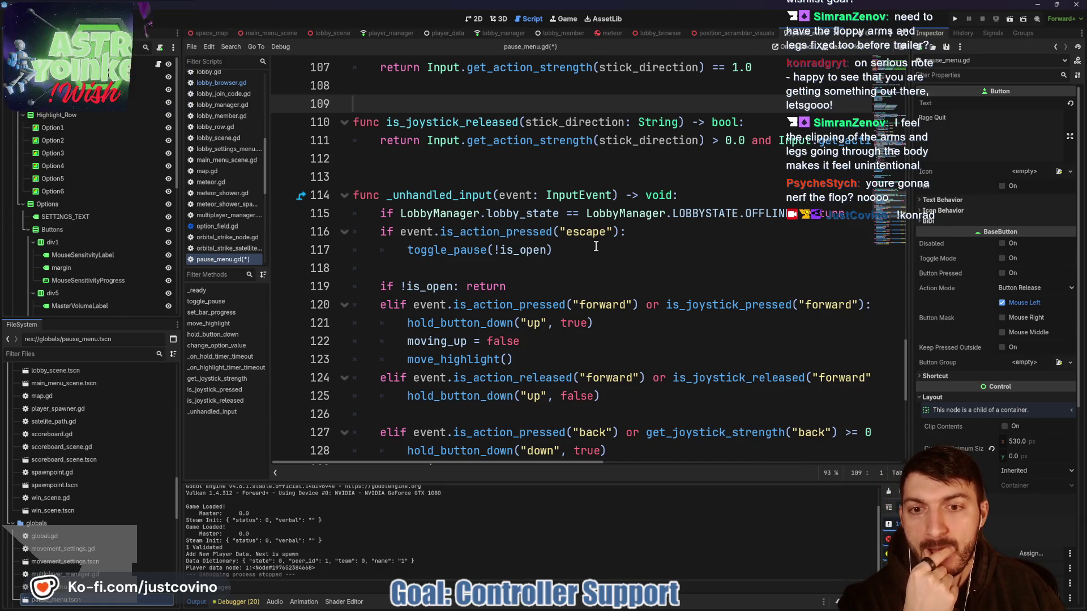
{"action": "scroll", "coordinate": [595, 246], "scroll_direction": "up", "scroll_amount": 1}
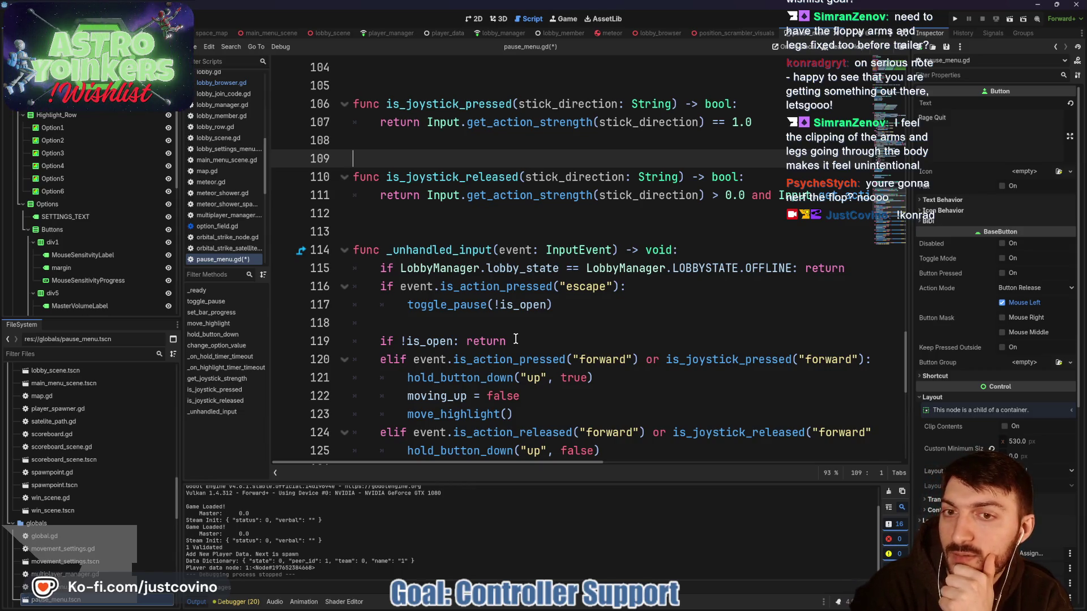
{"action": "left_click_drag", "start_coordinate": [354, 140], "coordinate": [358, 96]}
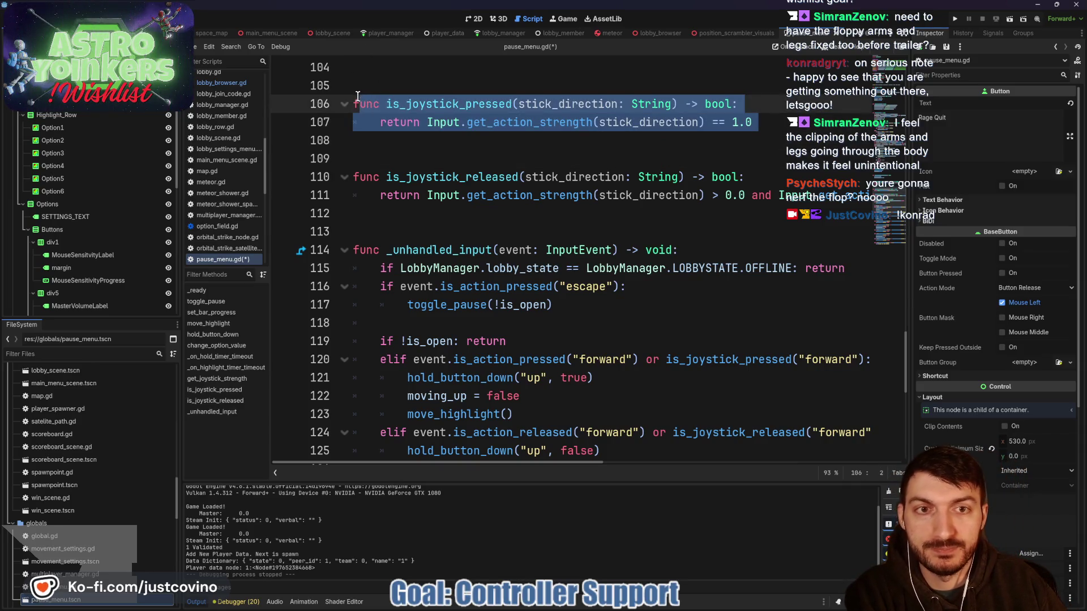
- Add an 'elif is_joystick_pressed("forward"):' branch after the is_open check in _unhandled_input
{"action": "left_click", "coordinate": [531, 342]}
{"action": "key", "text": "Return"}
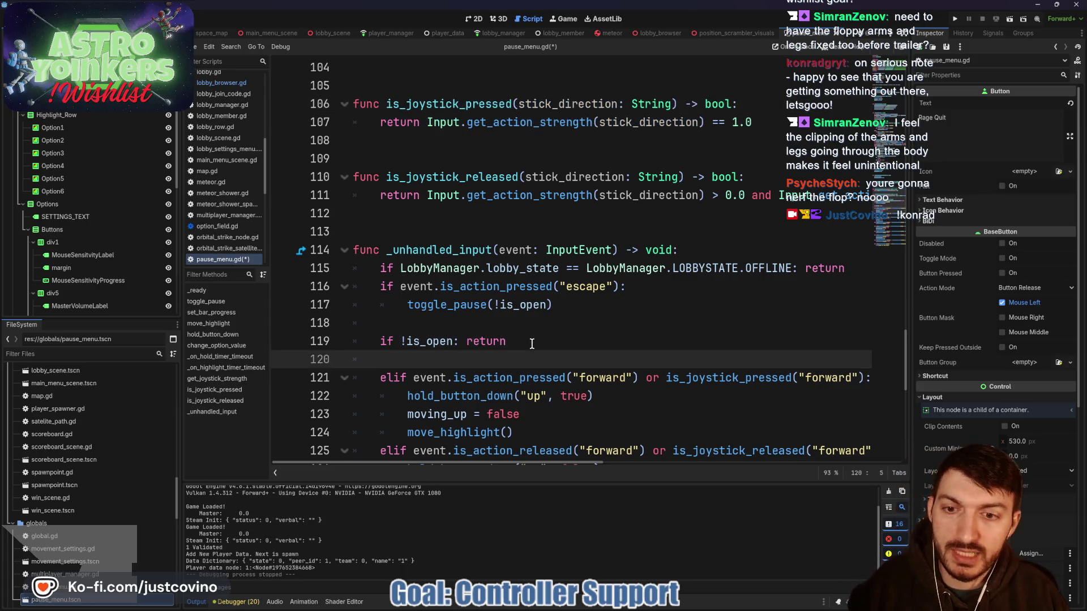
{"action": "key", "text": "Return"}
{"action": "key", "text": "Up"}
{"action": "type", "text": "elif "}
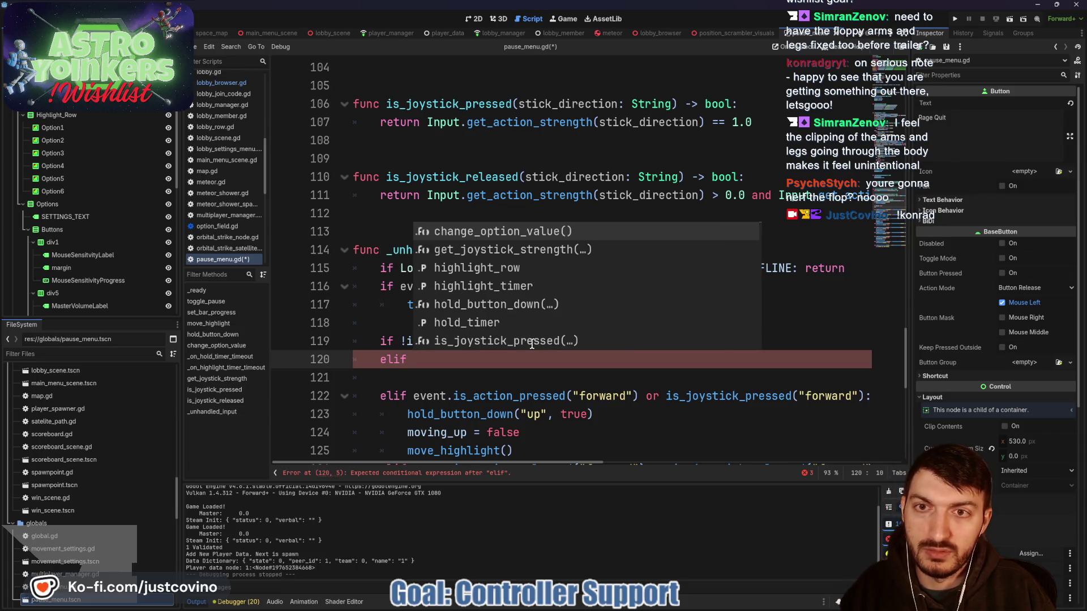
{"action": "type", "text": "is"}
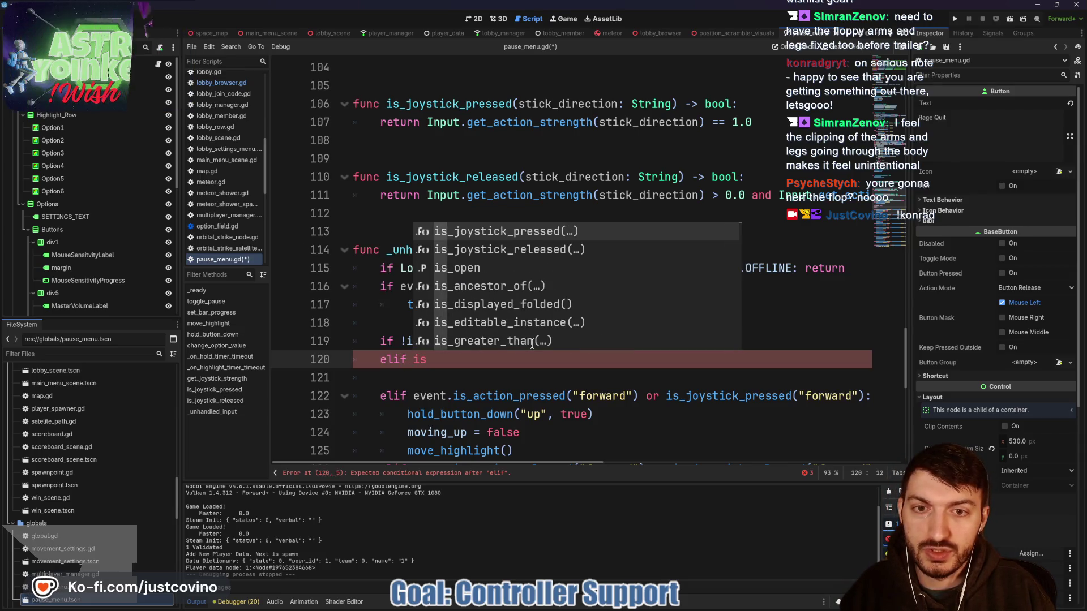
{"action": "key", "text": "Return"}
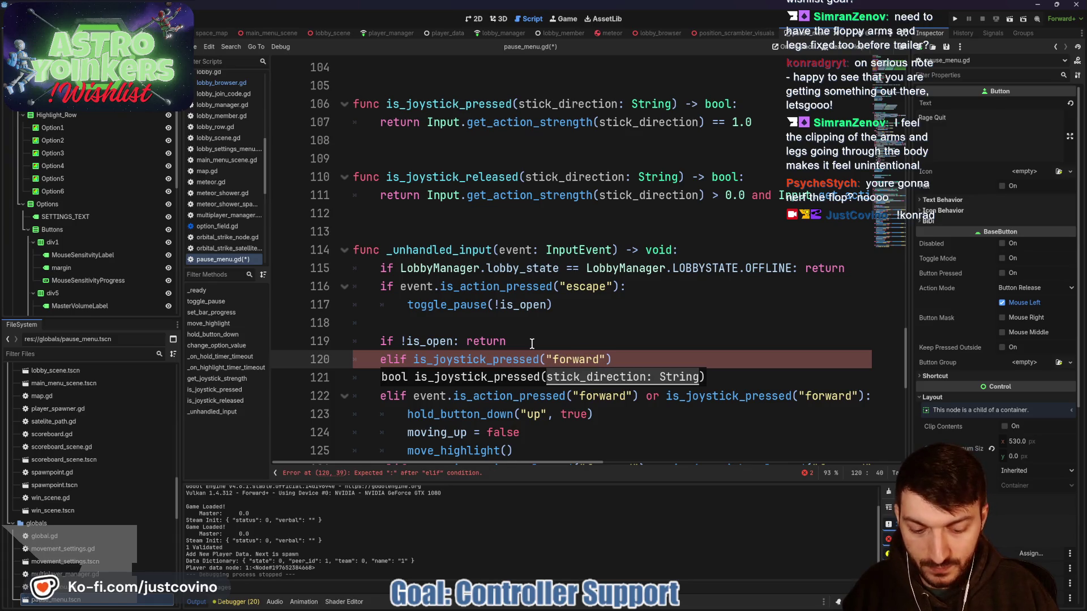
{"action": "type", "text": ":"}
{"action": "key", "text": "Return"}
- Write Input.action_press("forward") as the body of the new elif branch
{"action": "type", "text": "event."}
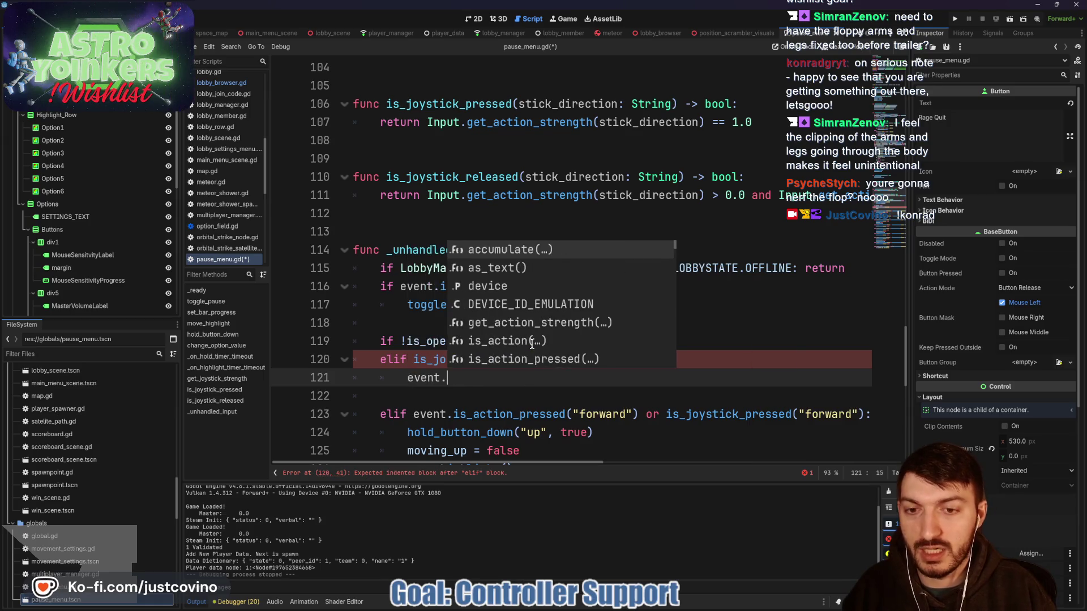
{"action": "type", "text": "action"}
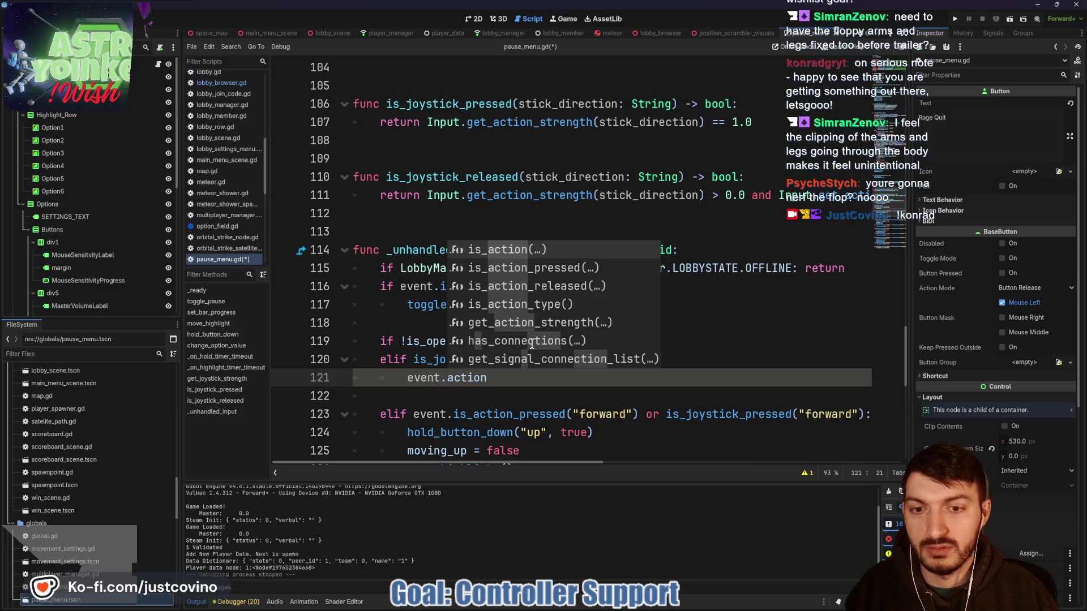
{"action": "key", "text": "BackSpace"}
{"action": "key", "text": "BackSpace"}
{"action": "key", "text": "BackSpace"}
{"action": "key", "text": "BackSpace"}
{"action": "key", "text": "BackSpace"}
{"action": "key", "text": "BackSpace"}
{"action": "type", "text": "pres"}
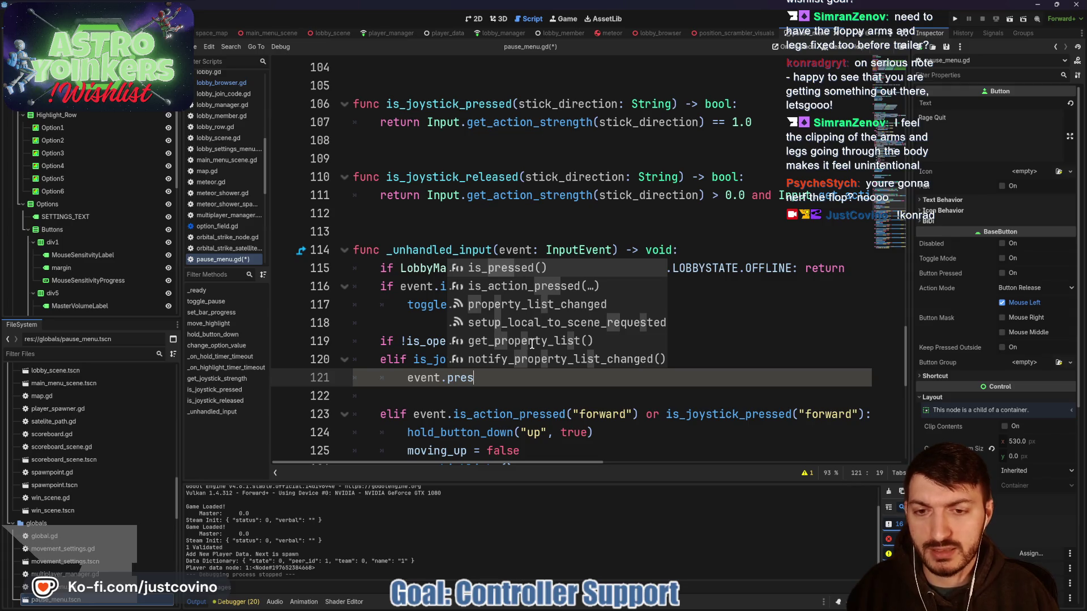
{"action": "key", "text": "BackSpace"}
{"action": "key", "text": "BackSpace"}
{"action": "key", "text": "BackSpace"}
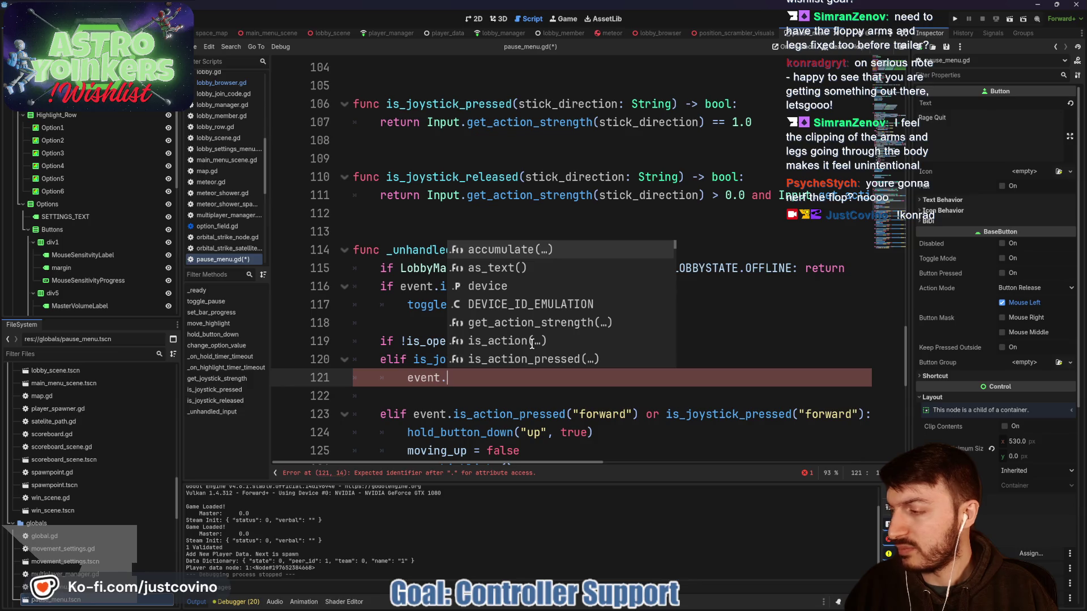
{"action": "key", "text": "BackSpace"}
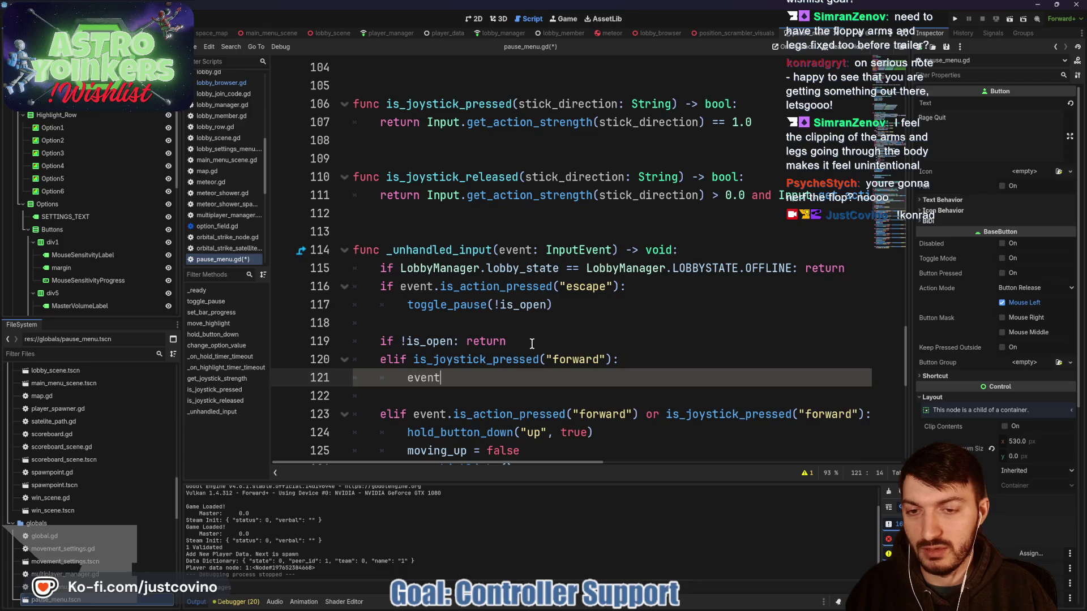
{"action": "type", "text": "."}
{"action": "key", "text": "Left"}
{"action": "type", "text": "a"}
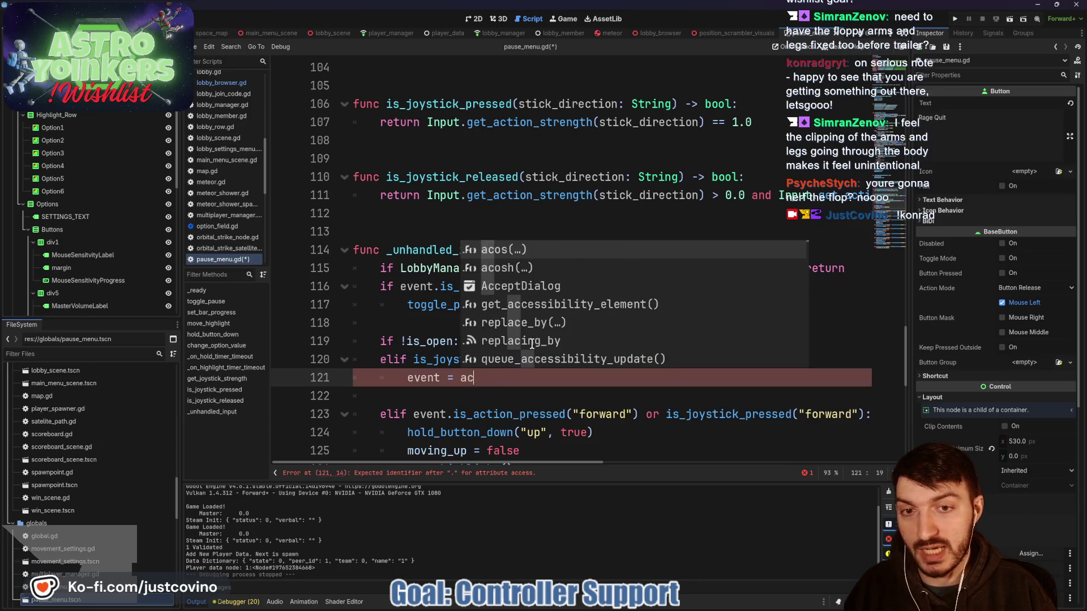
{"action": "type", "text": "ction"}
{"action": "key", "text": "BackSpace"}
{"action": "key", "text": "BackSpace"}
{"action": "key", "text": "BackSpace"}
{"action": "key", "text": "BackSpace"}
{"action": "type", "text": "I"}
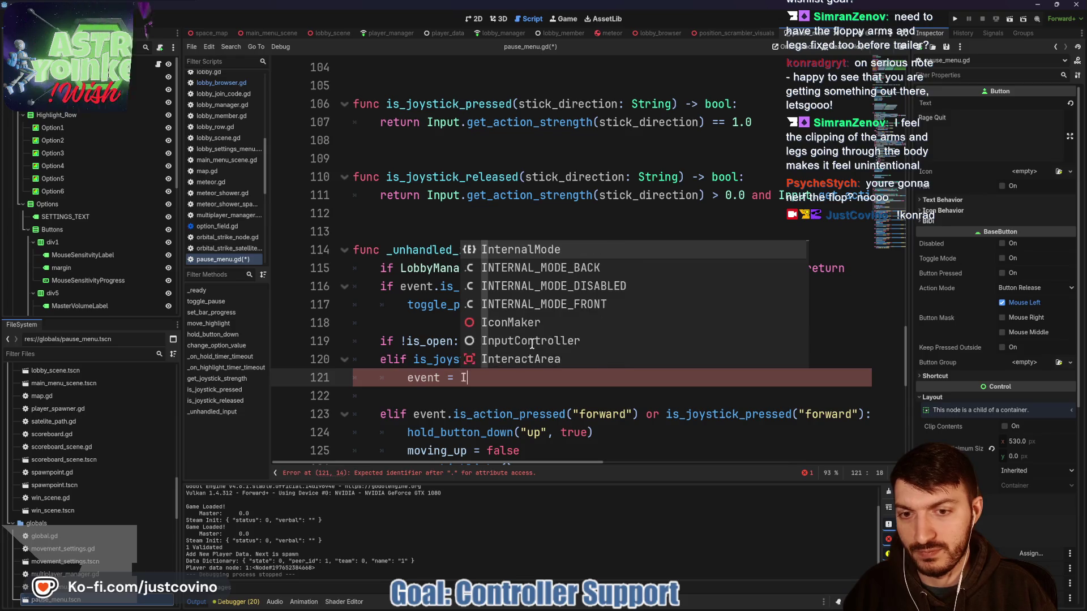
{"action": "type", "text": "nput.acti"}
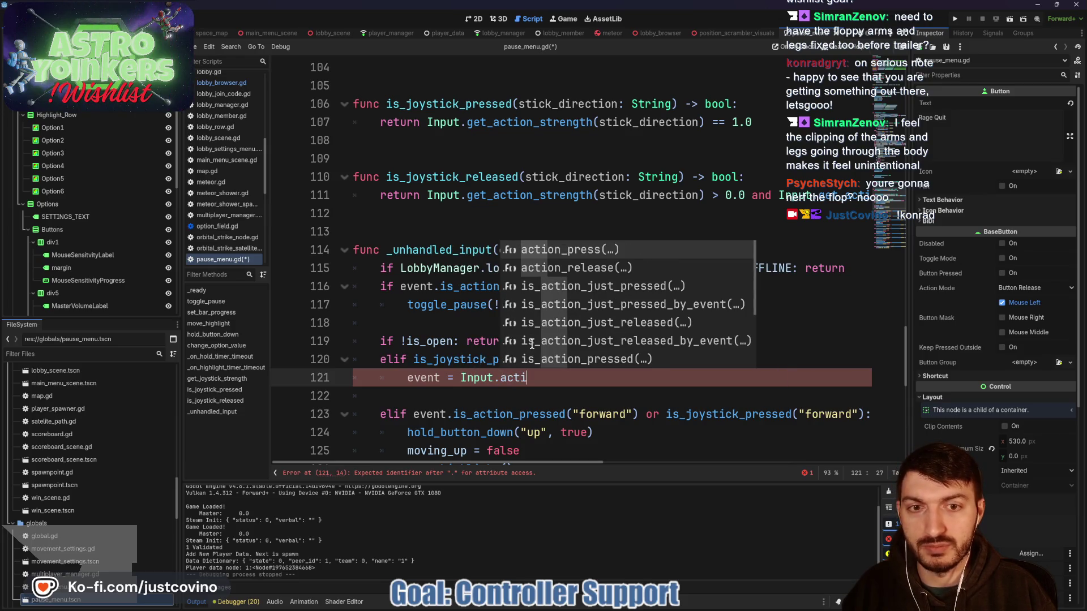
{"action": "key", "text": "Return"}
{"action": "type", "text": "\"fo\")"}
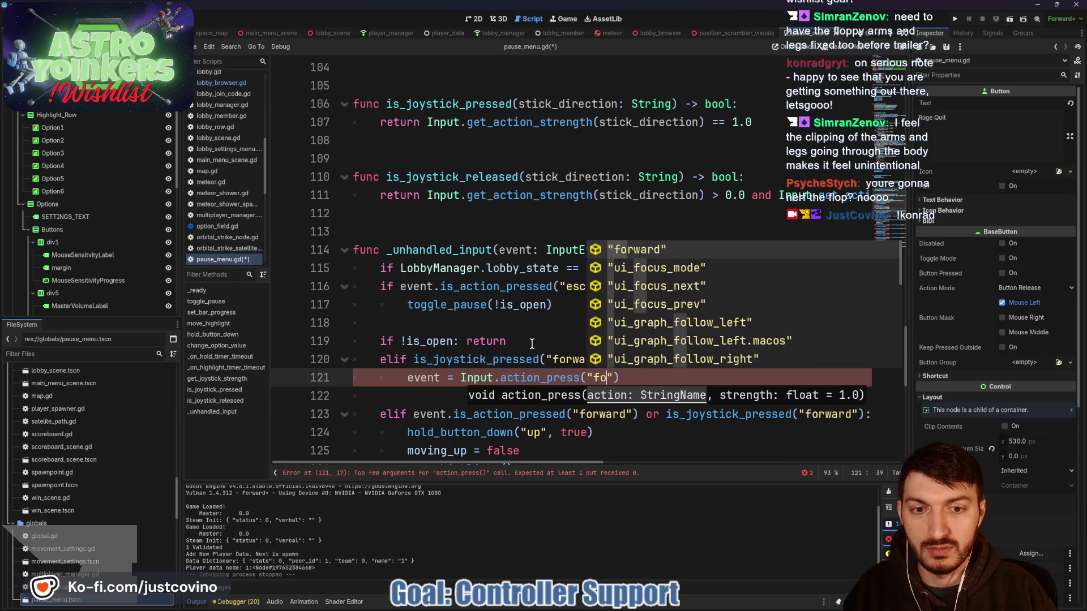
{"action": "key", "text": "Return"}
{"action": "left_click", "coordinate": [657, 377]}
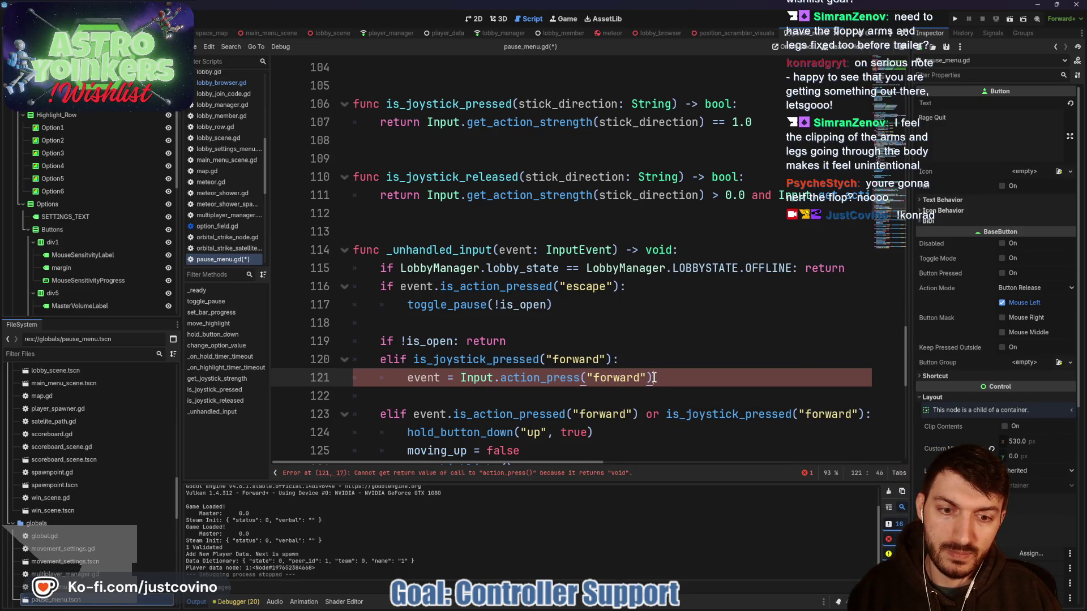
{"action": "mouse_move", "coordinate": [546, 378]}
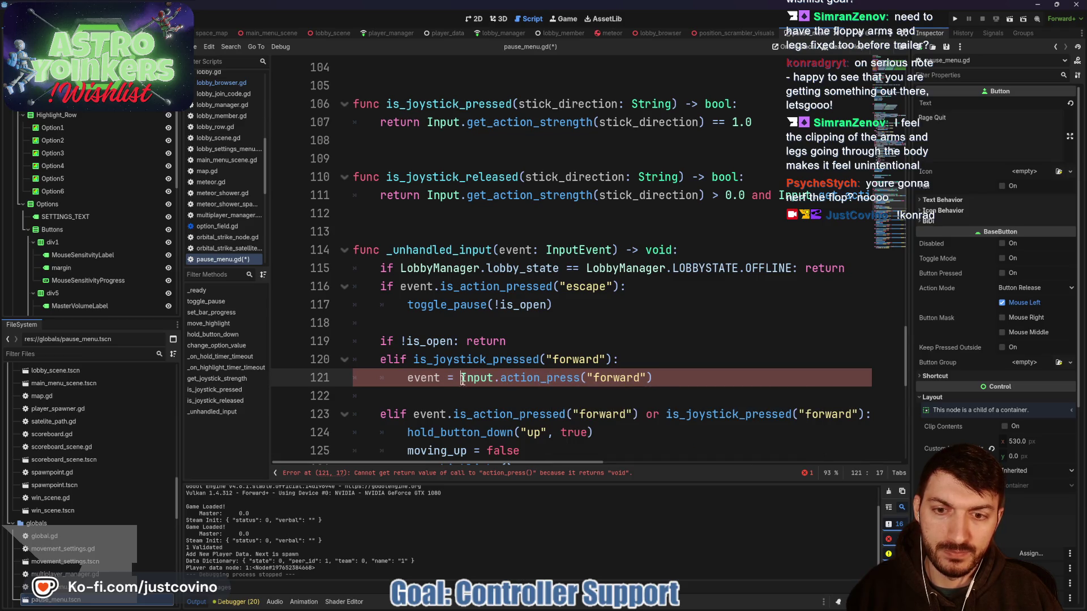
{"action": "key", "text": "BackSpace"}
{"action": "key", "text": "BackSpace"}
{"action": "key", "text": "BackSpace"}
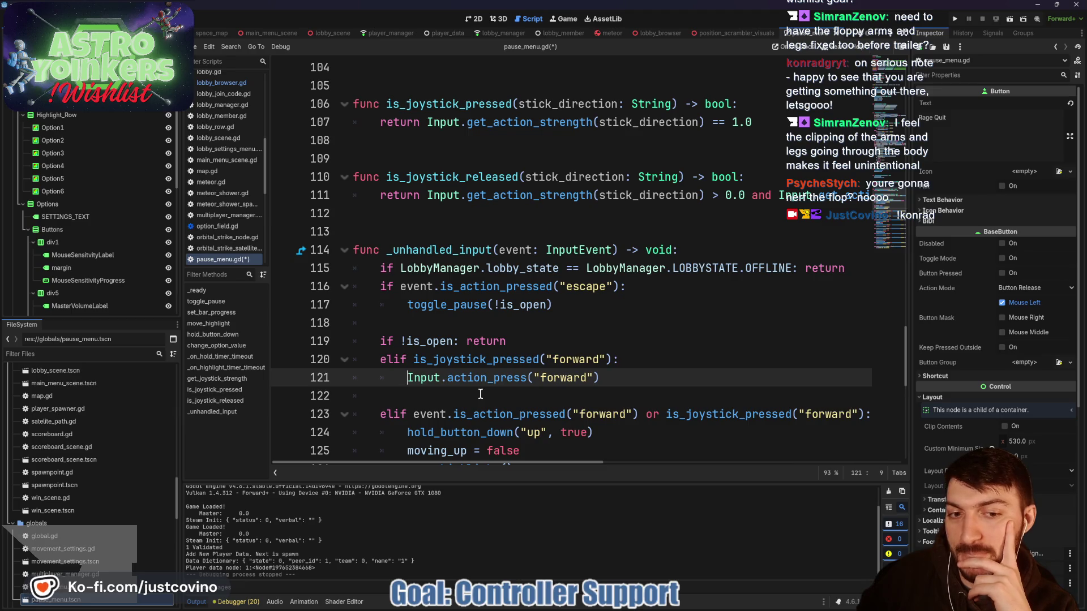
{"action": "left_click", "coordinate": [649, 414]}
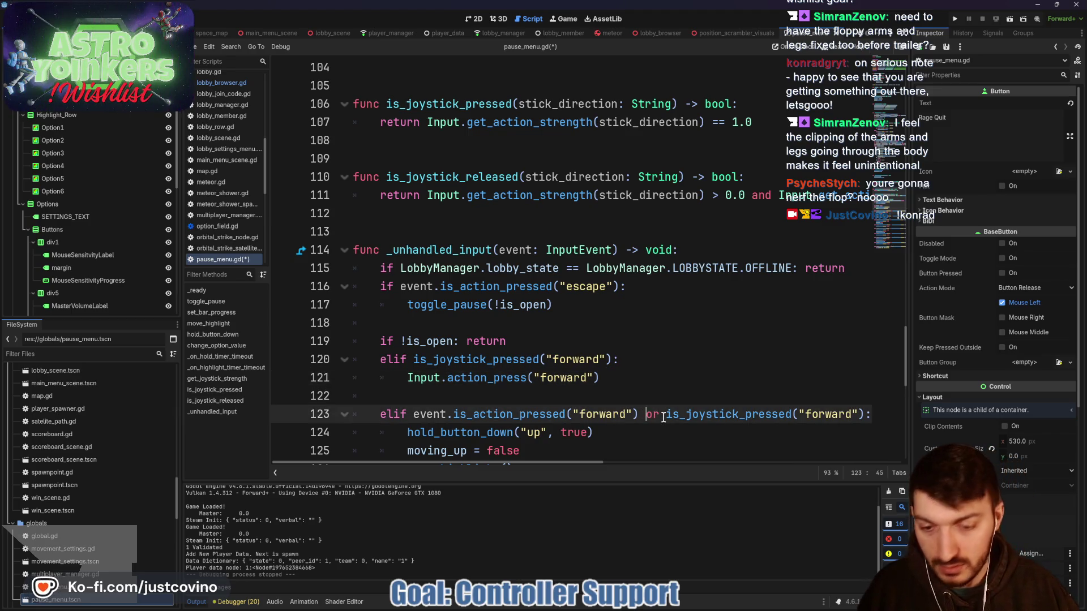
- Comment out the 'or is_joystick_pressed' clause on line 123, add a colon, and save
{"action": "type", "text": "#"}
{"action": "key", "text": "Left"}
{"action": "key", "text": "Left"}
{"action": "type", "text": ":"}
{"action": "left_click", "coordinate": [601, 378]}
{"action": "key", "text": "ctrl+s"}
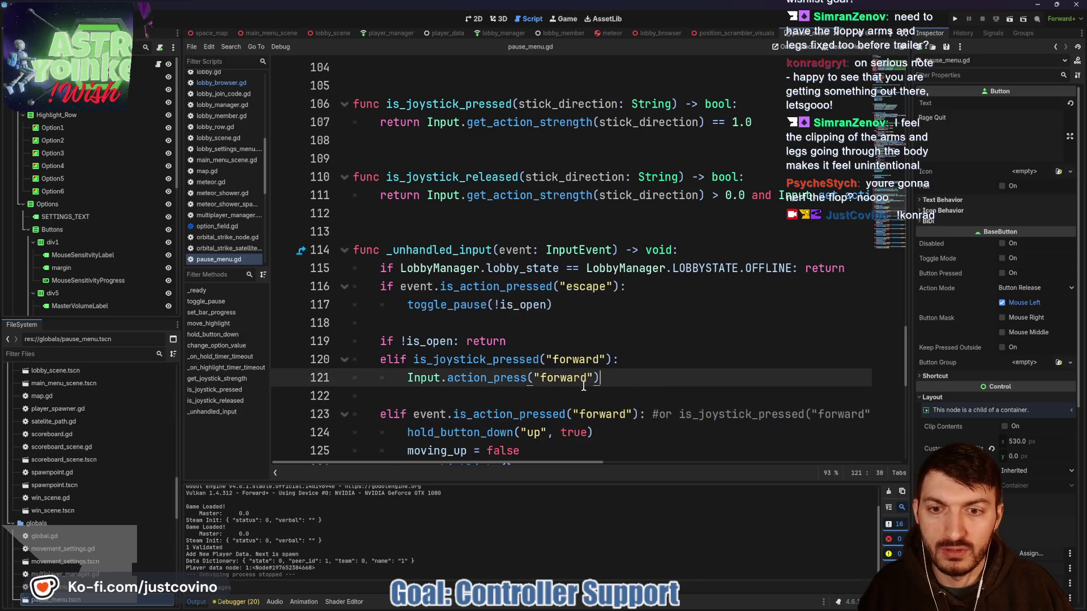
- Review the new joystick branch on lines 120–121 and run the project
{"action": "scroll", "coordinate": [595, 387], "scroll_direction": "down", "scroll_amount": 2}
{"action": "left_click_drag", "start_coordinate": [613, 267], "coordinate": [307, 243]}
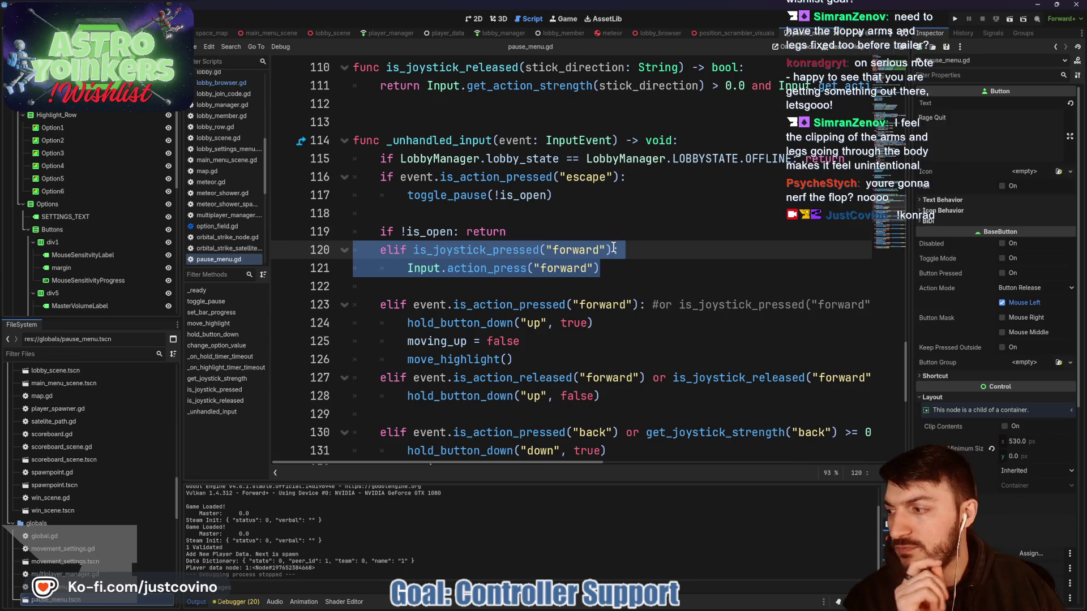
{"action": "left_click", "coordinate": [950, 19]}
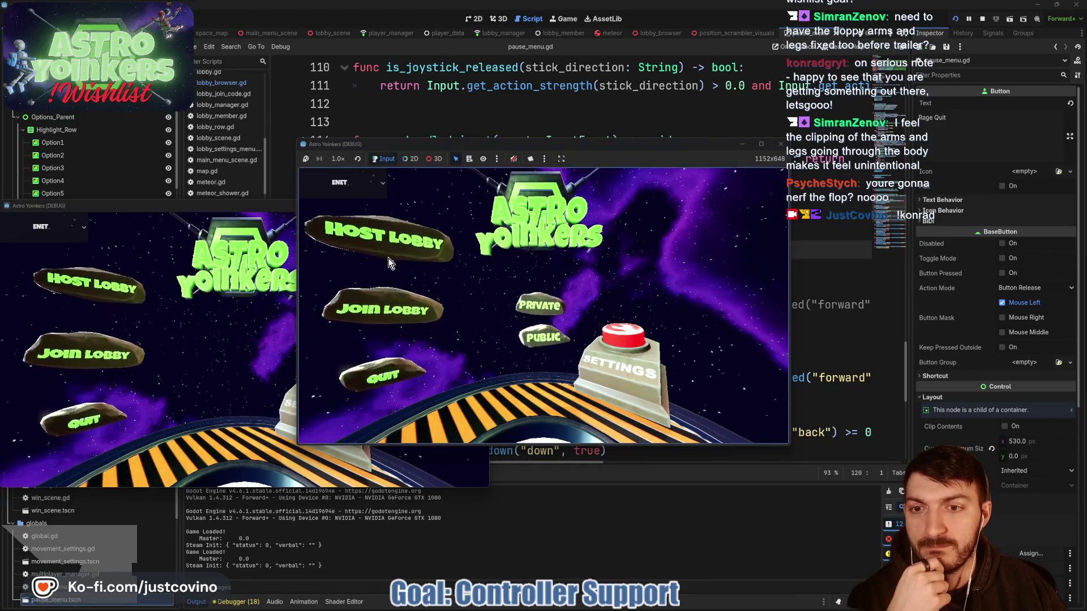
- Host a lobby, pick a lobby type, and open the in-game pause settings menu
{"action": "left_click", "coordinate": [388, 258]}
{"action": "left_click", "coordinate": [483, 251]}
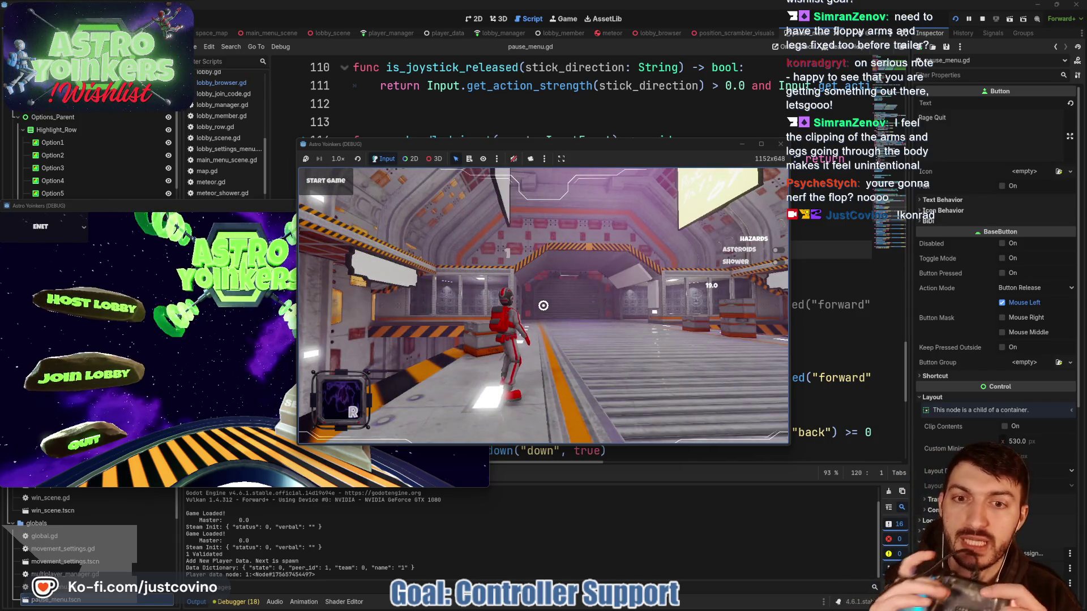
{"action": "key", "text": "Escape"}
- Move the highlight with the stick between the Music Volume and Master Volume rows
{"action": "key", "text": "Down"}
{"action": "key", "text": "Down"}
{"action": "key", "text": "Down"}
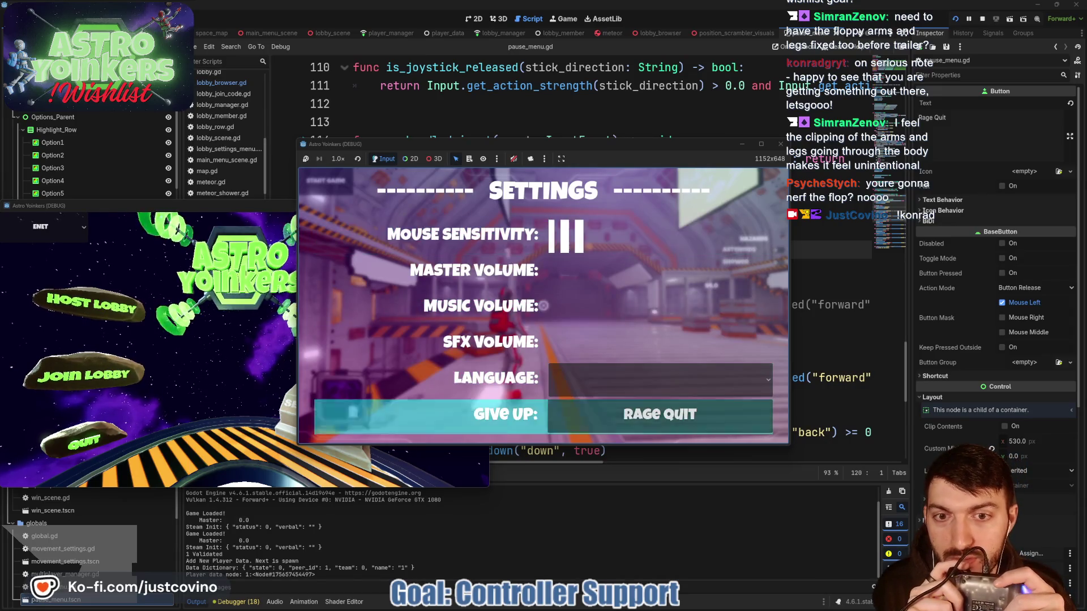
{"action": "key", "text": "Up"}
{"action": "key", "text": "Up"}
{"action": "key", "text": "Up"}
{"action": "key", "text": "Down"}
{"action": "key", "text": "Up"}
{"action": "key", "text": "Up"}
{"action": "key", "text": "Down"}
{"action": "key", "text": "Down"}
{"action": "key", "text": "Down"}
{"action": "key", "text": "Up"}
{"action": "key", "text": "Up"}
{"action": "key", "text": "Up"}
{"action": "key", "text": "Down"}
{"action": "key", "text": "Down"}
{"action": "key", "text": "Up"}
{"action": "key", "text": "Down"}
{"action": "key", "text": "Up"}
{"action": "key", "text": "Down"}
{"action": "key", "text": "Down"}
{"action": "key", "text": "Up"}
{"action": "key", "text": "Up"}
{"action": "key", "text": "Up"}
{"action": "key", "text": "Down"}
{"action": "key", "text": "Down"}
{"action": "key", "text": "Down"}
{"action": "key", "text": "Up"}
{"action": "key", "text": "Up"}
{"action": "key", "text": "Down"}
{"action": "key", "text": "Down"}
{"action": "key", "text": "Down"}
{"action": "key", "text": "Up"}
{"action": "key", "text": "Up"}
{"action": "key", "text": "Up"}
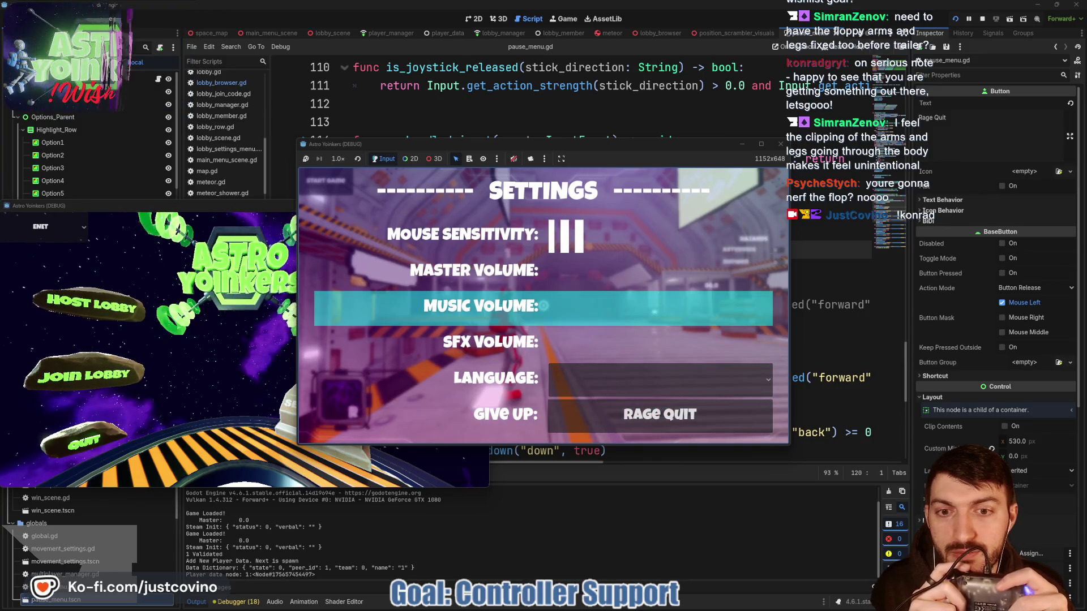
{"action": "key", "text": "Down"}
{"action": "key", "text": "Down"}
{"action": "key", "text": "Down"}
{"action": "key", "text": "Up"}
{"action": "key", "text": "Up"}
{"action": "key", "text": "Up"}
{"action": "key", "text": "Up"}
{"action": "key", "text": "Up"}
{"action": "key", "text": "Down"}
{"action": "key", "text": "Down"}
{"action": "key", "text": "Down"}
{"action": "key", "text": "Up"}
{"action": "key", "text": "Up"}
{"action": "key", "text": "Up"}
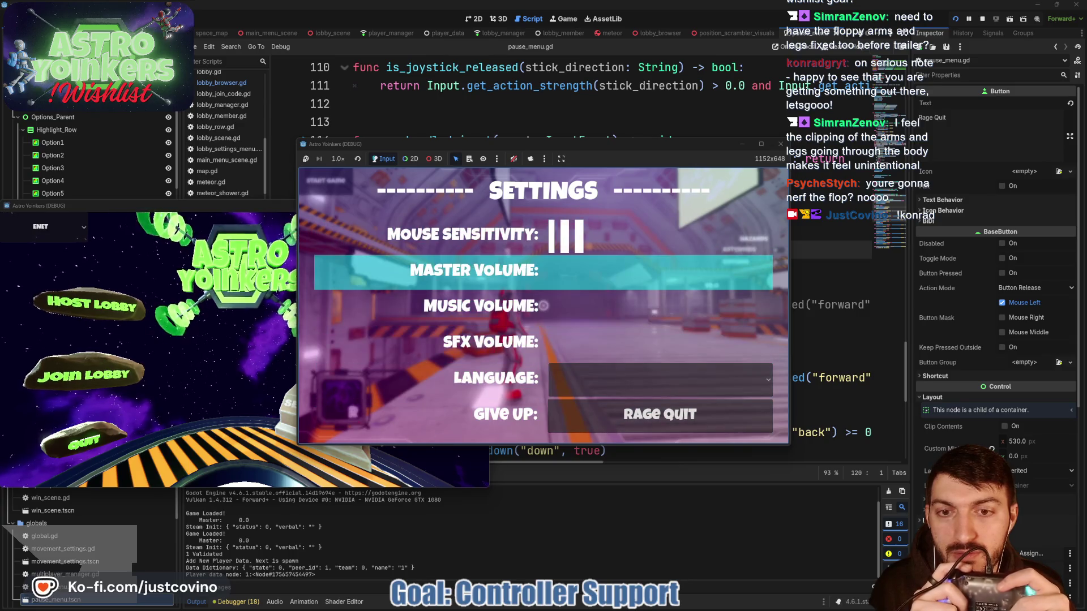
- Cycle the highlight further through the Language, Give Up and SFX Volume rows
{"action": "key", "text": "Down"}
{"action": "key", "text": "Down"}
{"action": "key", "text": "Down"}
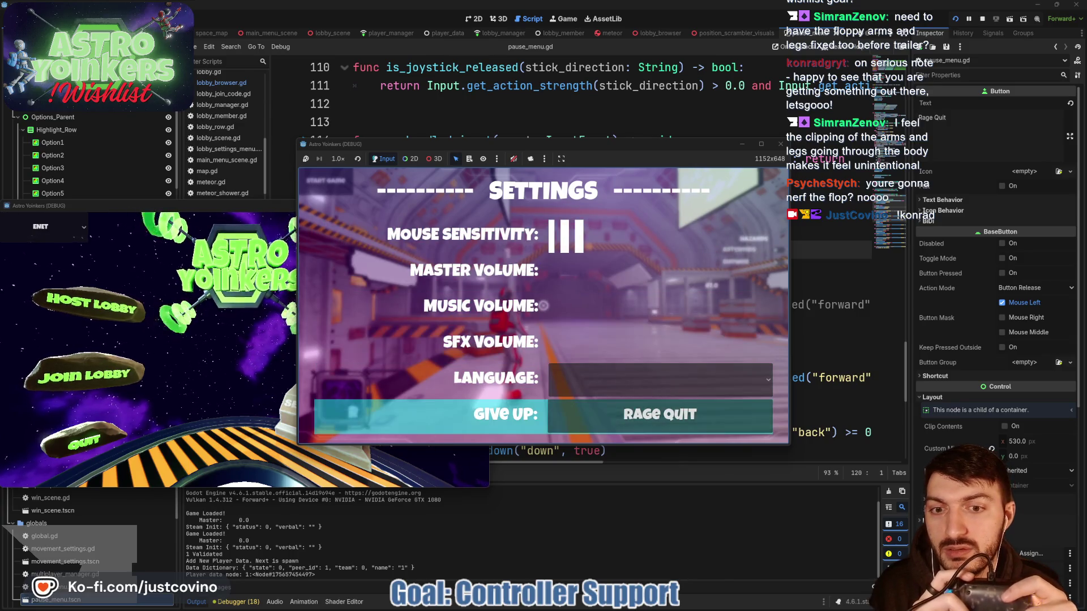
{"action": "key", "text": "Up"}
{"action": "key", "text": "Up"}
{"action": "key", "text": "Up"}
{"action": "key", "text": "Down"}
{"action": "key", "text": "Down"}
{"action": "key", "text": "Down"}
{"action": "key", "text": "Up"}
{"action": "key", "text": "Up"}
{"action": "key", "text": "Down"}
{"action": "key", "text": "Down"}
{"action": "key", "text": "Down"}
{"action": "key", "text": "Up"}
{"action": "key", "text": "Up"}
{"action": "key", "text": "Up"}
{"action": "key", "text": "Down"}
{"action": "key", "text": "Down"}
{"action": "key", "text": "Down"}
{"action": "key", "text": "Up"}
{"action": "key", "text": "Up"}
{"action": "key", "text": "Up"}
{"action": "key", "text": "Down"}
{"action": "key", "text": "Down"}
{"action": "key", "text": "Down"}
{"action": "key", "text": "Down"}
{"action": "key", "text": "Down"}
{"action": "key", "text": "Down"}
{"action": "key", "text": "Up"}
{"action": "key", "text": "Up"}
{"action": "key", "text": "Up"}
{"action": "key", "text": "Down"}
{"action": "key", "text": "Down"}
{"action": "key", "text": "Down"}
{"action": "key", "text": "Down"}
{"action": "key", "text": "Down"}
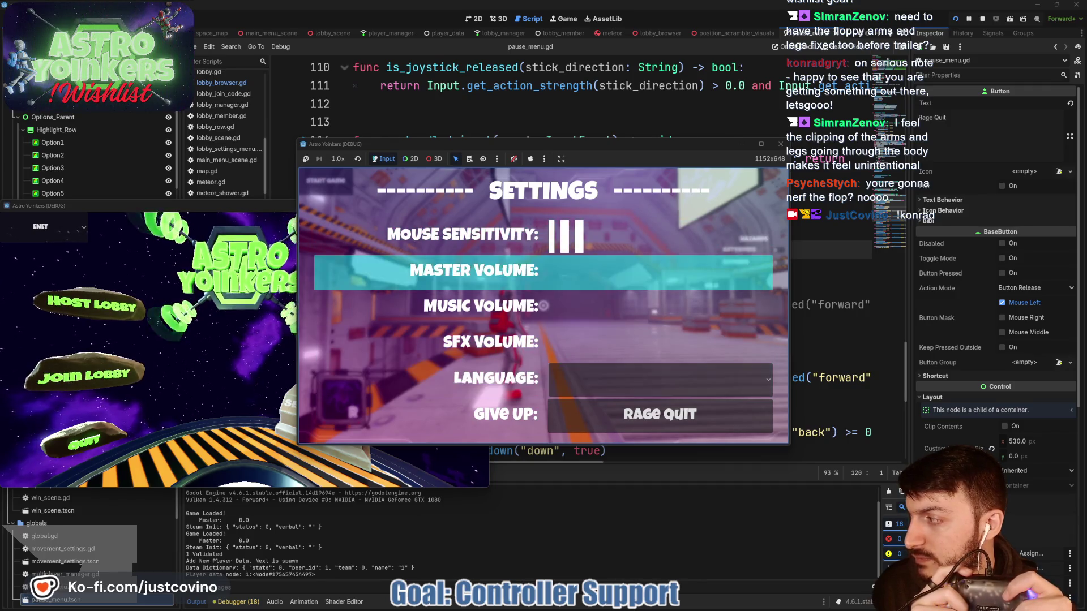
{"action": "key", "text": "Down"}
{"action": "key", "text": "Down"}
{"action": "key", "text": "Down"}
- Reopen the menu, step through Music Volume, Give Up and Master Volume, then resume play
{"action": "key", "text": "Escape"}
{"action": "key", "text": "Escape"}
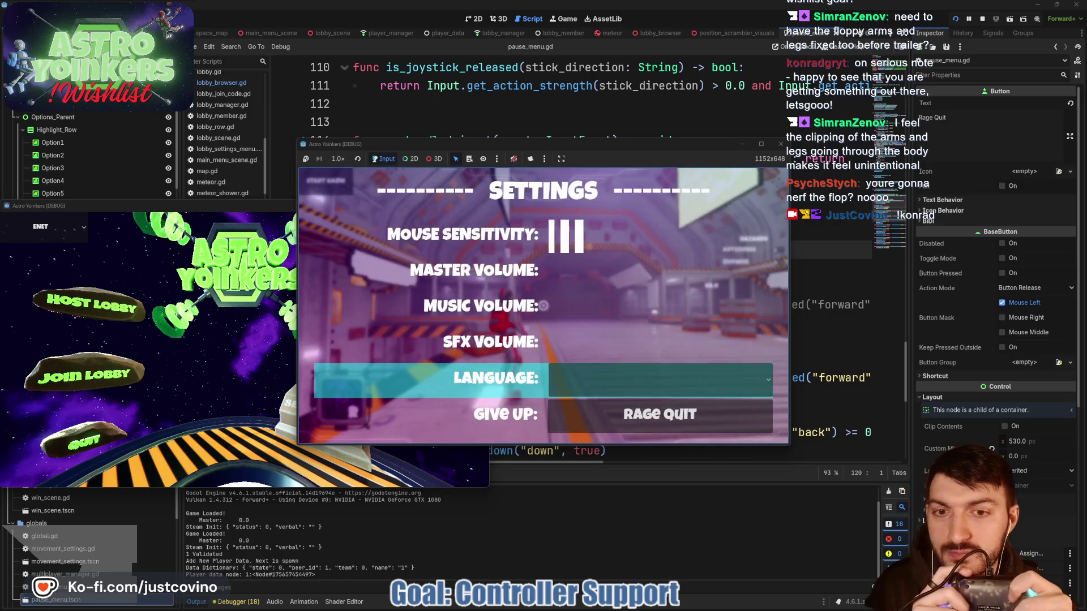
{"action": "key", "text": "Down"}
{"action": "key", "text": "Down"}
{"action": "key", "text": "Down"}
{"action": "key", "text": "Down"}
{"action": "key", "text": "Up"}
{"action": "key", "text": "Up"}
{"action": "key", "text": "Up"}
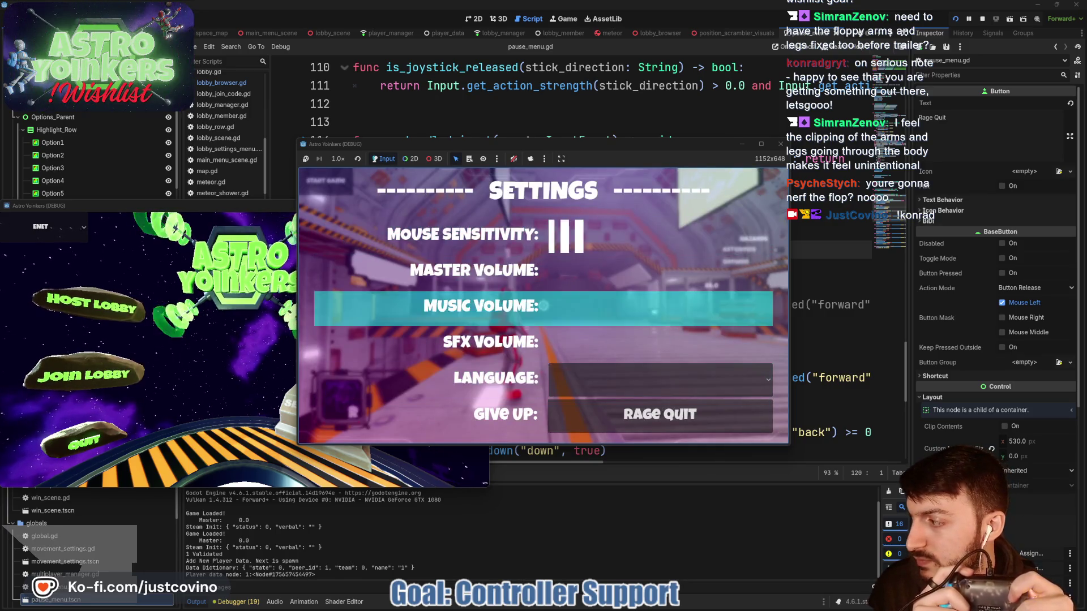
{"action": "key", "text": "Down"}
{"action": "key", "text": "Down"}
{"action": "key", "text": "Up"}
{"action": "key", "text": "Up"}
{"action": "key", "text": "Up"}
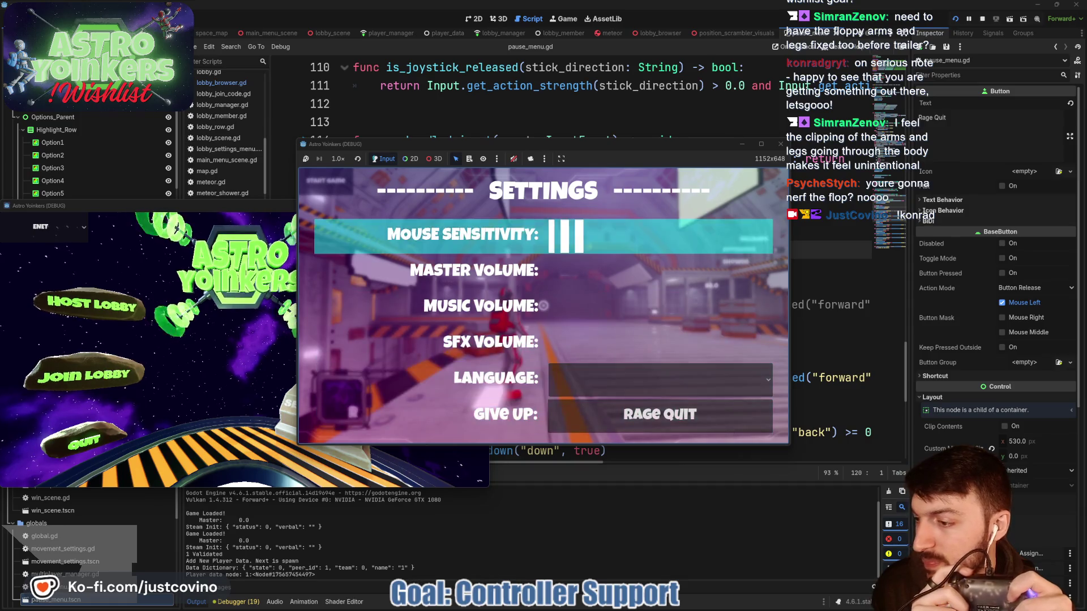
{"action": "key", "text": "Escape"}
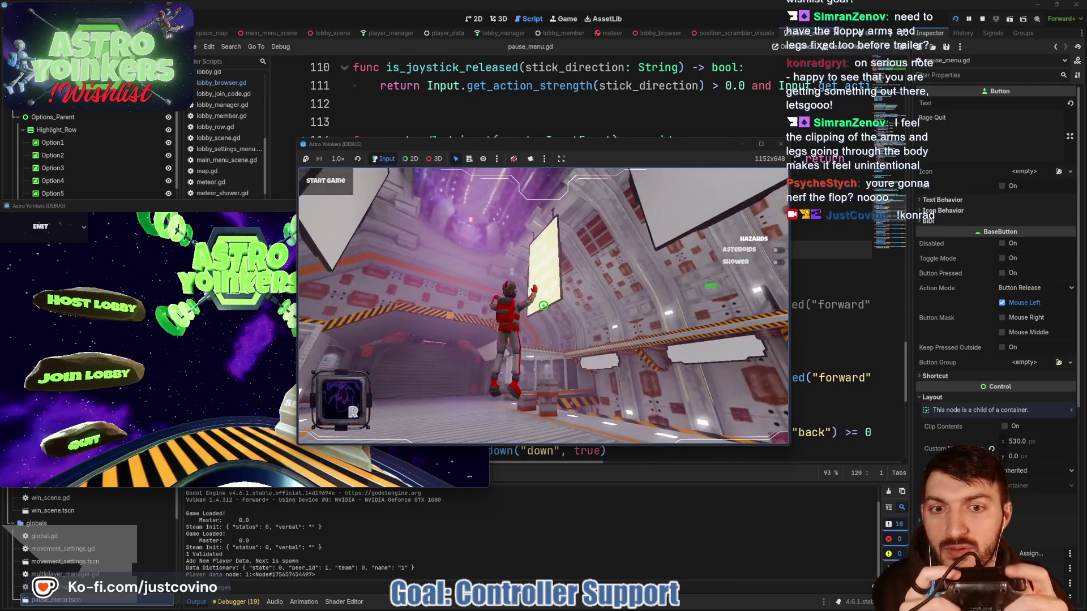
- Reopen the menu, step between Music Volume and Give Up, close it, and stop the game
{"action": "key", "text": "Escape"}
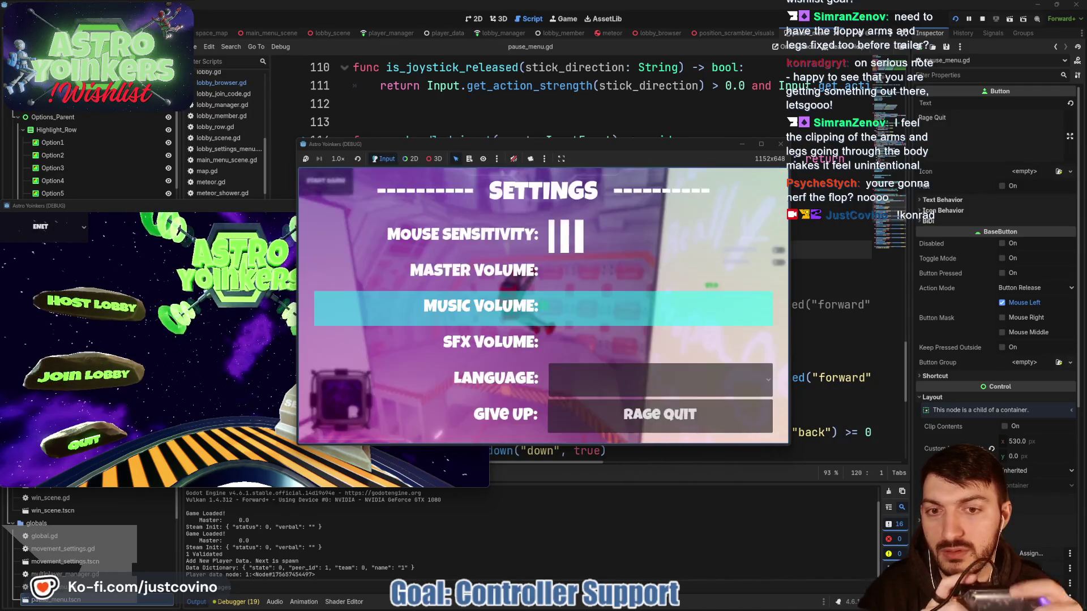
{"action": "key", "text": "Down"}
{"action": "key", "text": "Down"}
{"action": "key", "text": "Down"}
{"action": "key", "text": "Down"}
{"action": "key", "text": "Down"}
{"action": "key", "text": "Down"}
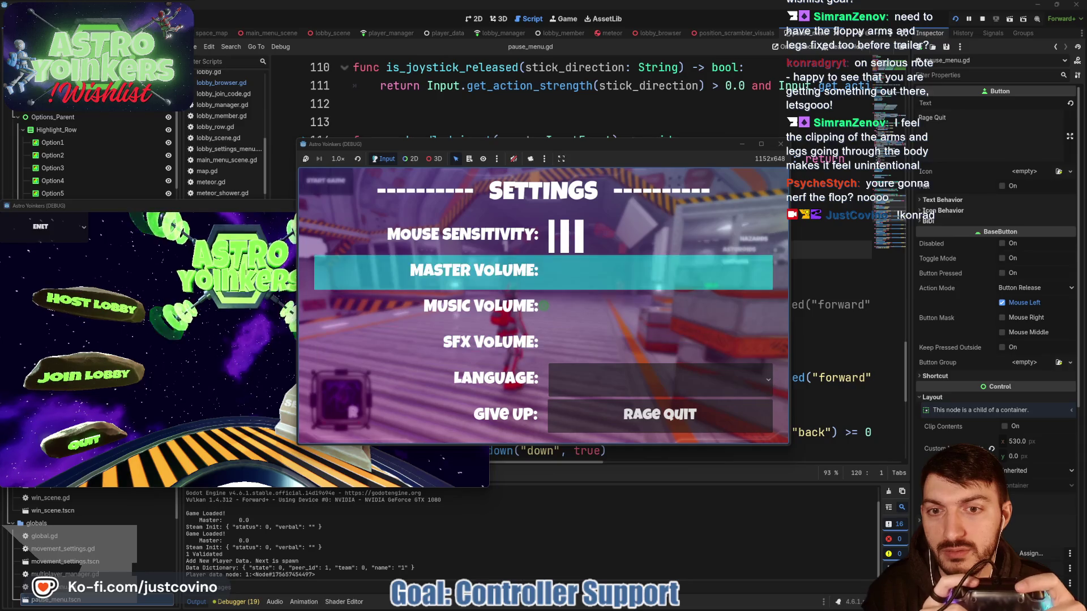
{"action": "key", "text": "Down"}
{"action": "key", "text": "Down"}
{"action": "key", "text": "Down"}
{"action": "key", "text": "Up"}
{"action": "key", "text": "Up"}
{"action": "key", "text": "Up"}
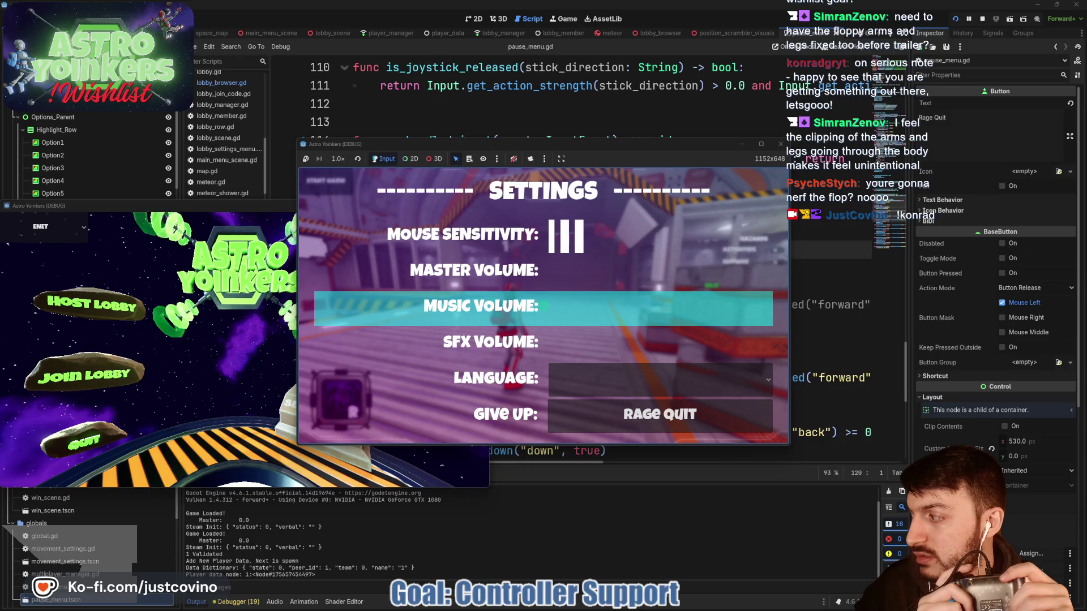
{"action": "key", "text": "Escape"}
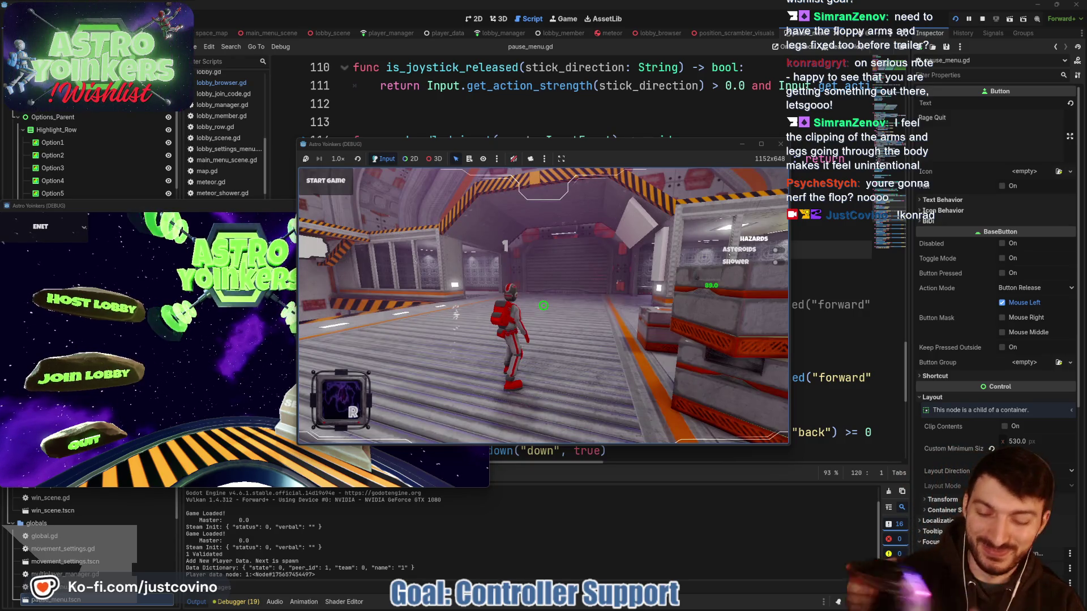
{"action": "key", "text": "F8"}
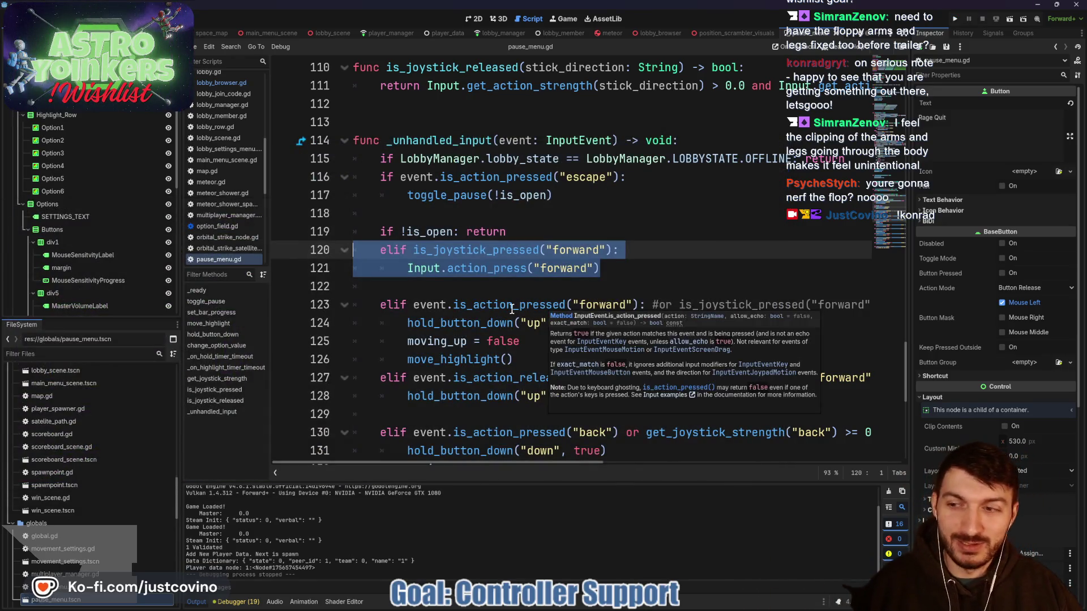
- Select the joystick branch on lines 120–121, then bring up the hardwaretester.com Gamepad Tester page
{"action": "left_click", "coordinate": [615, 276]}
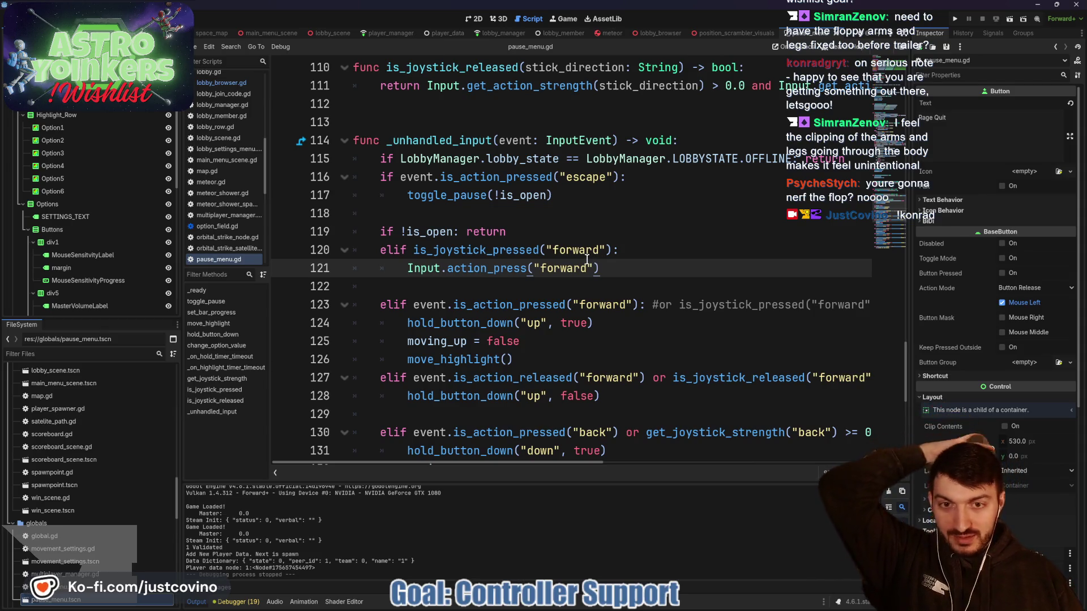
{"action": "key", "text": "shift+Up"}
{"action": "key", "text": "shift+Home"}
{"action": "key", "text": "shift+Home"}
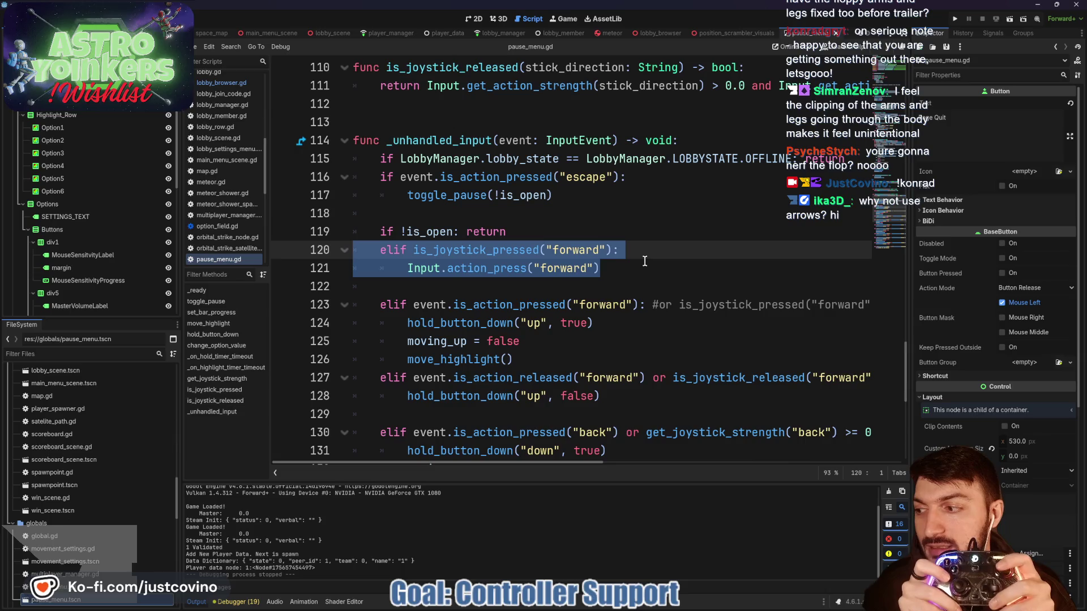
{"action": "left_click", "coordinate": [600, 609]}
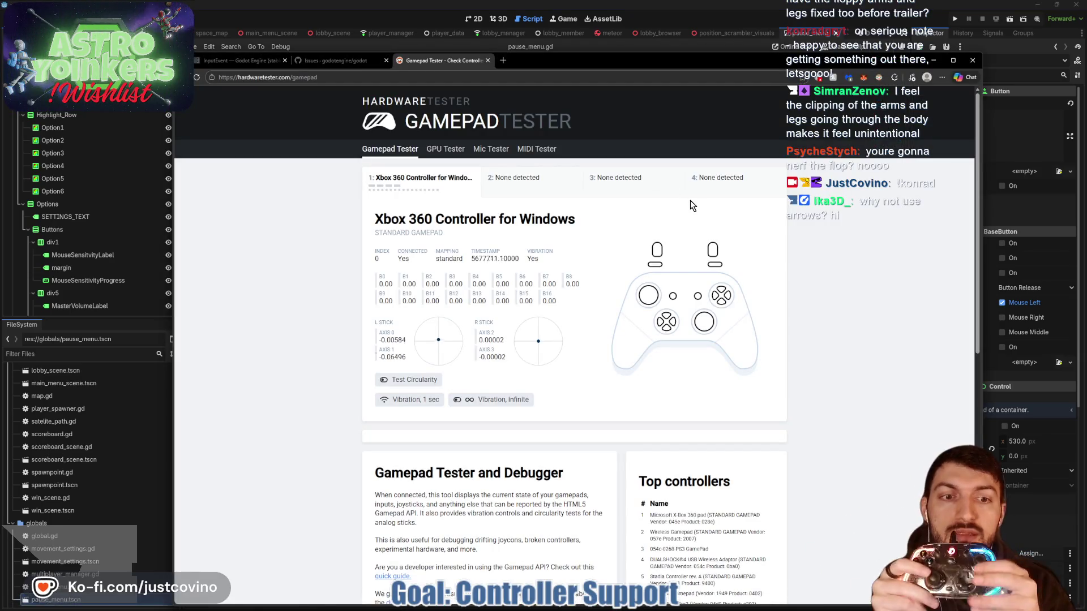
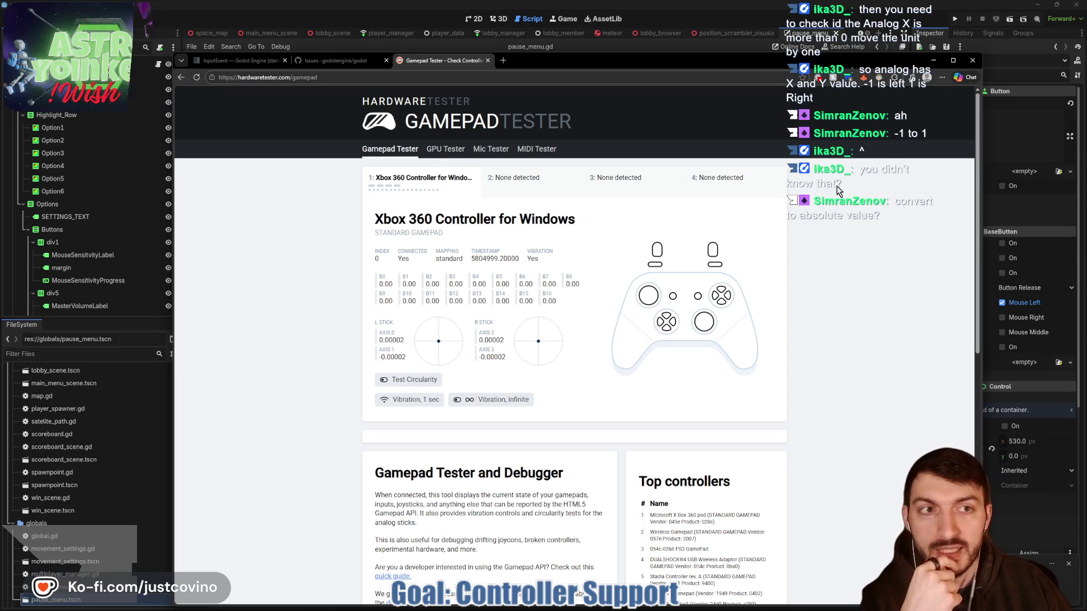
- Wrap Input.get_action_strength(stick_direction) on line 107 in abs(), then bring the Gamepad Tester back up
{"action": "key", "text": "alt+Tab"}
{"action": "key", "text": "Right"}
{"action": "scroll", "coordinate": [649, 288], "scroll_direction": "up", "scroll_amount": 3}
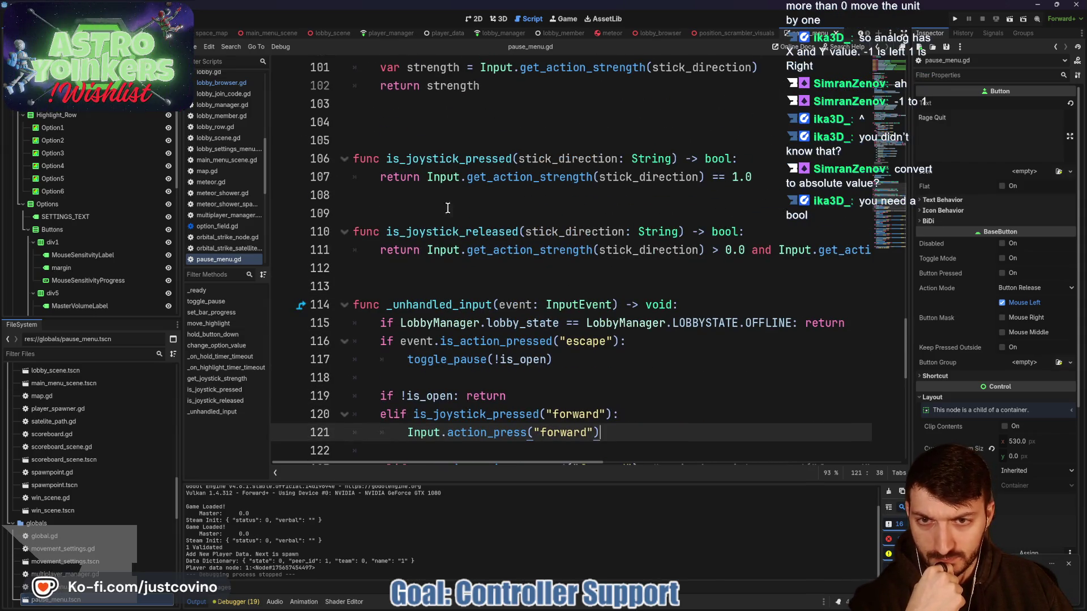
{"action": "mouse_move", "coordinate": [427, 177]}
{"action": "left_mouse_down"}
{"action": "mouse_move", "coordinate": [756, 176]}
{"action": "mouse_move", "coordinate": [705, 178]}
{"action": "left_mouse_up"}
{"action": "type", "text": "("}
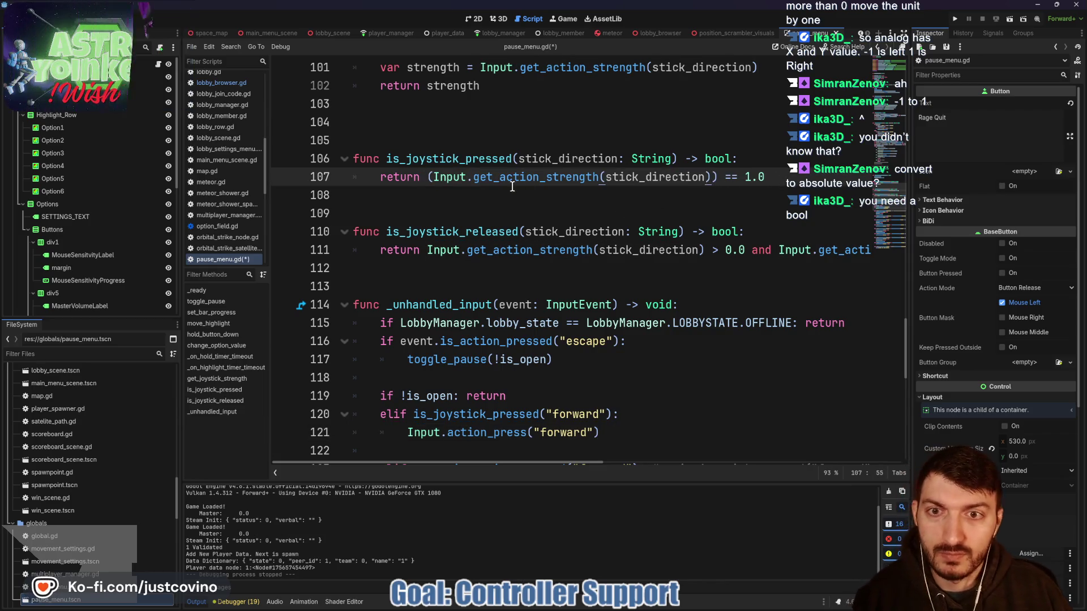
{"action": "type", "text": "abs"}
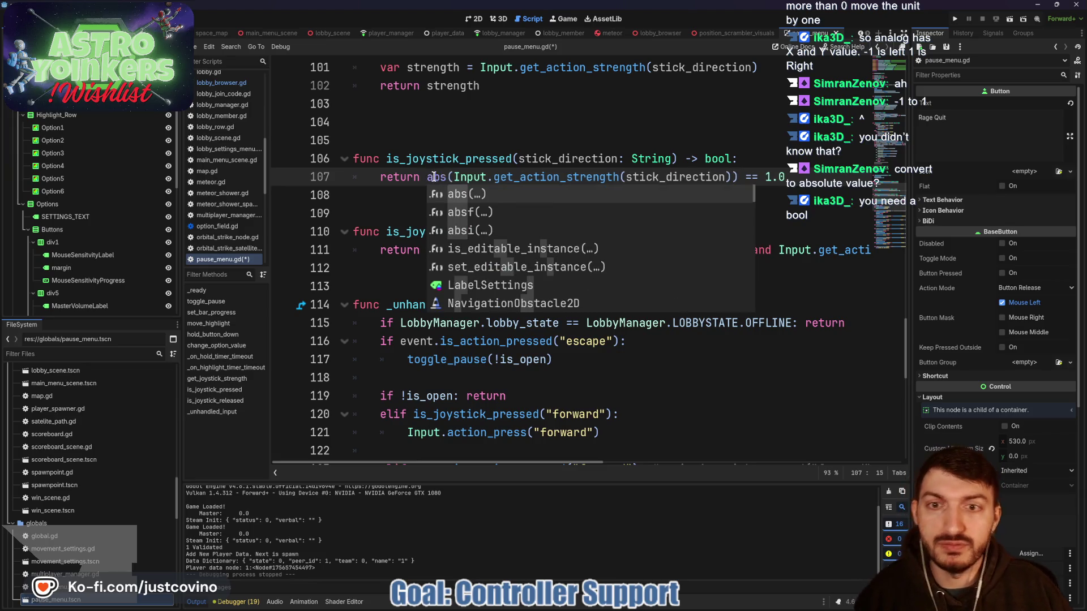
{"action": "left_click", "coordinate": [546, 176]}
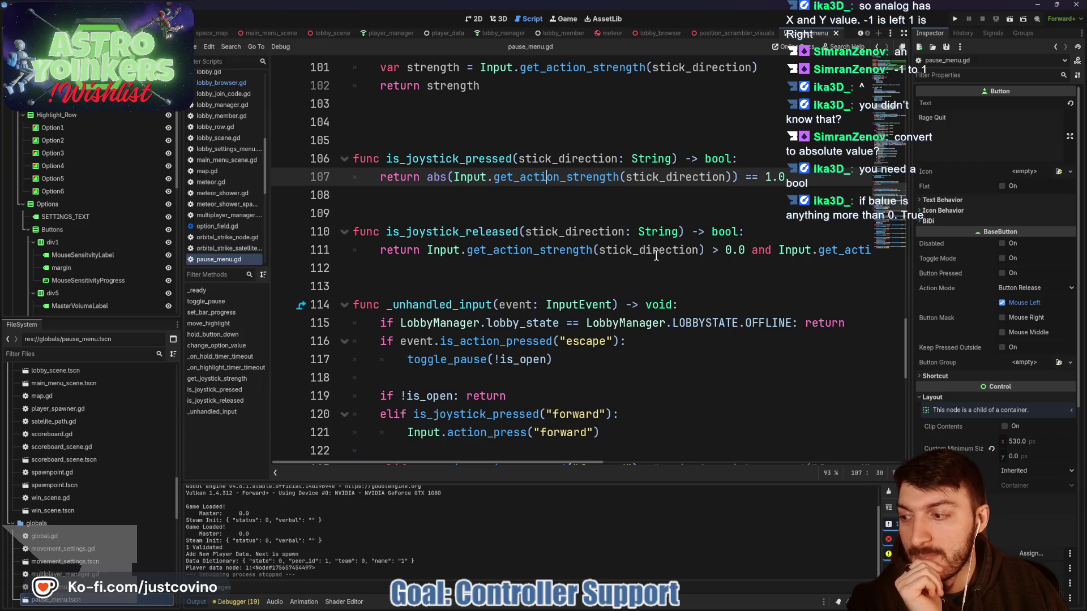
{"action": "scroll", "coordinate": [656, 256], "scroll_direction": "down", "scroll_amount": 1}
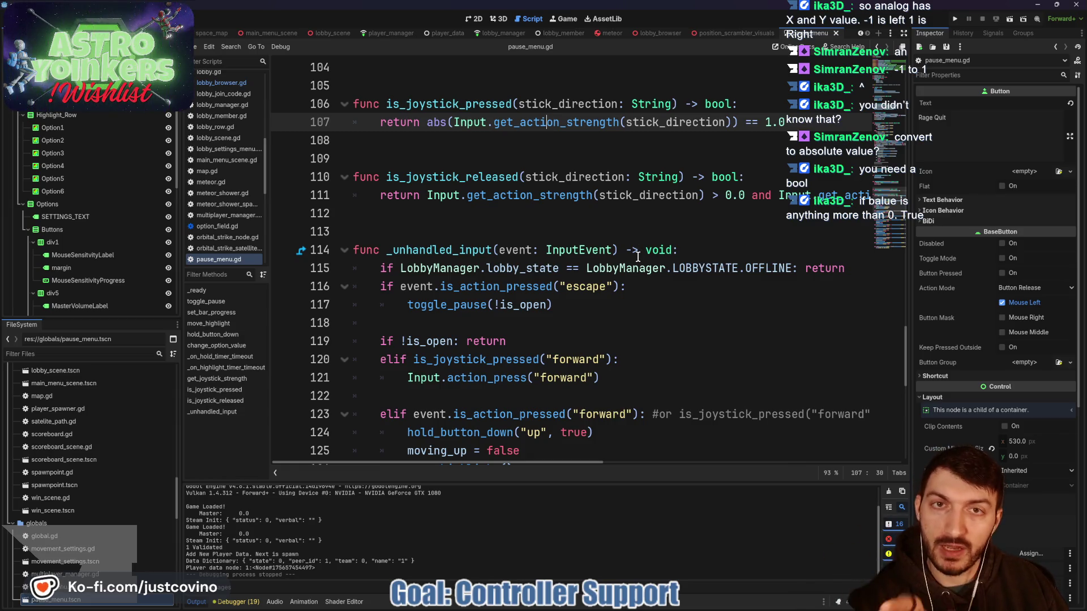
{"action": "left_click", "coordinate": [592, 608]}
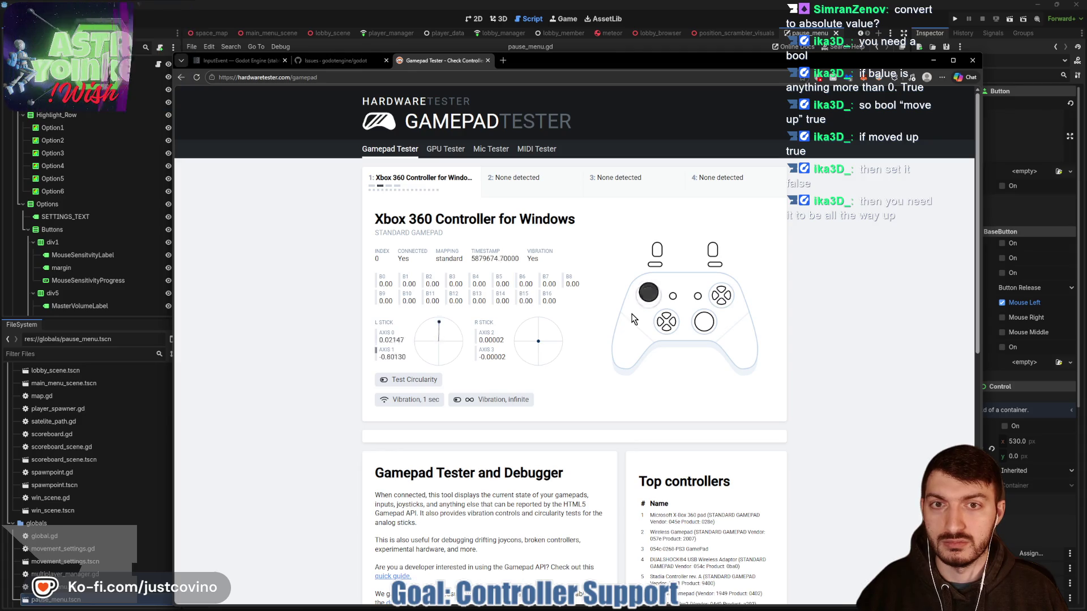
- Delete the separate joystick-forward branch on lines 120–121 of pause_menu.gd
{"action": "left_click", "coordinate": [934, 60]}
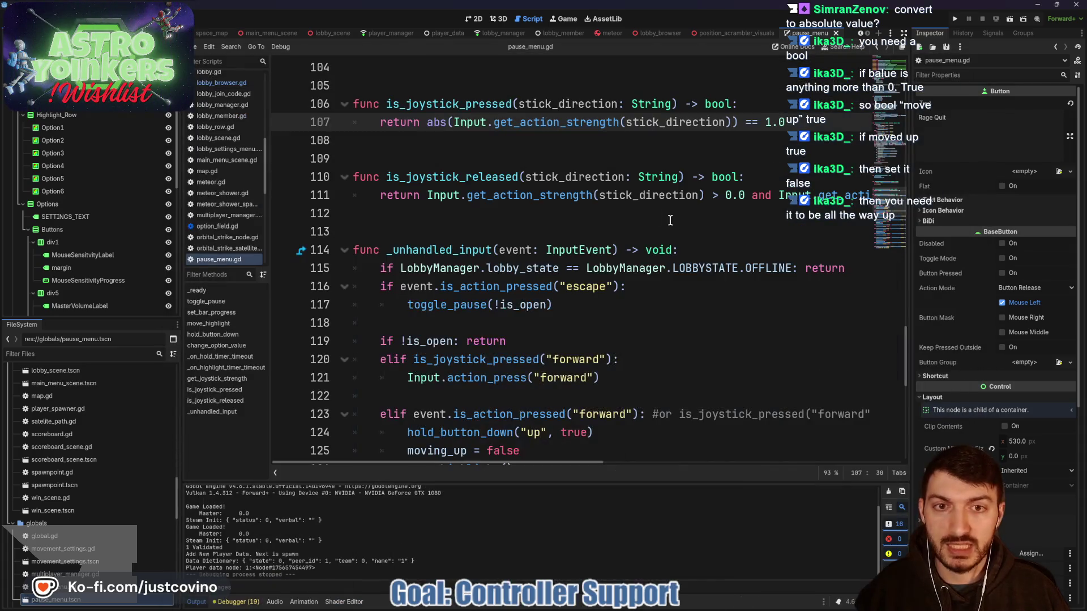
{"action": "scroll", "coordinate": [664, 312], "scroll_direction": "down", "scroll_amount": 2}
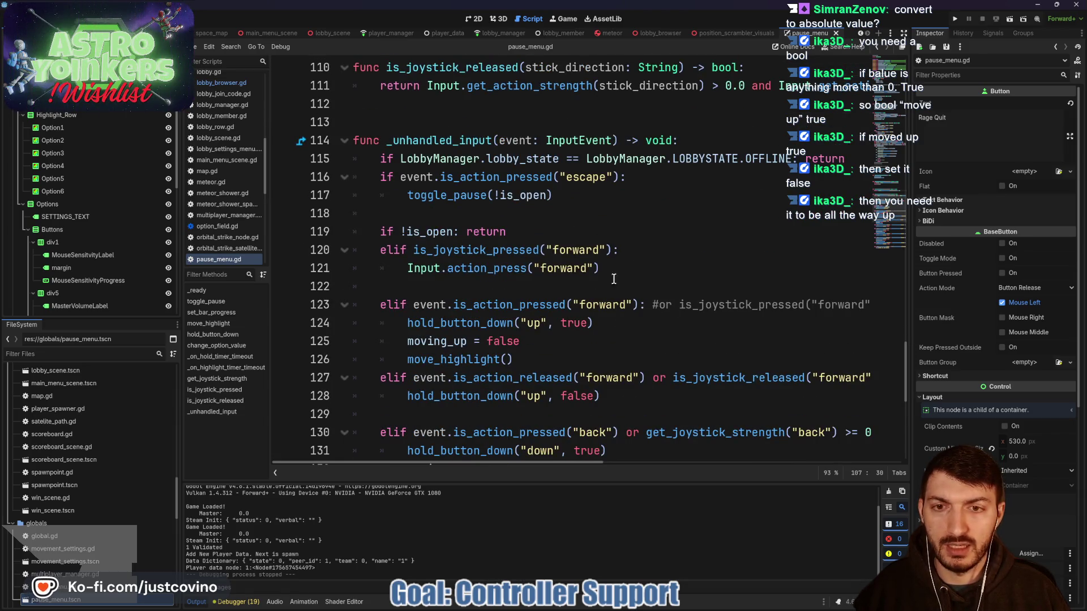
{"action": "scroll", "coordinate": [573, 294], "scroll_direction": "down", "scroll_amount": 1}
{"action": "scroll", "coordinate": [583, 263], "scroll_direction": "up", "scroll_amount": 1}
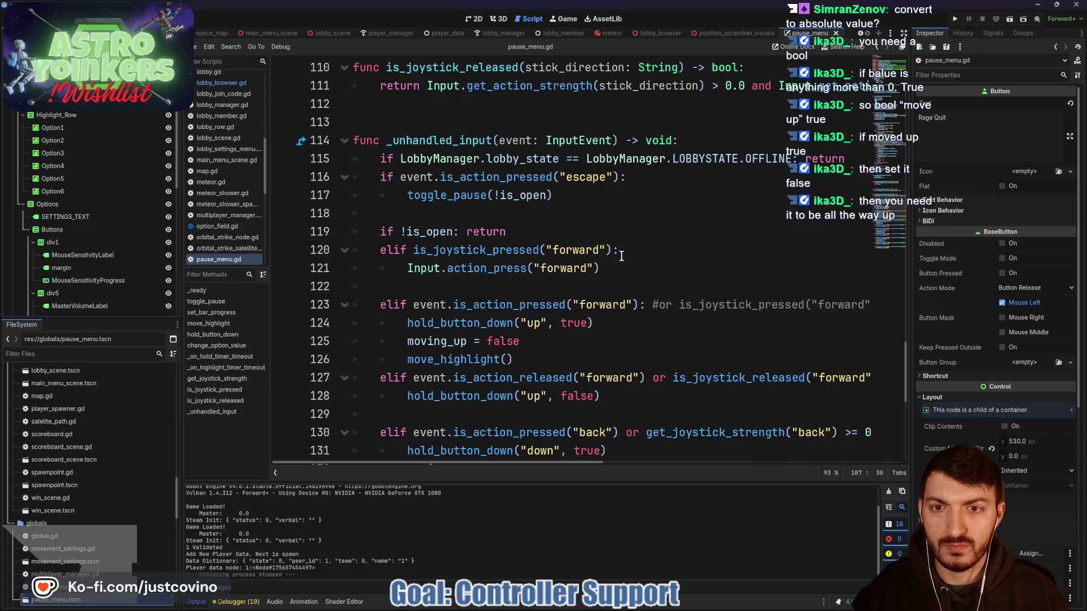
{"action": "left_click_drag", "start_coordinate": [600, 268], "coordinate": [325, 249]}
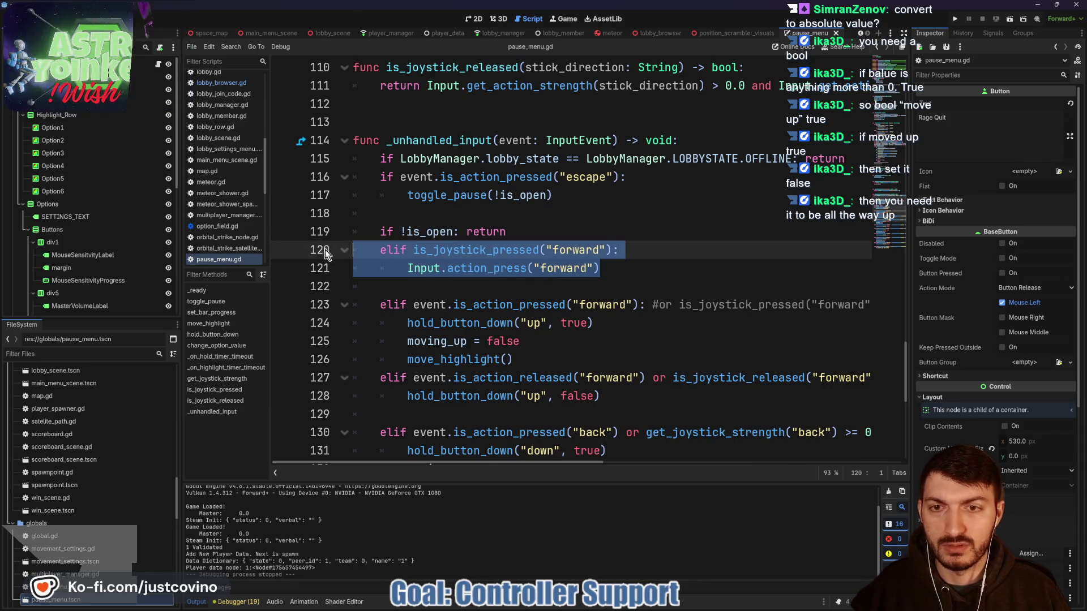
{"action": "key", "text": "BackSpace"}
{"action": "key", "text": "BackSpace"}
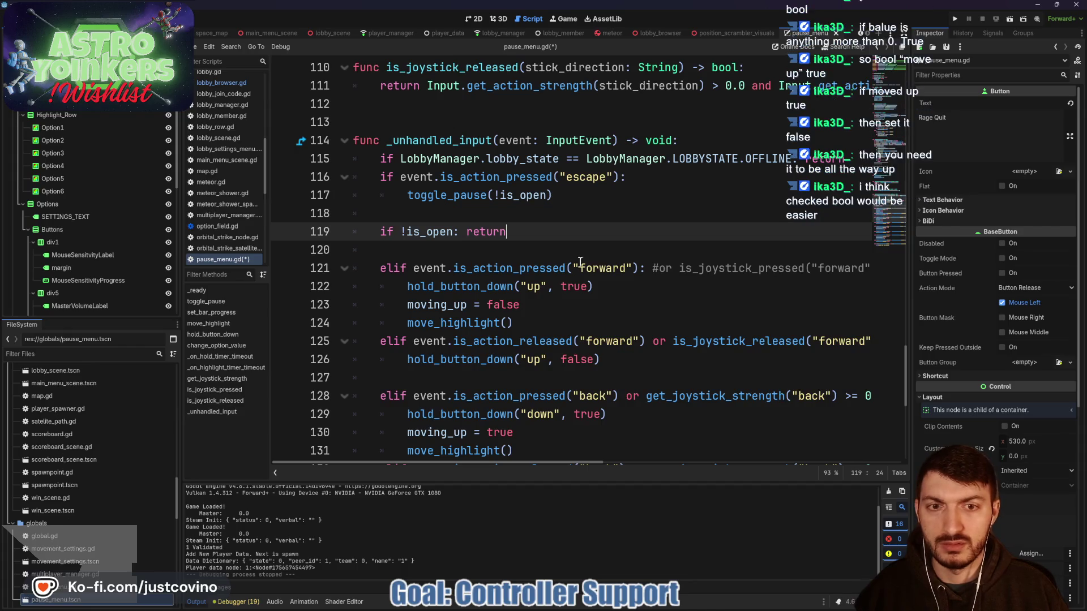
- Uncomment the 'or is_joystick_pressed("forward")' clause on line 121 and run the game
{"action": "left_click", "coordinate": [658, 272]}
{"action": "key", "text": "BackSpace"}
{"action": "scroll", "coordinate": [679, 280], "scroll_direction": "right", "scroll_amount": 4}
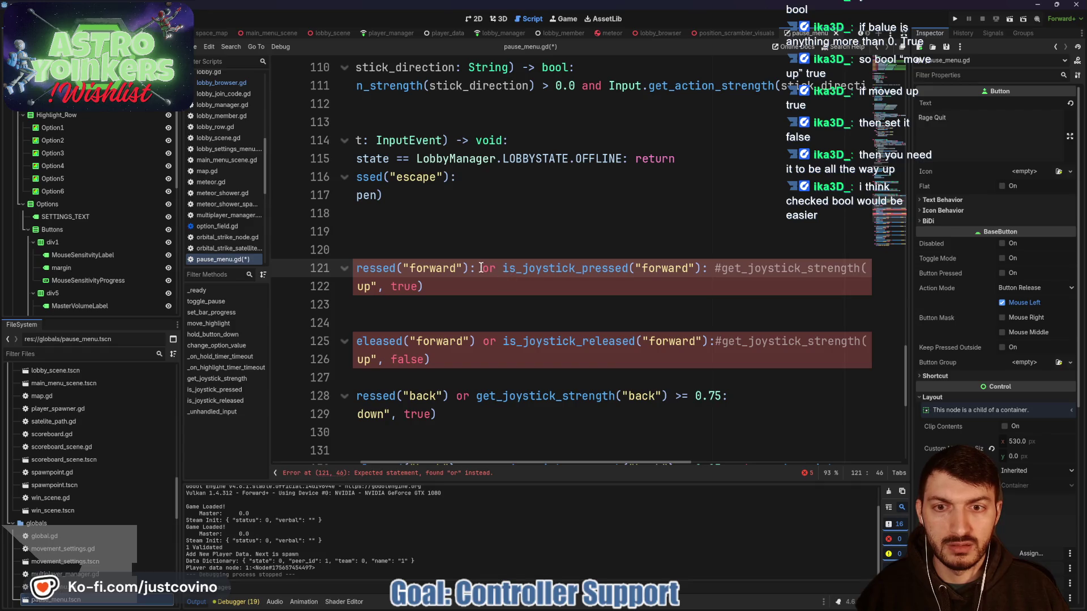
{"action": "key", "text": "BackSpace"}
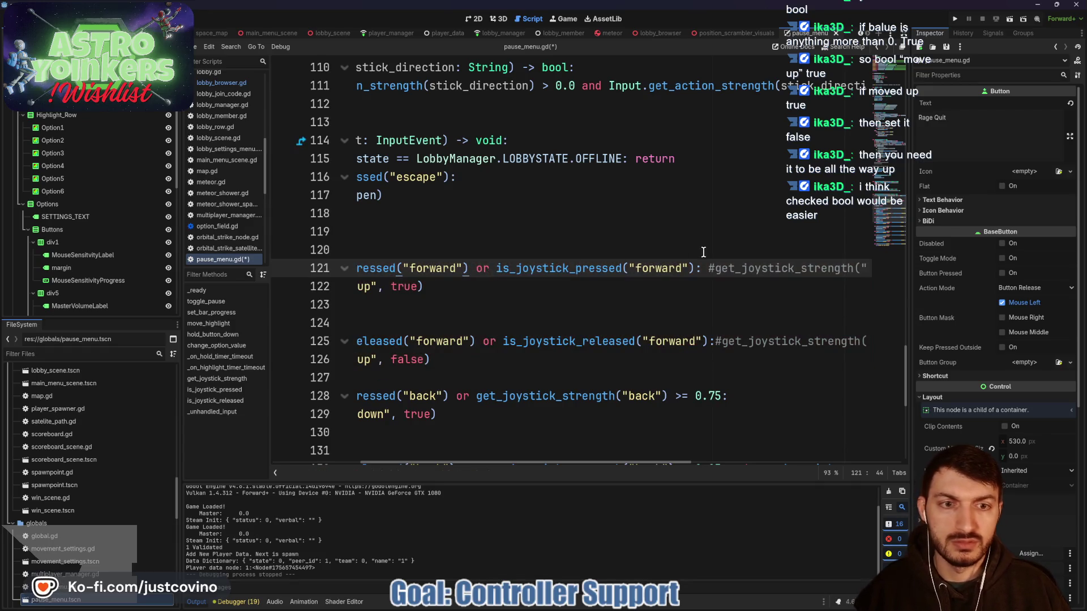
{"action": "scroll", "coordinate": [648, 285], "scroll_direction": "left", "scroll_amount": 4}
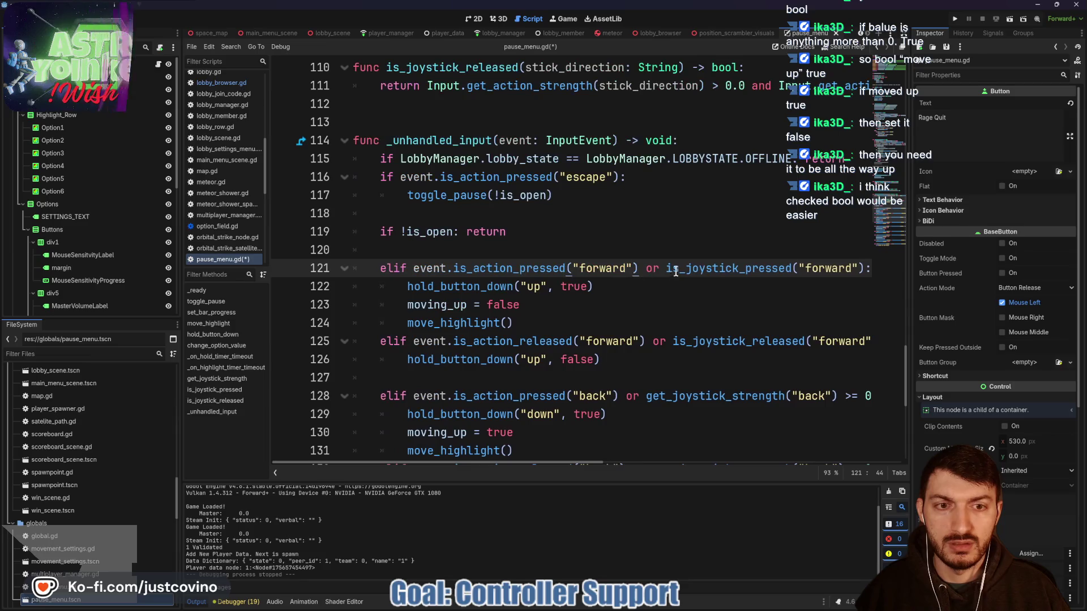
{"action": "double_click", "coordinate": [674, 274]}
{"action": "scroll", "coordinate": [623, 294], "scroll_direction": "up", "scroll_amount": 2}
{"action": "scroll", "coordinate": [490, 180], "scroll_direction": "up", "scroll_amount": 1}
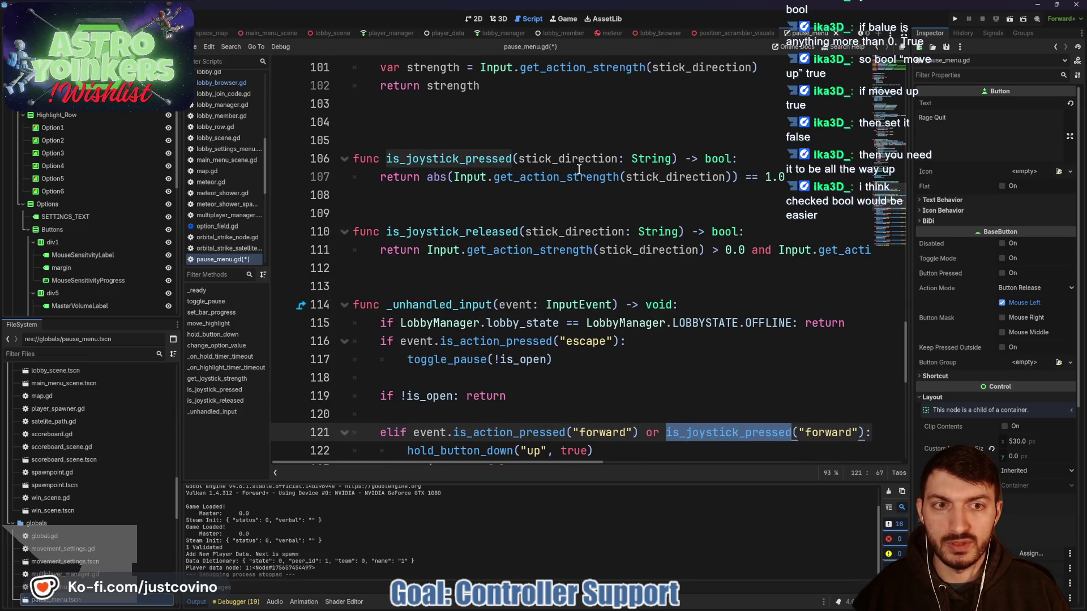
{"action": "left_click", "coordinate": [956, 20]}
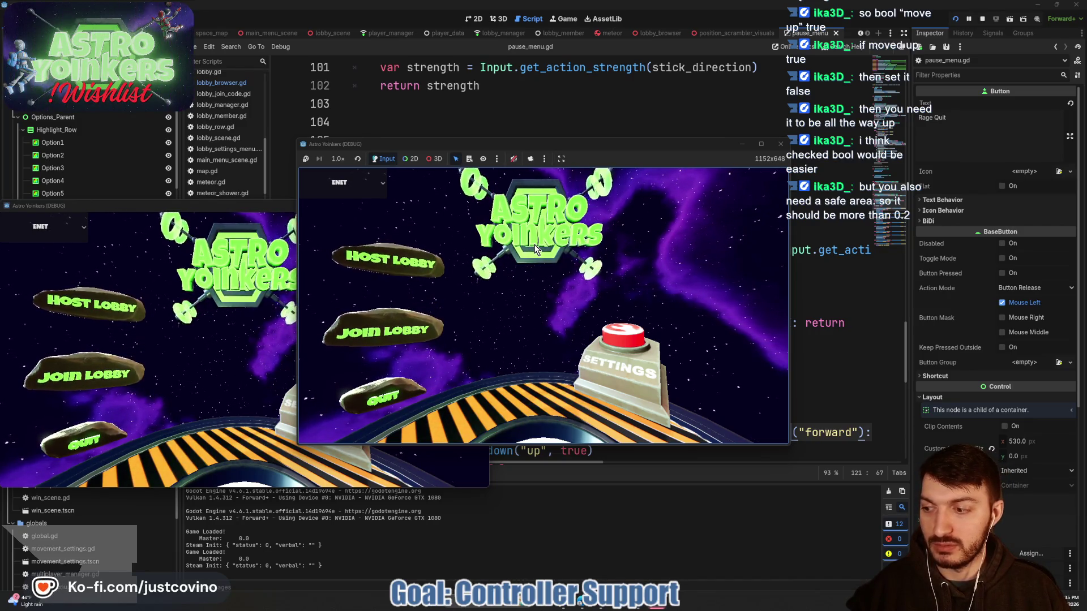
- Host a lobby, open the in-game Settings menu, and move the highlight up and down
{"action": "left_click", "coordinate": [397, 259]}
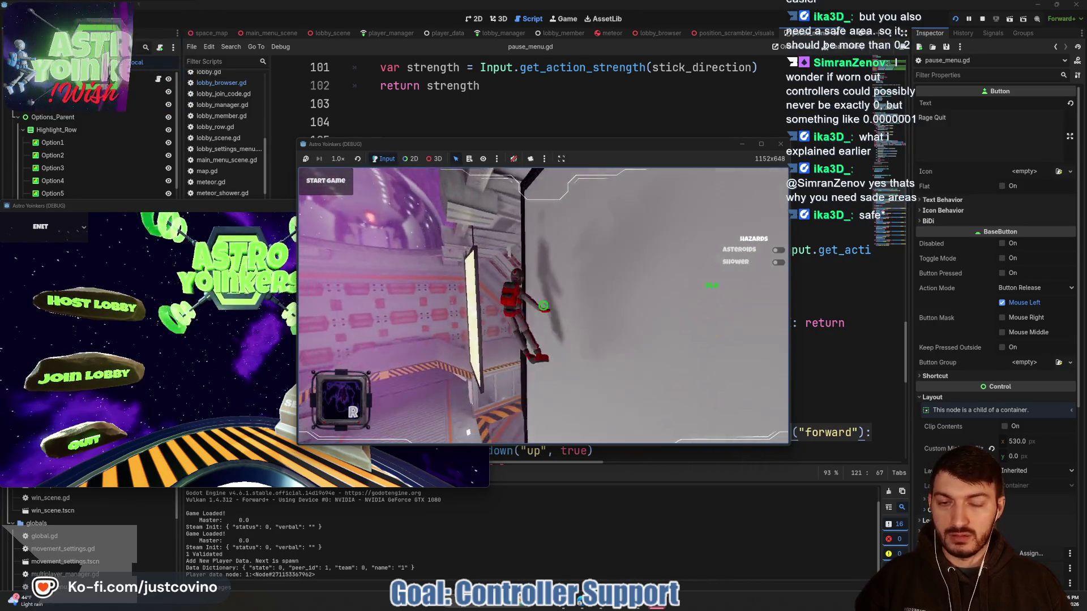
{"action": "key", "text": "Escape"}
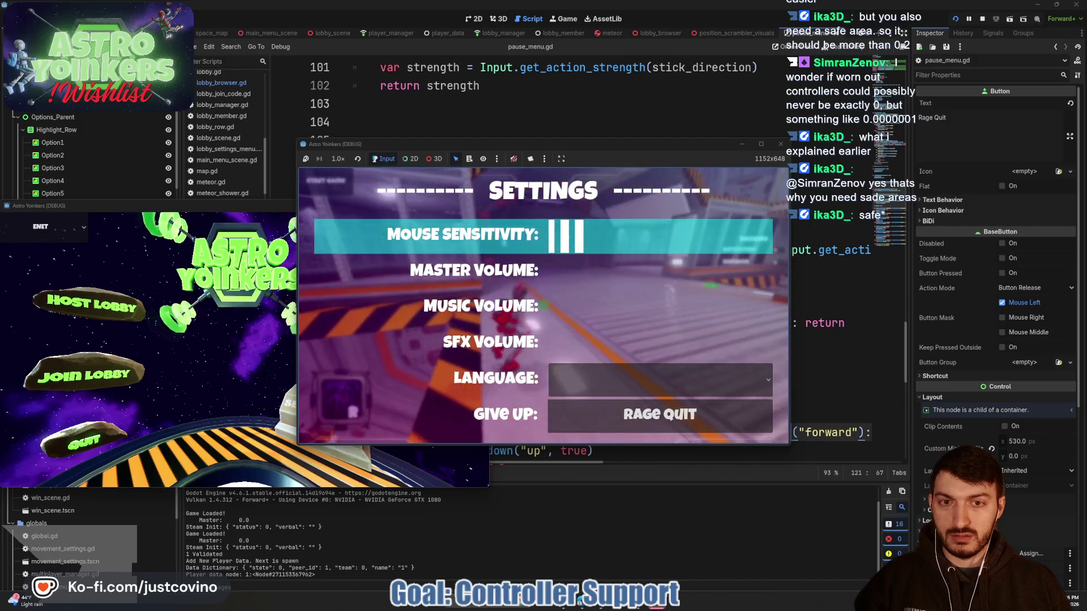
{"action": "key", "text": "Down"}
{"action": "key", "text": "Down"}
{"action": "key", "text": "Down"}
{"action": "key", "text": "Up"}
{"action": "key", "text": "Down"}
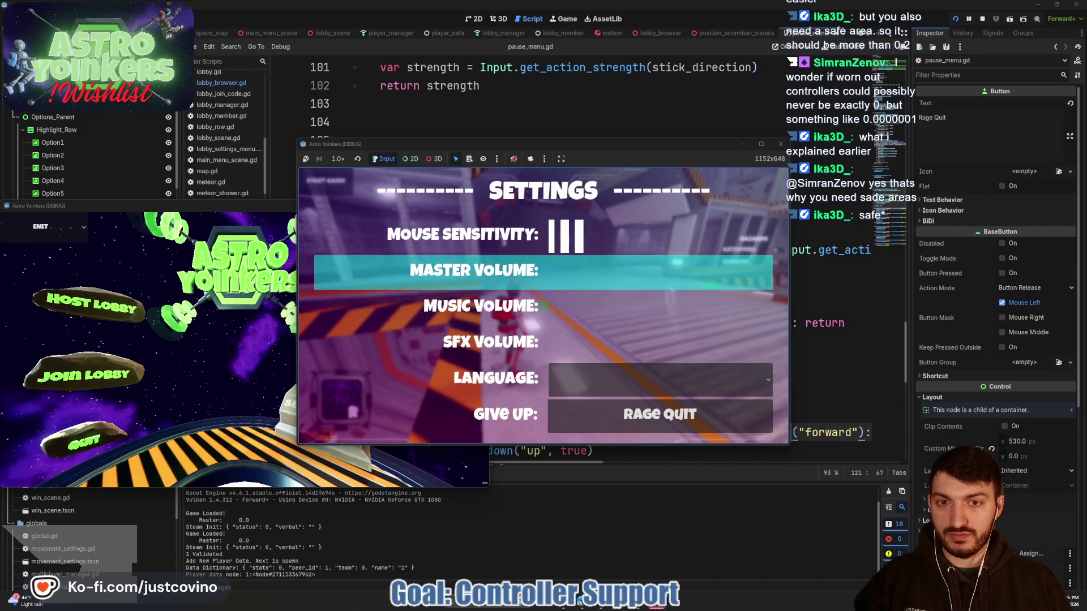
{"action": "key", "text": "Up"}
{"action": "key", "text": "Down"}
{"action": "key", "text": "Down"}
{"action": "key", "text": "Down"}
{"action": "key", "text": "Up"}
{"action": "key", "text": "Up"}
{"action": "key", "text": "Up"}
{"action": "key", "text": "Up"}
{"action": "key", "text": "Down"}
{"action": "key", "text": "Up"}
{"action": "key", "text": "Up"}
{"action": "key", "text": "Up"}
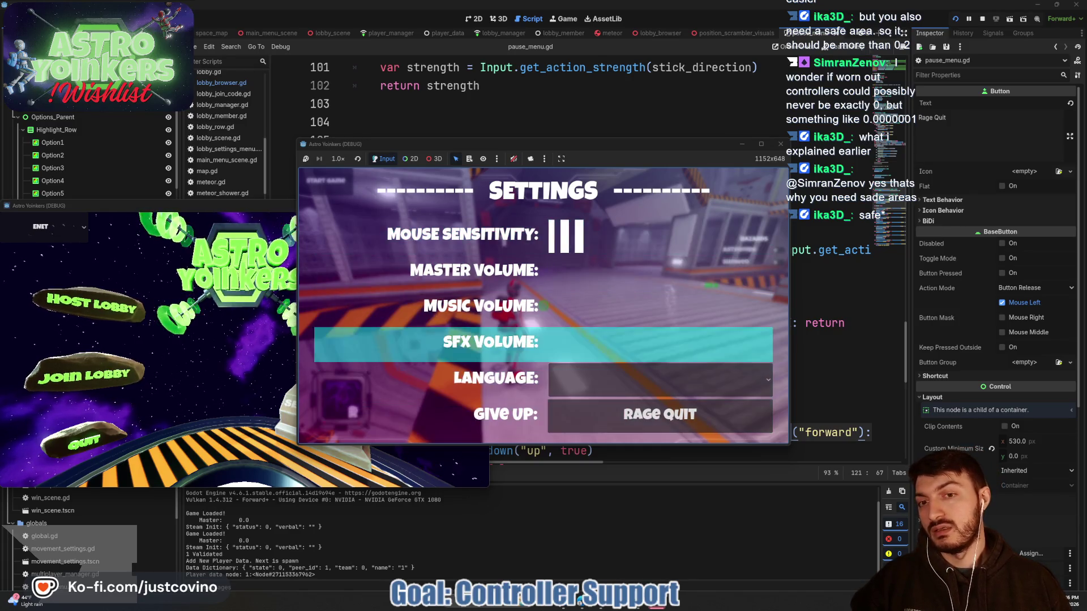
- Move the Settings highlight through Give Up, Language and Master Volume, then stop the game with F8
{"action": "key", "text": "Down"}
{"action": "key", "text": "Down"}
{"action": "key", "text": "Up"}
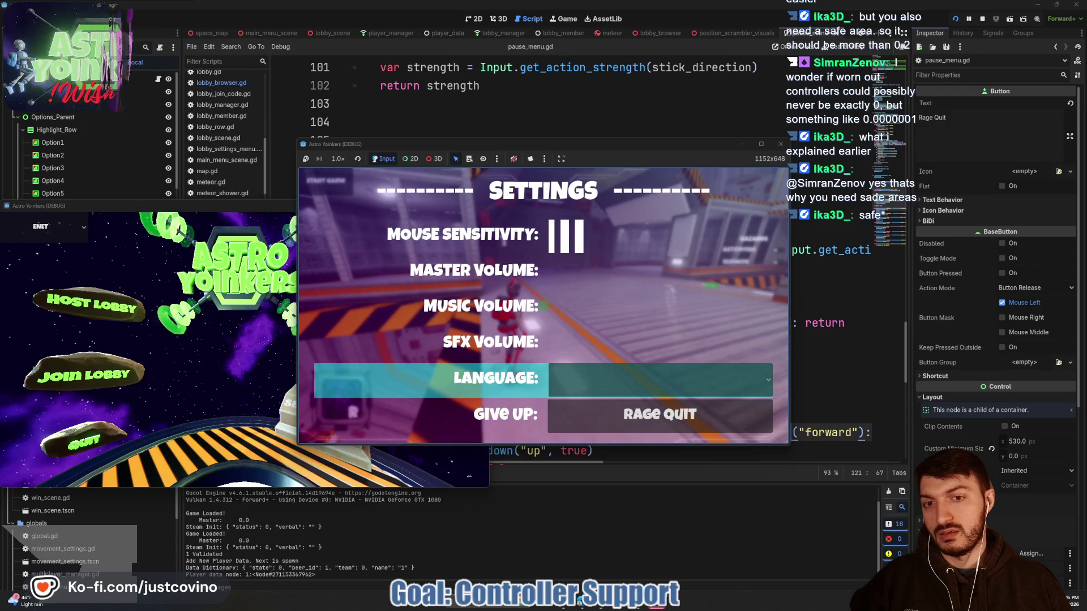
{"action": "key", "text": "Up"}
{"action": "key", "text": "Up"}
{"action": "key", "text": "Up"}
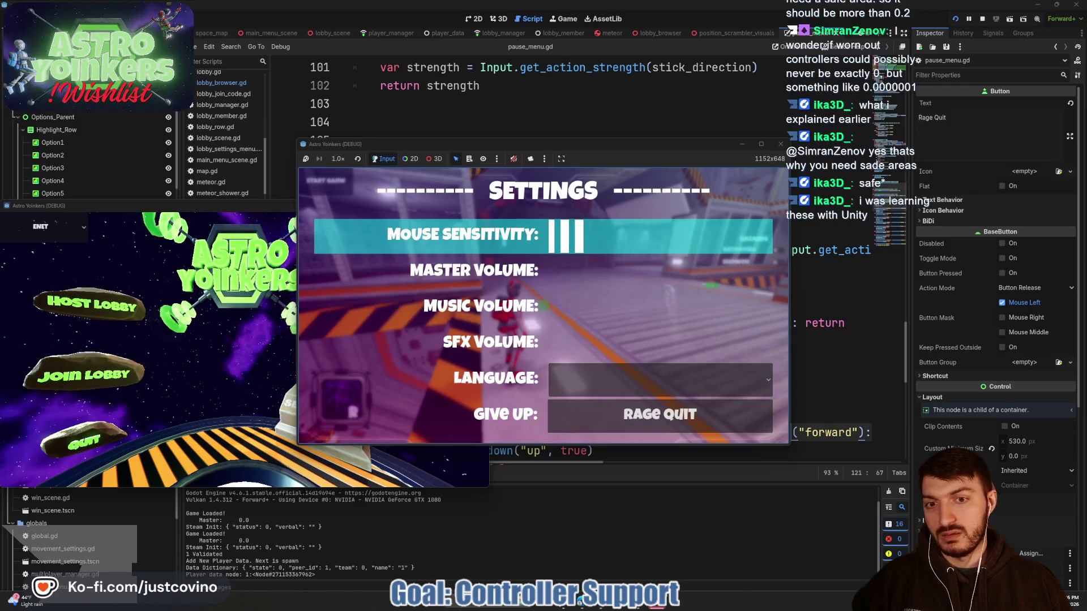
{"action": "key", "text": "Up"}
{"action": "key", "text": "Up"}
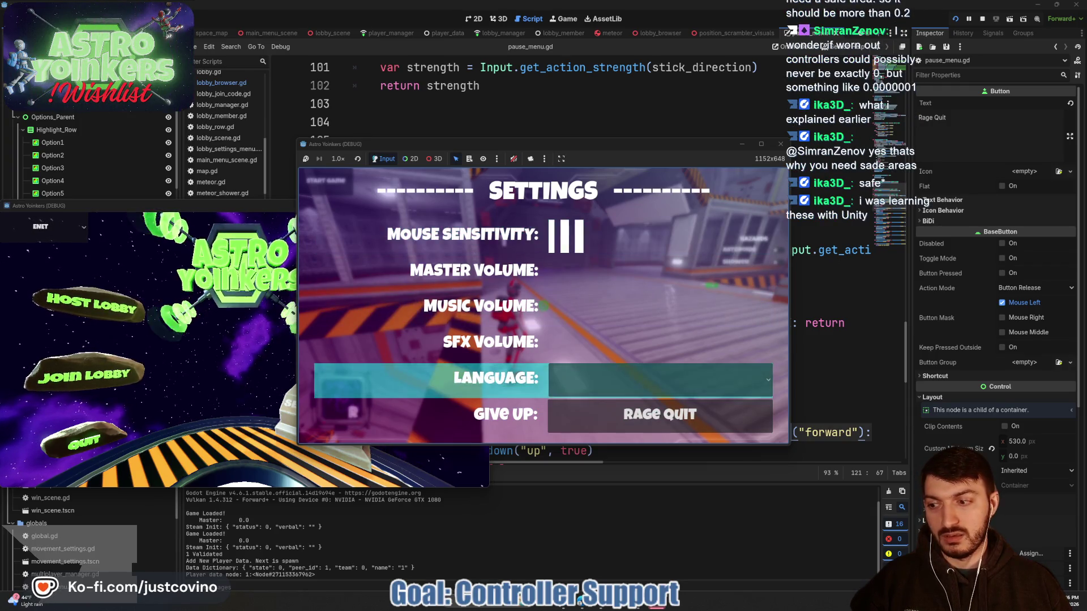
{"action": "key", "text": "Up"}
{"action": "key", "text": "Up"}
{"action": "key", "text": "Up"}
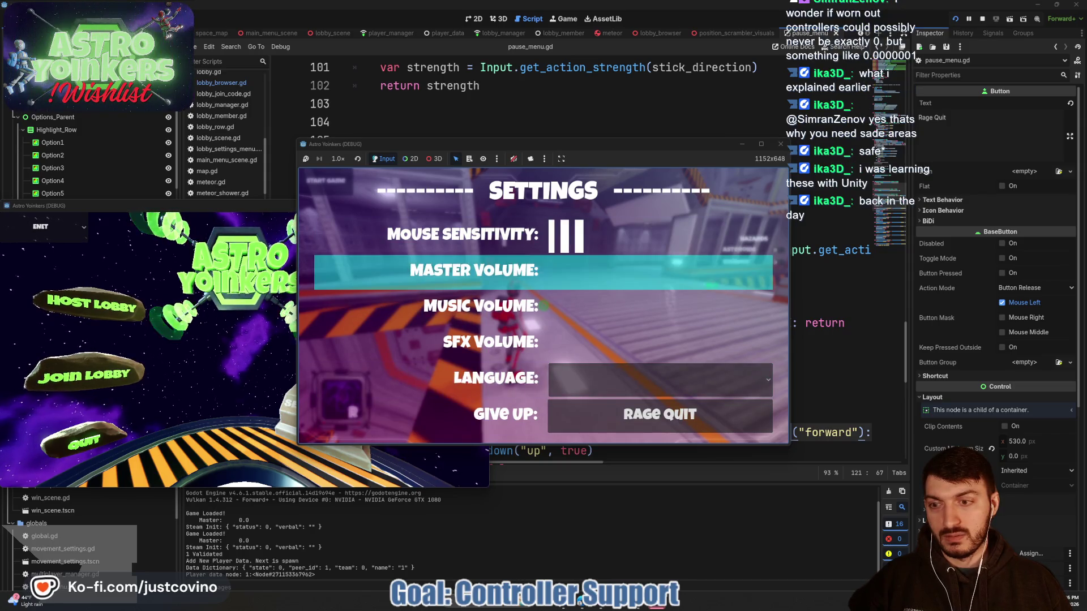
{"action": "key", "text": "Up"}
{"action": "key", "text": "Up"}
{"action": "key", "text": "Up"}
{"action": "key", "text": "Up"}
{"action": "key", "text": "Up"}
{"action": "key", "text": "Up"}
{"action": "key", "text": "Up"}
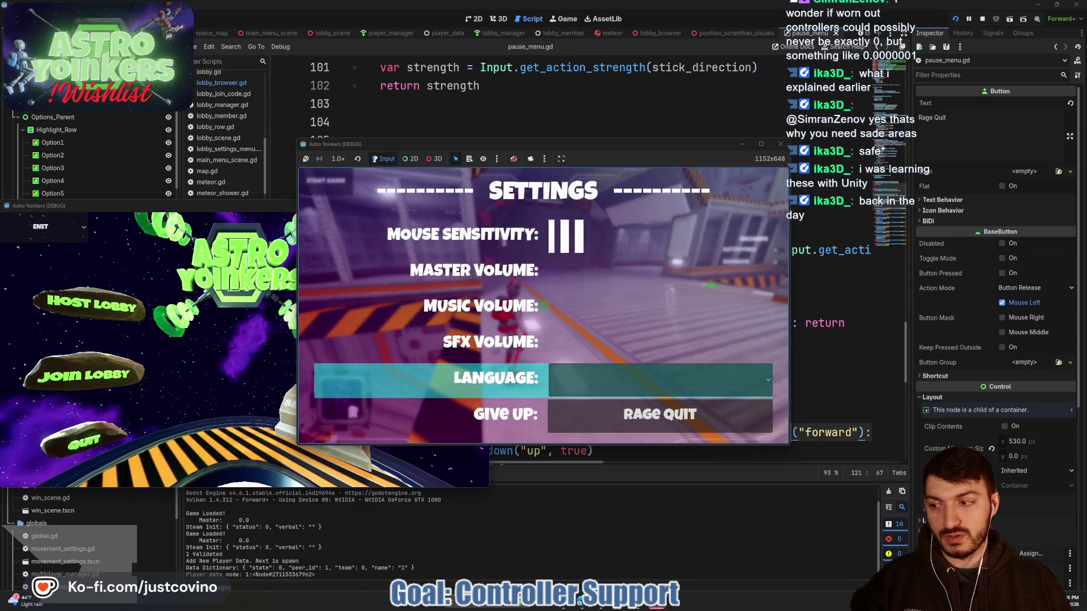
{"action": "key", "text": "Up"}
{"action": "key", "text": "Up"}
{"action": "key", "text": "Up"}
{"action": "key", "text": "Down"}
{"action": "key", "text": "Down"}
{"action": "key", "text": "Down"}
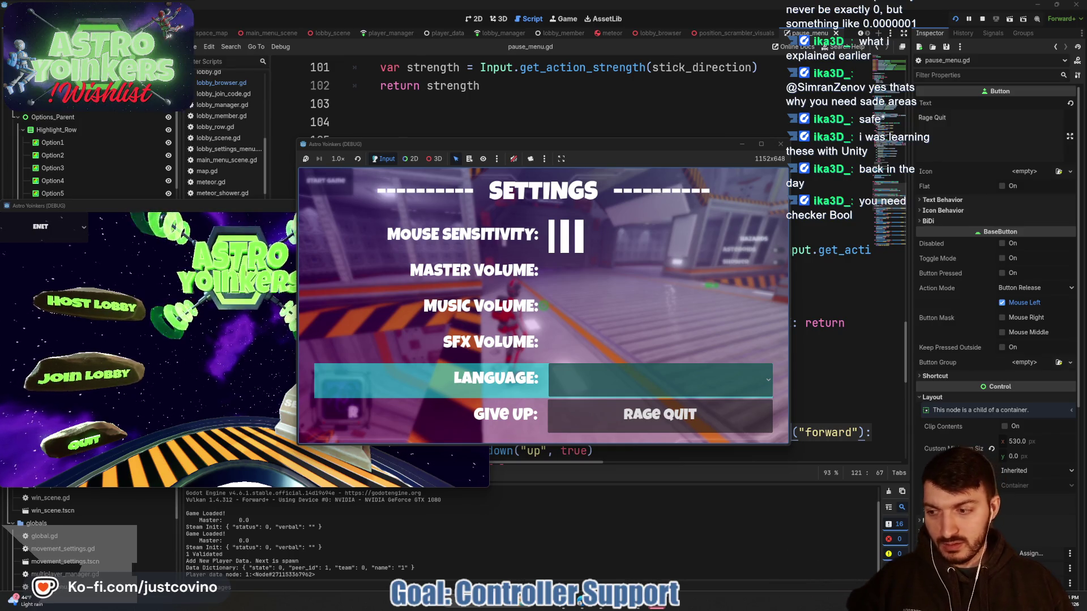
{"action": "key", "text": "F8"}
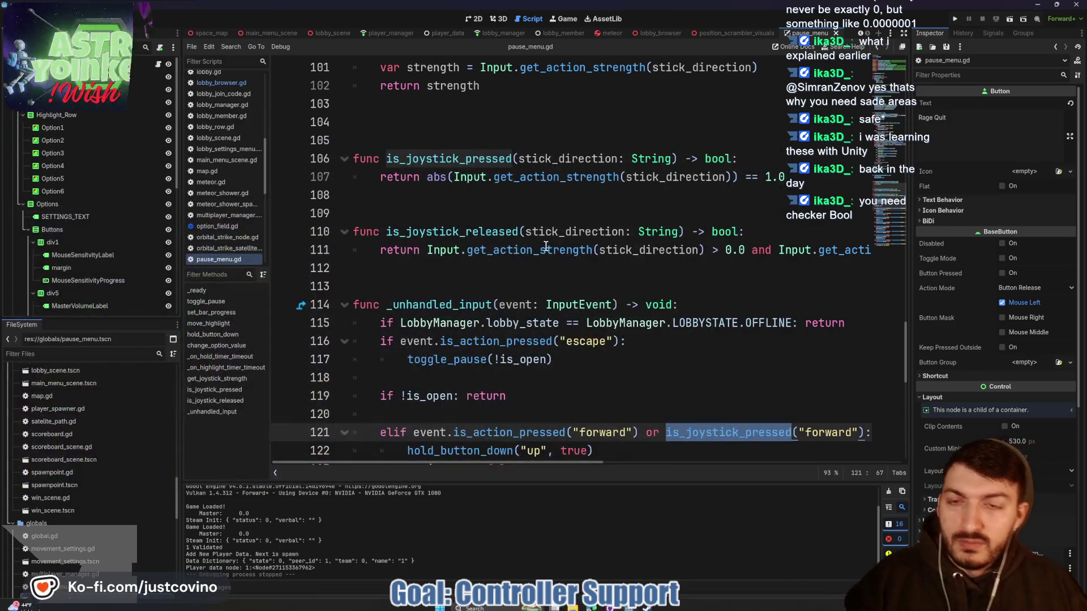
{"action": "mouse_move", "coordinate": [804, 180]}
{"action": "left_mouse_down"}
{"action": "mouse_move", "coordinate": [351, 160]}
{"action": "mouse_move", "coordinate": [333, 139]}
{"action": "left_mouse_up"}
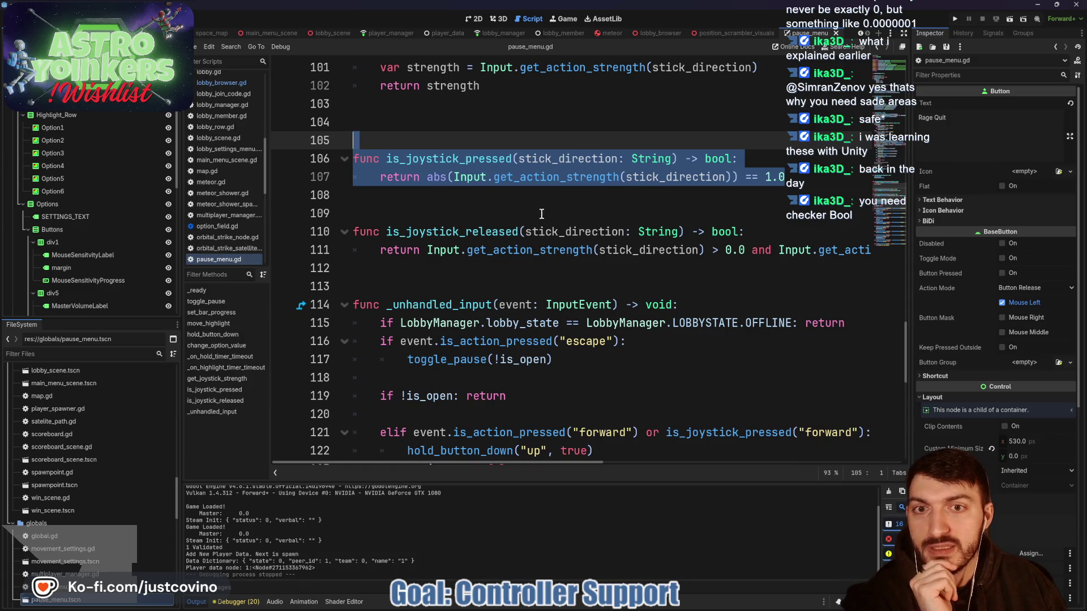
{"action": "left_click", "coordinate": [491, 178]}
{"action": "left_click_drag", "start_coordinate": [782, 180], "coordinate": [408, 178]}
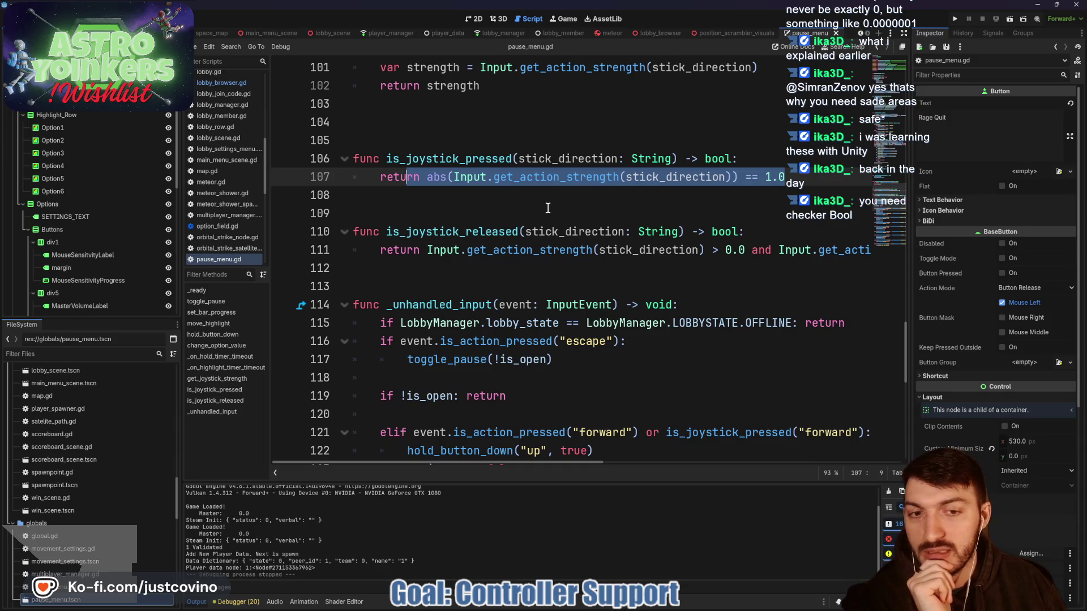
{"action": "scroll", "coordinate": [548, 207], "scroll_direction": "down", "scroll_amount": 2}
{"action": "scroll", "coordinate": [674, 295], "scroll_direction": "right", "scroll_amount": 3}
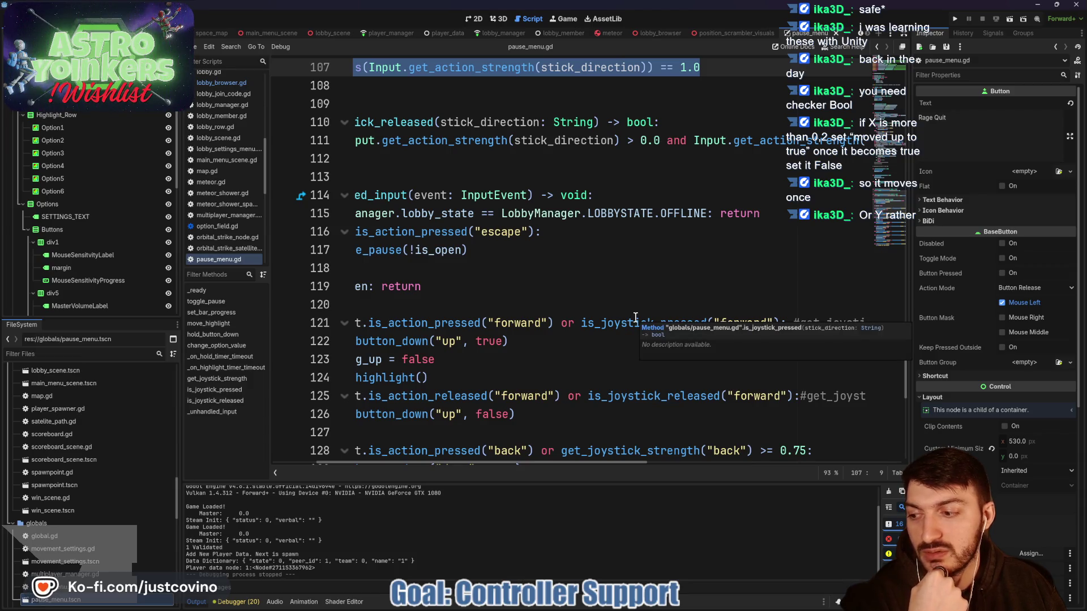
{"action": "scroll", "coordinate": [635, 317], "scroll_direction": "left", "scroll_amount": 3}
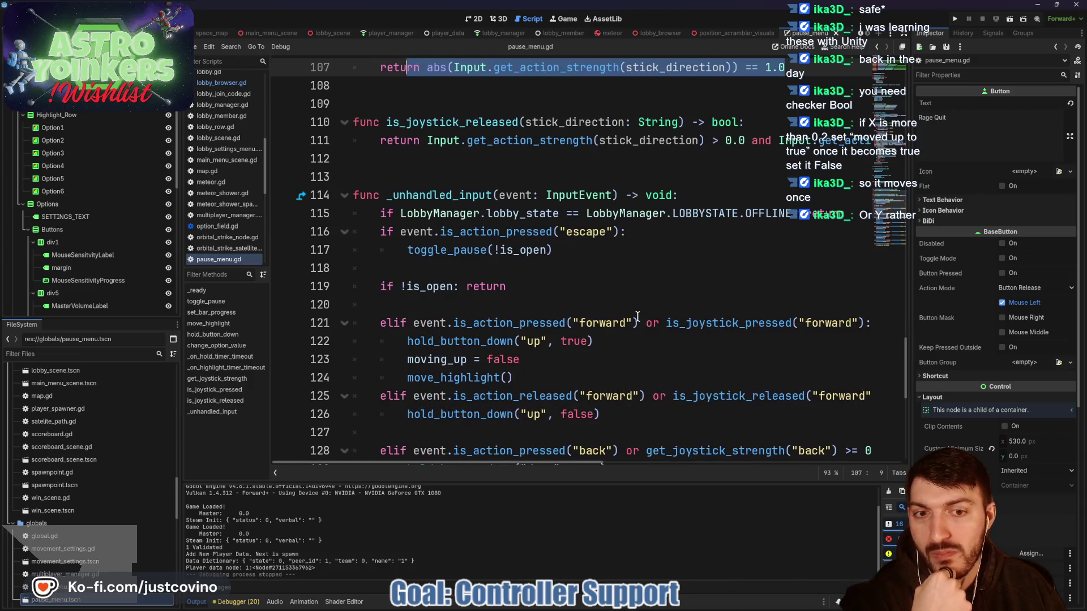
{"action": "scroll", "coordinate": [682, 289], "scroll_direction": "up", "scroll_amount": 3}
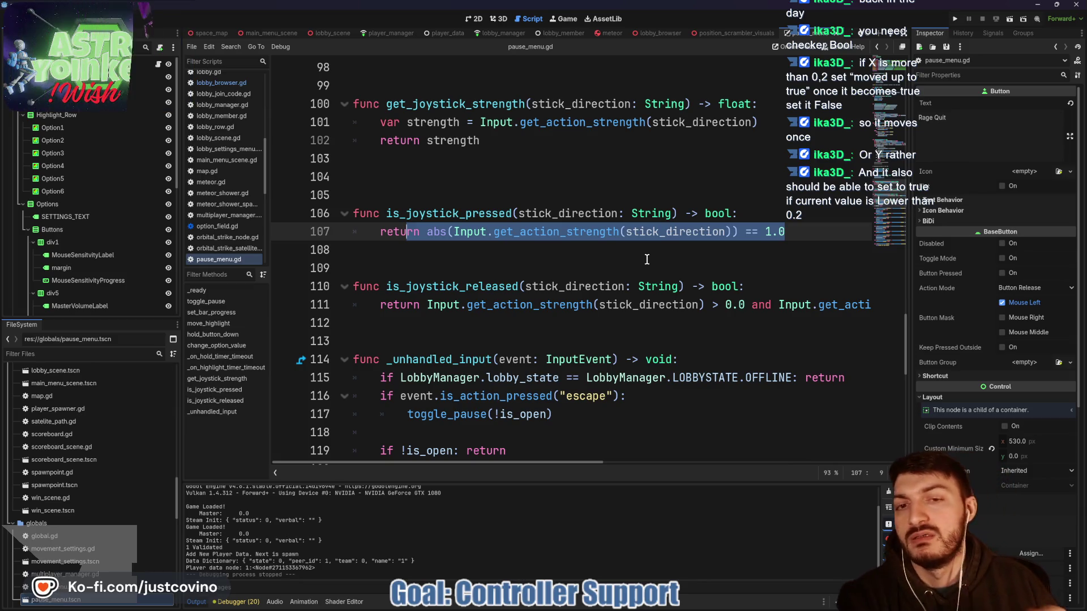
- Check the controller on the Gamepad Tester page, then return to pause_menu.gd
{"action": "left_click", "coordinate": [477, 196]}
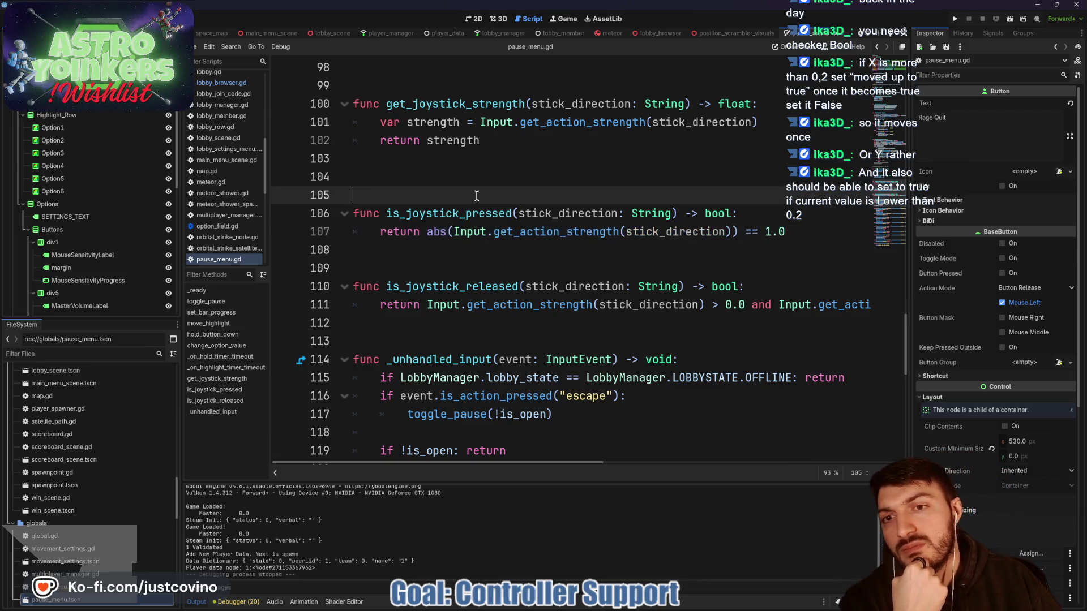
{"action": "left_click", "coordinate": [592, 599]}
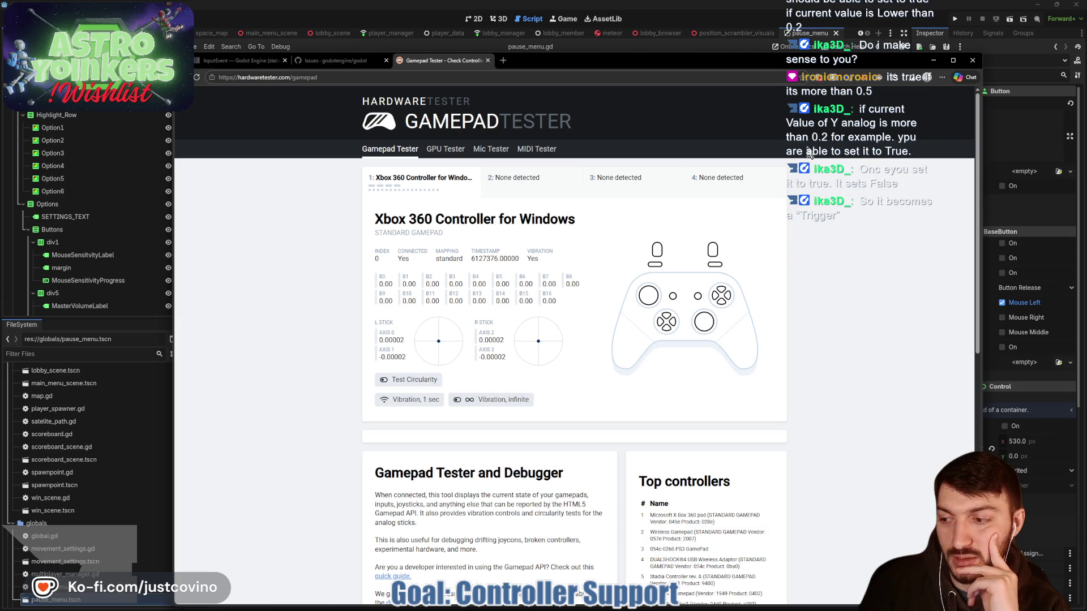
{"action": "left_click", "coordinate": [953, 60]}
{"action": "left_click", "coordinate": [874, 151]}
{"action": "left_click", "coordinate": [580, 259]}
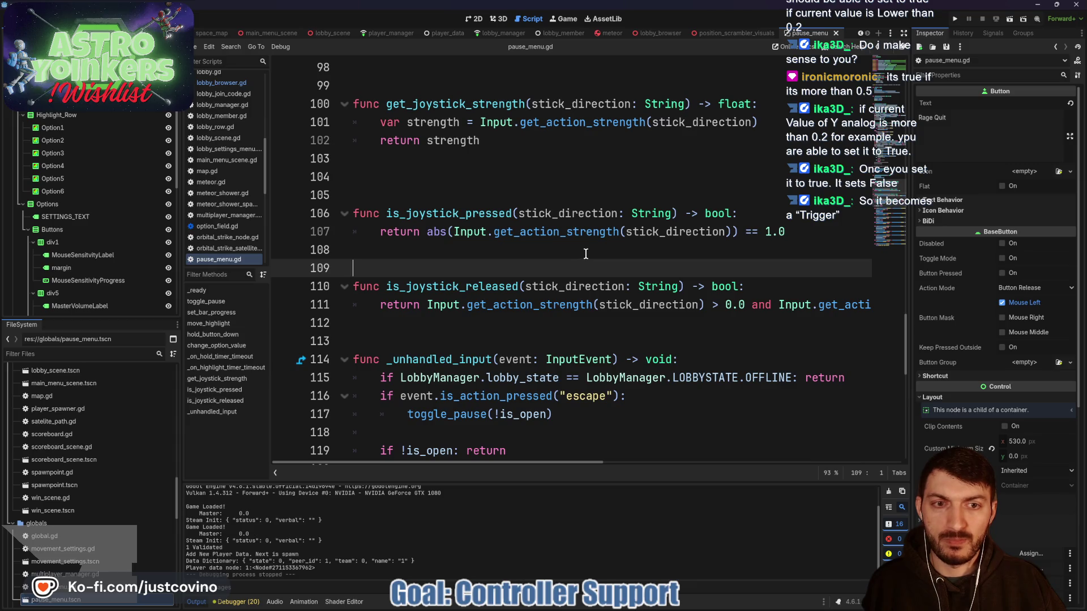
- Highlight uses of is_action_pressed, then add a blank line after the is_joystick_pressed declaration
{"action": "scroll", "coordinate": [586, 254], "scroll_direction": "down", "scroll_amount": 5}
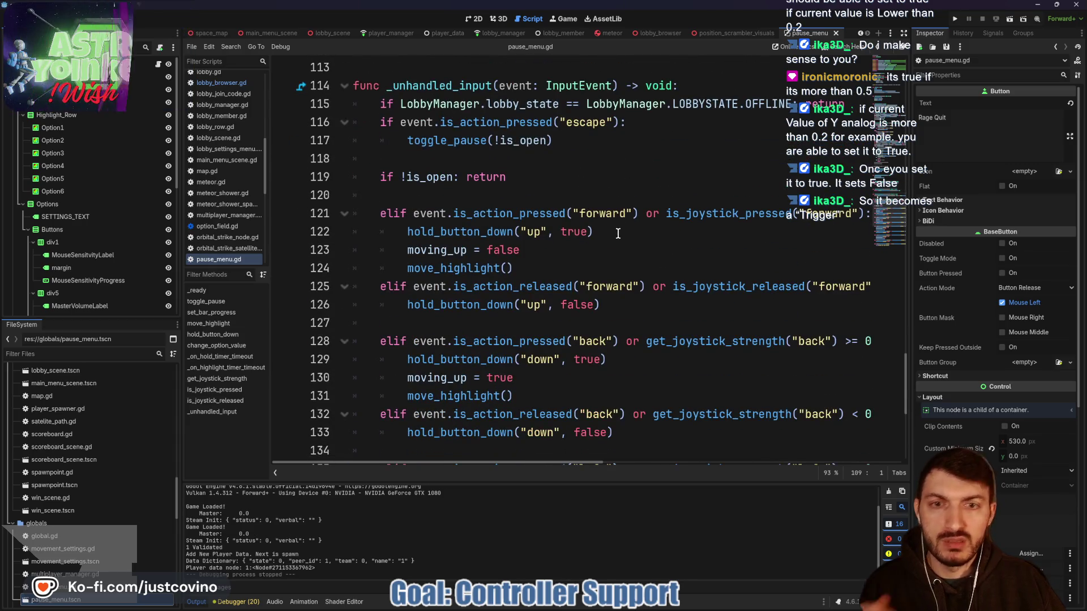
{"action": "double_click", "coordinate": [510, 214]}
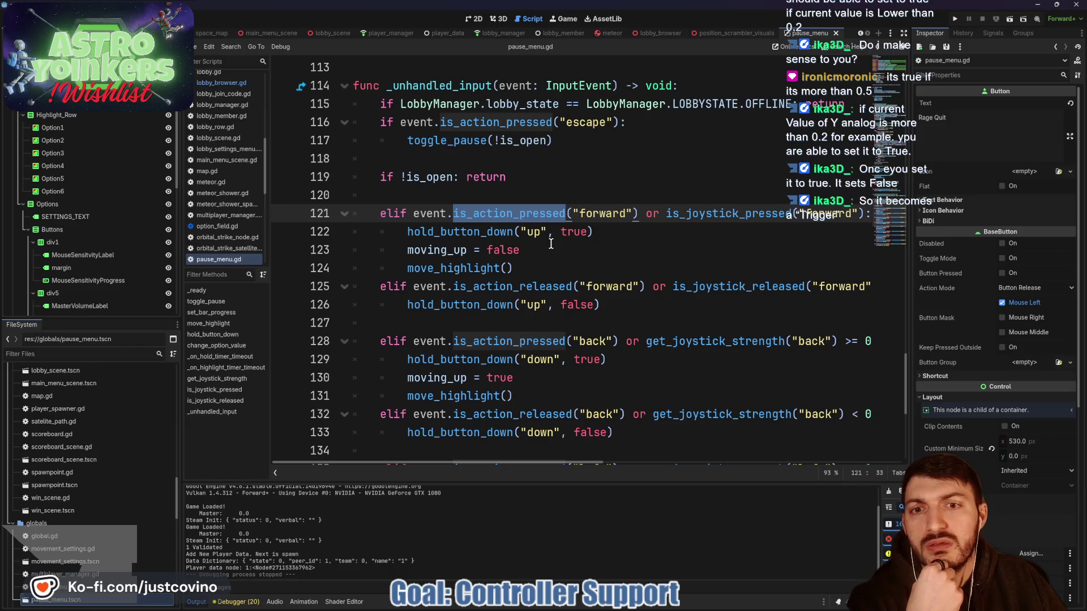
{"action": "scroll", "coordinate": [551, 244], "scroll_direction": "up", "scroll_amount": 4}
{"action": "scroll", "coordinate": [520, 238], "scroll_direction": "down", "scroll_amount": 3}
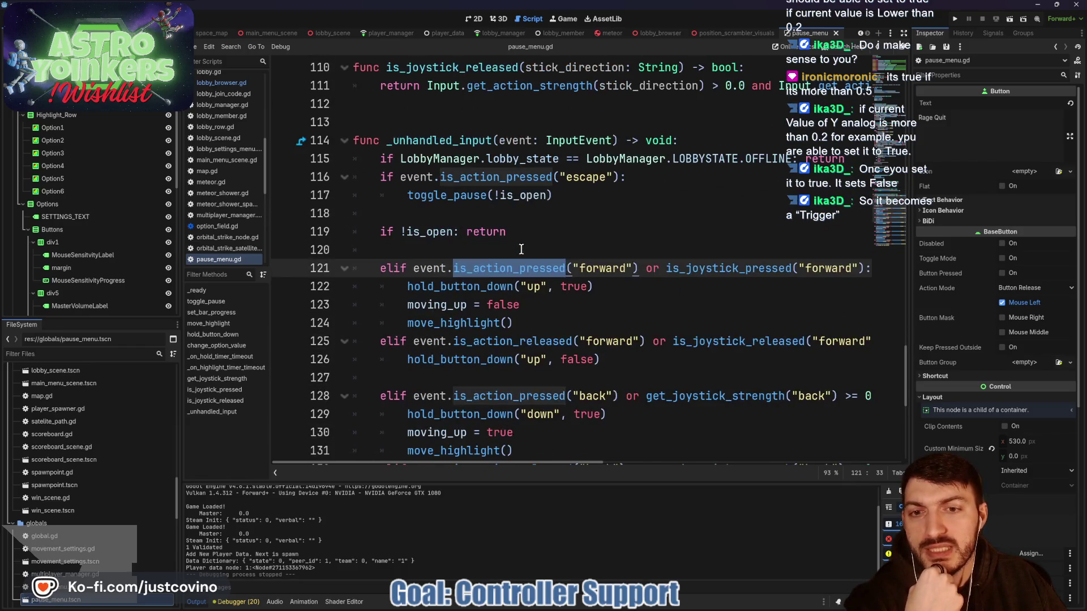
{"action": "mouse_move", "coordinate": [513, 266]}
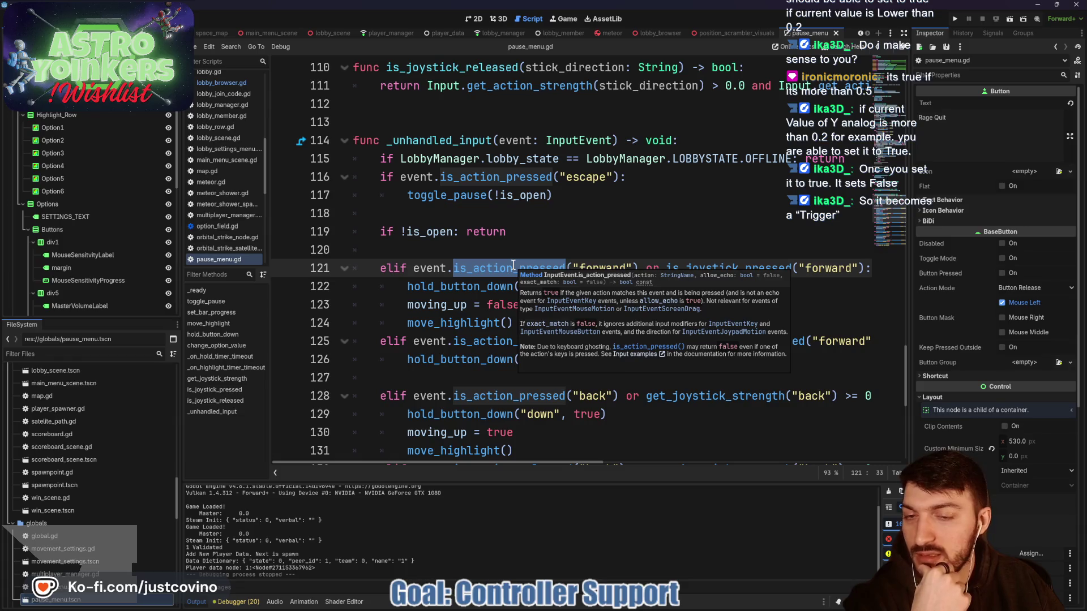
{"action": "scroll", "coordinate": [538, 232], "scroll_direction": "up", "scroll_amount": 1}
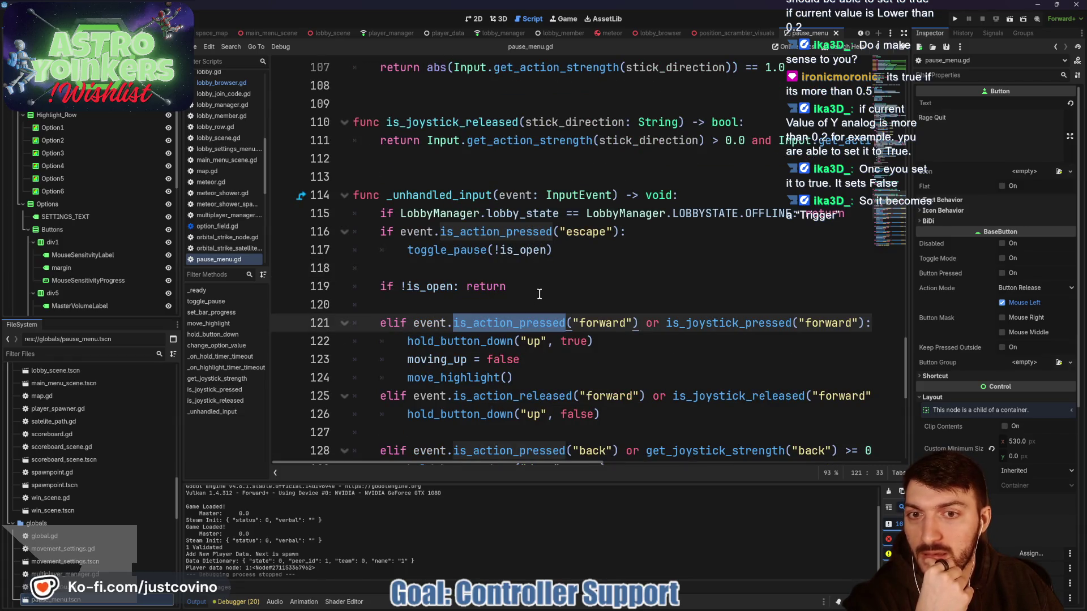
{"action": "scroll", "coordinate": [535, 266], "scroll_direction": "up", "scroll_amount": 2}
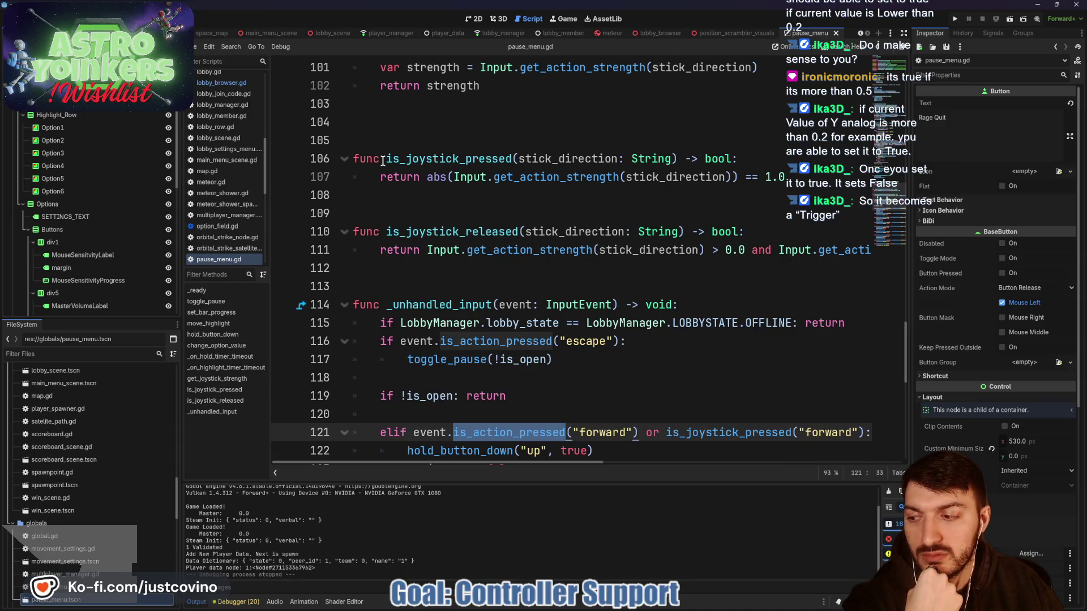
{"action": "left_click", "coordinate": [761, 162]}
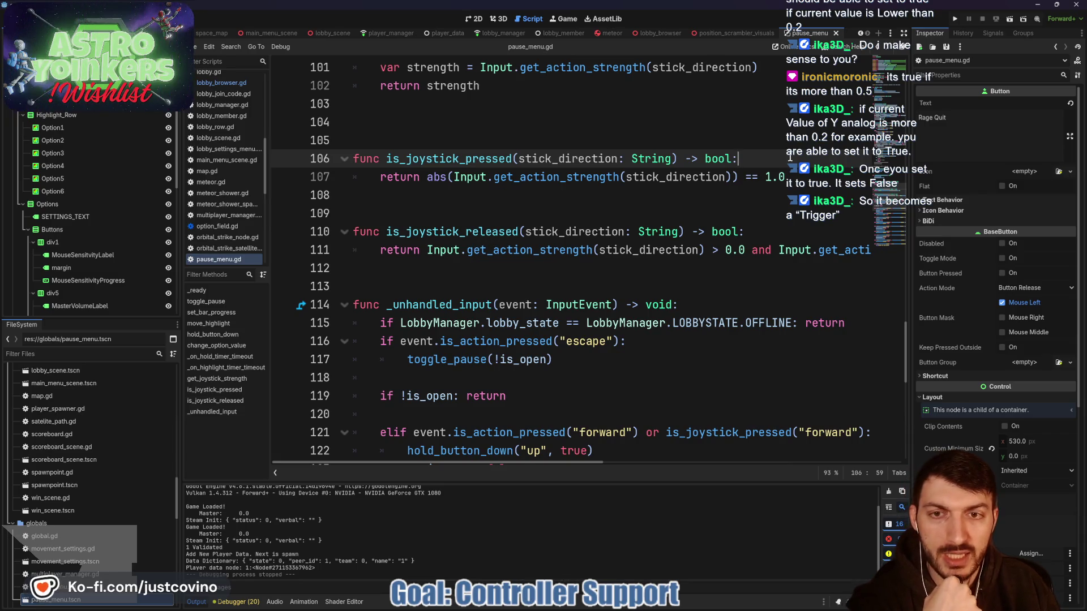
{"action": "key", "text": "Return"}
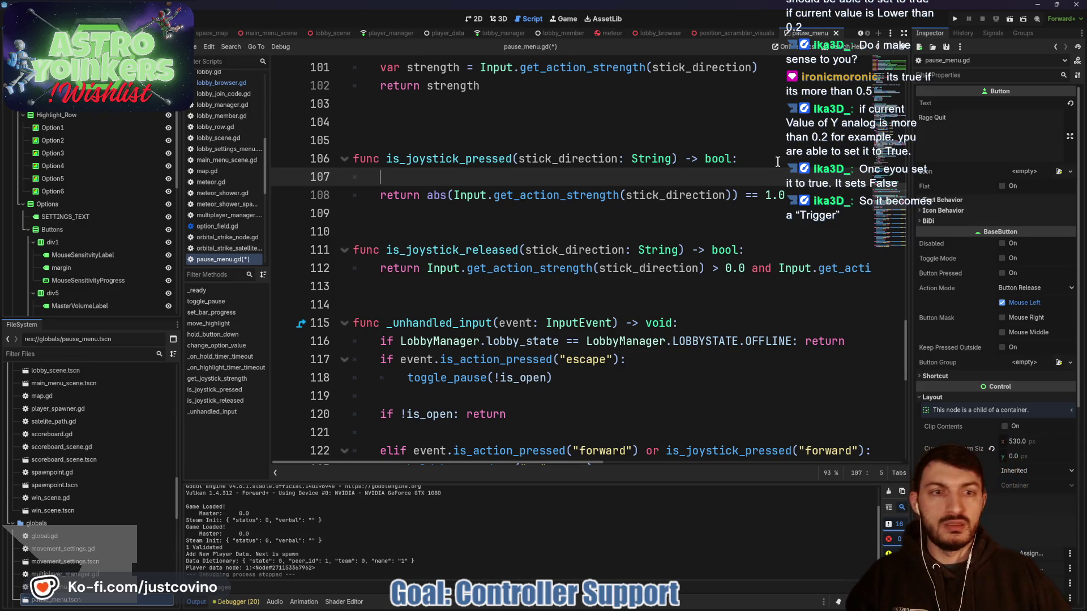
- Remove 'return' from the abs strength check, join it onto line 107, and add 'return false' below
{"action": "left_click_drag", "start_coordinate": [741, 195], "coordinate": [428, 196]}
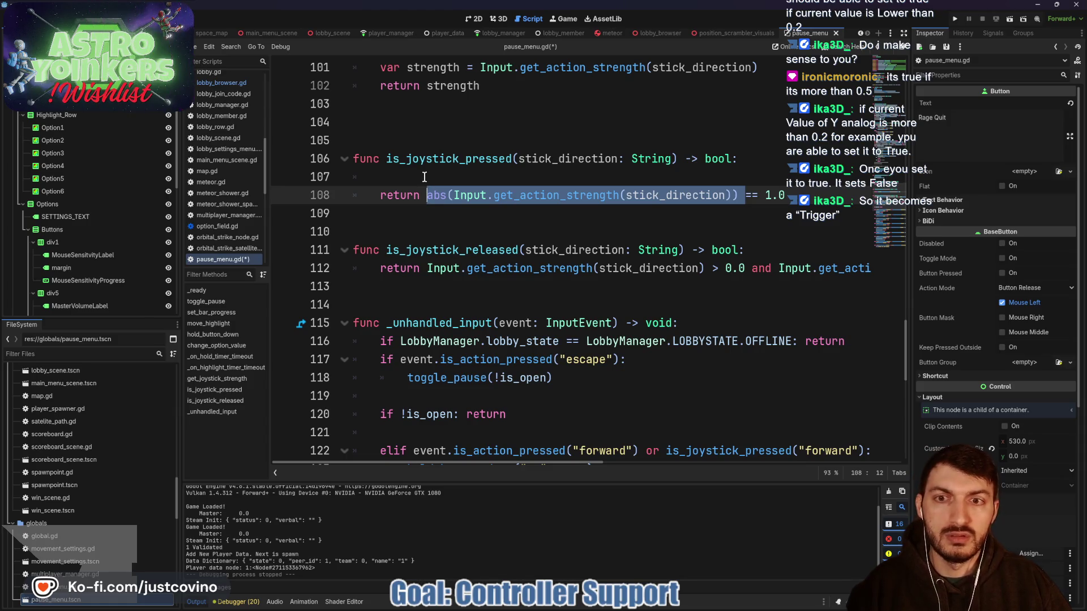
{"action": "left_click", "coordinate": [420, 198]}
{"action": "mouse_move", "coordinate": [427, 202]}
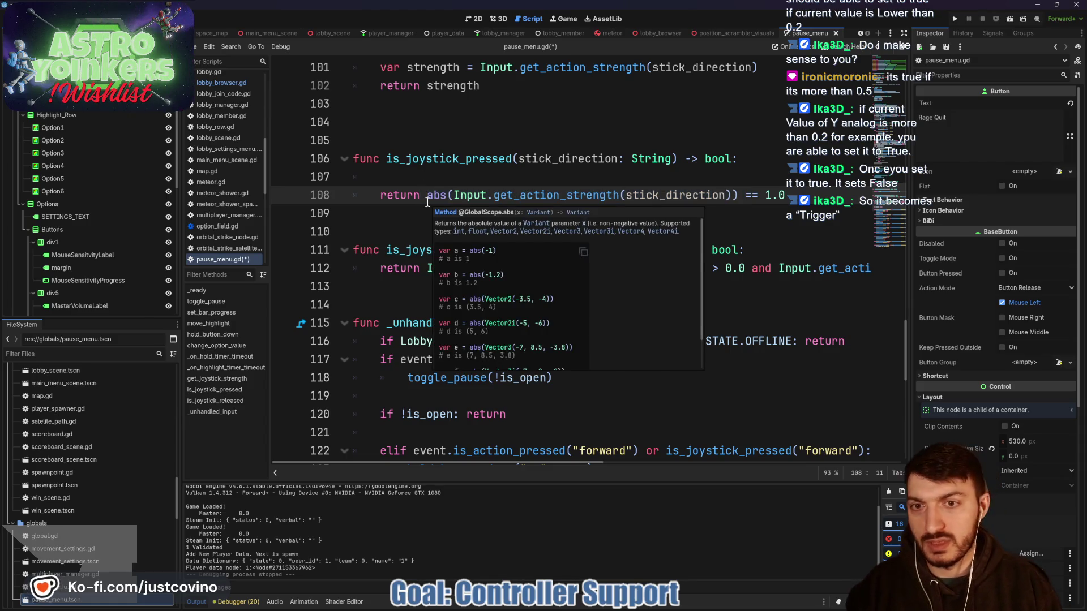
{"action": "key", "text": "BackSpace"}
{"action": "key", "text": "BackSpace"}
{"action": "key", "text": "BackSpace"}
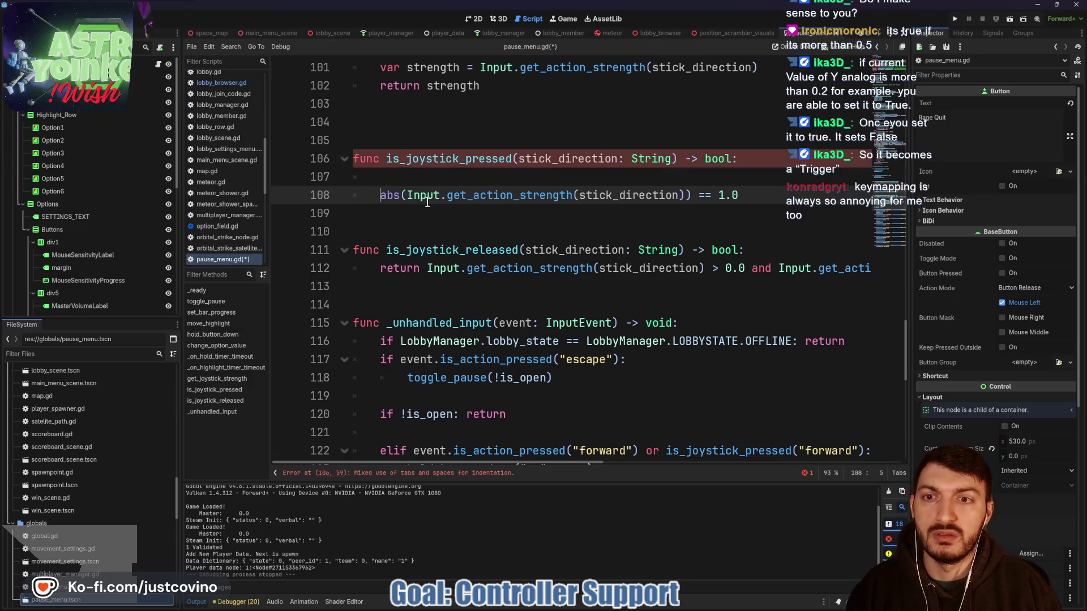
{"action": "key", "text": "BackSpace"}
{"action": "key", "text": "BackSpace"}
{"action": "left_click", "coordinate": [427, 202]}
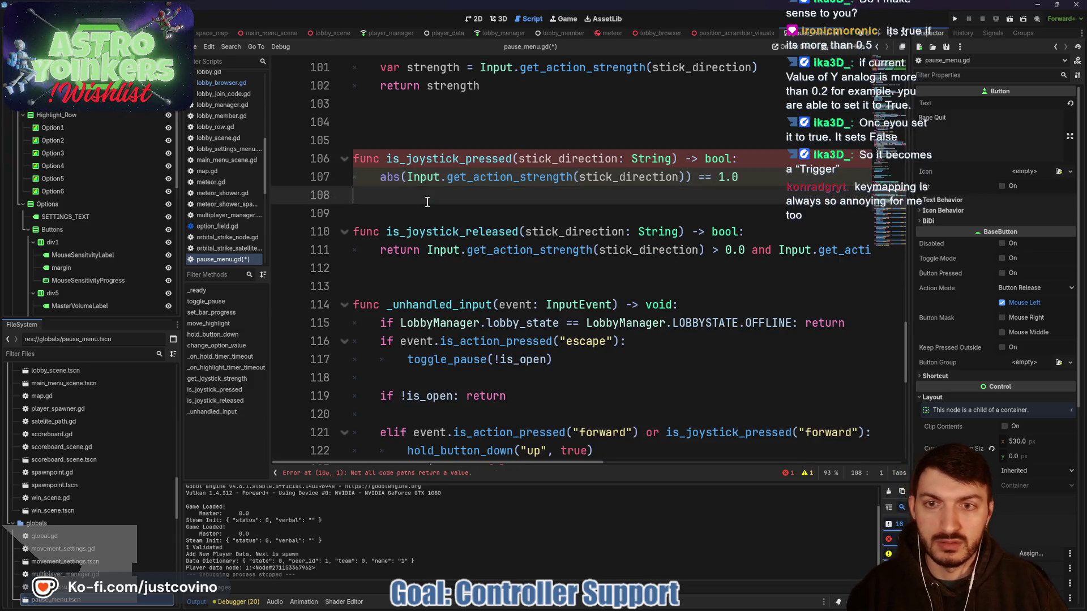
{"action": "type", "text": "return false"}
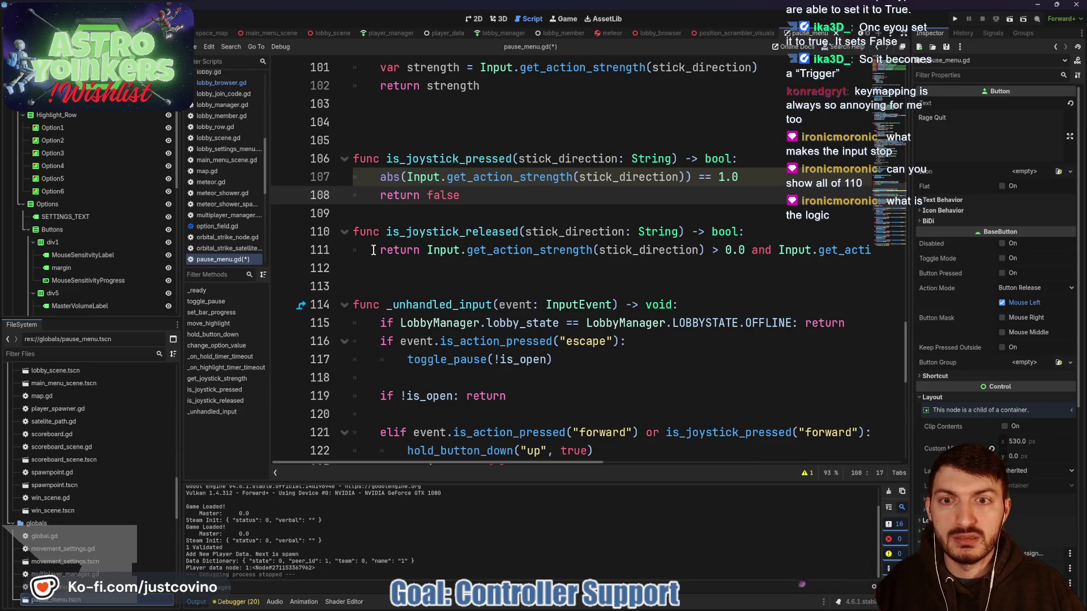
{"action": "left_click_drag", "start_coordinate": [592, 265], "coordinate": [357, 213]}
{"action": "left_click", "coordinate": [494, 263]}
{"action": "scroll", "coordinate": [494, 263], "scroll_direction": "right", "scroll_amount": 5}
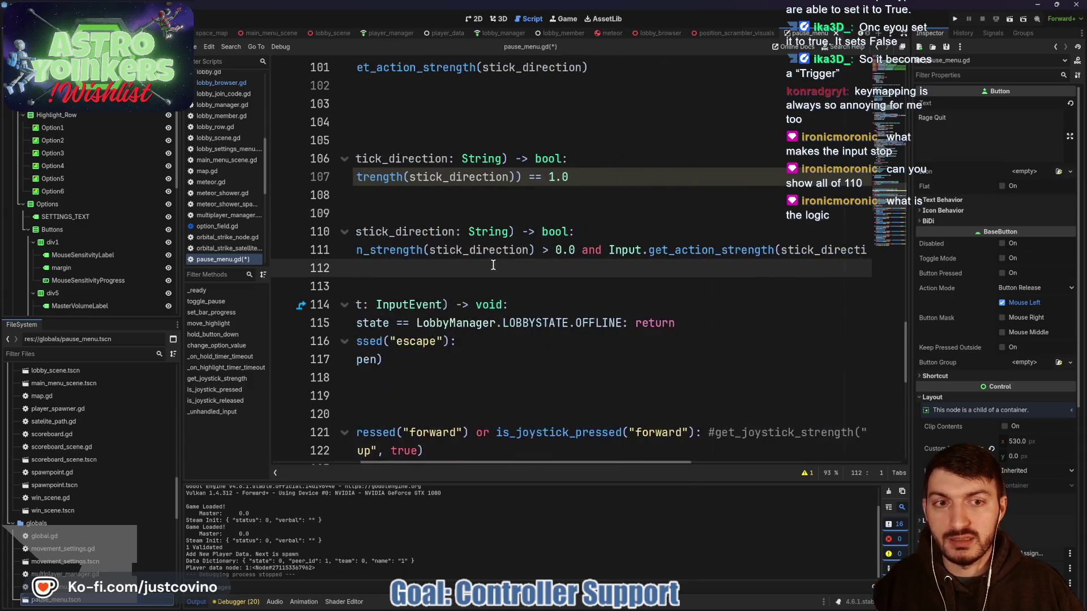
{"action": "scroll", "coordinate": [651, 260], "scroll_direction": "left", "scroll_amount": 5}
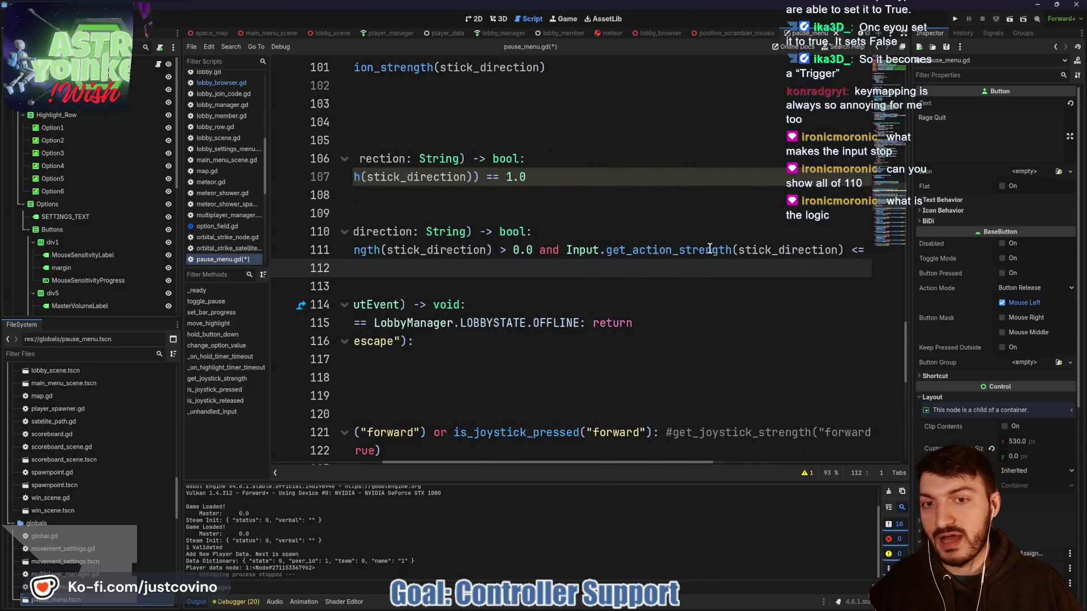
{"action": "scroll", "coordinate": [594, 264], "scroll_direction": "right", "scroll_amount": 2}
{"action": "scroll", "coordinate": [585, 265], "scroll_direction": "right", "scroll_amount": 4}
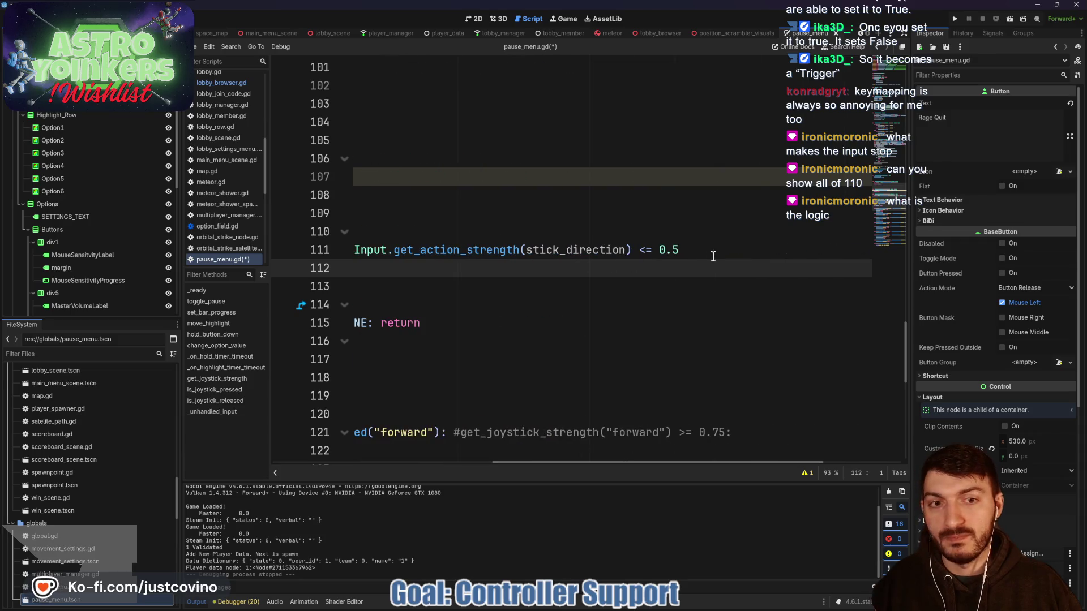
{"action": "left_click_drag", "start_coordinate": [704, 247], "coordinate": [314, 250]}
{"action": "scroll", "coordinate": [577, 273], "scroll_direction": "right", "scroll_amount": 4}
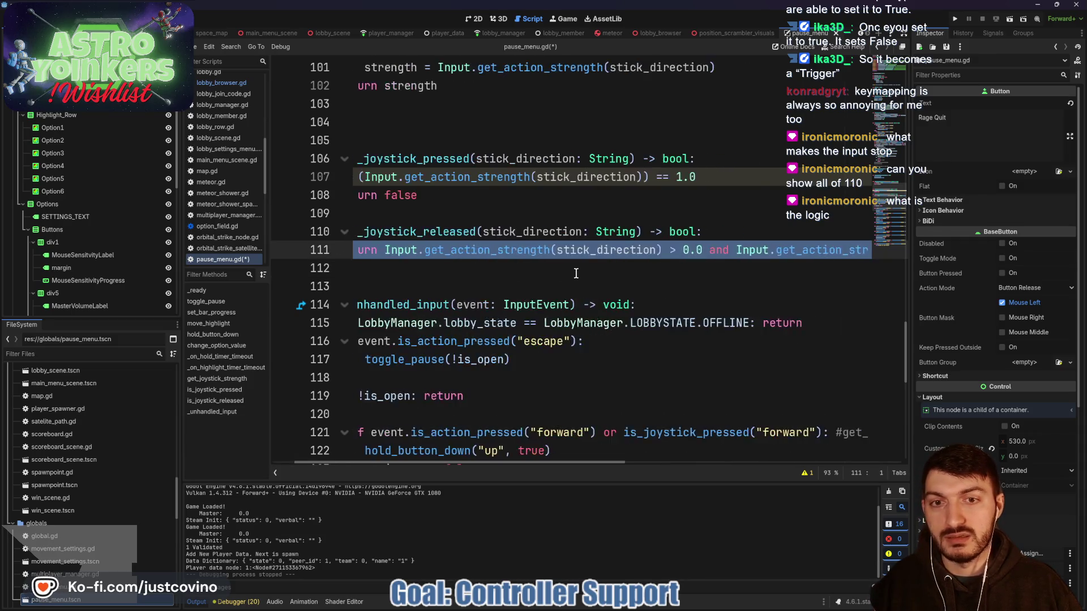
{"action": "scroll", "coordinate": [576, 274], "scroll_direction": "right", "scroll_amount": 2}
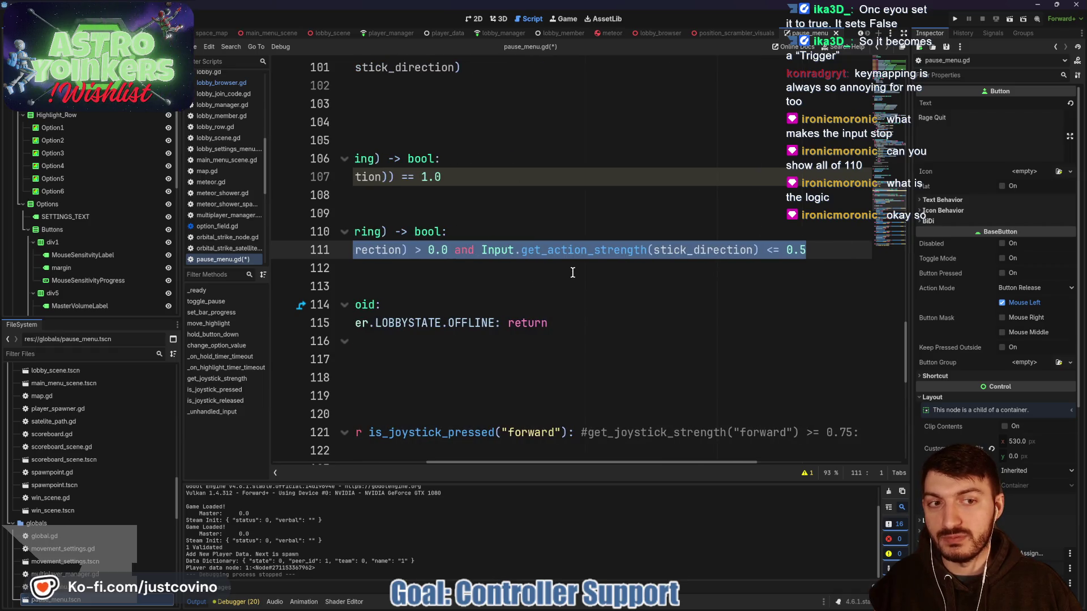
{"action": "scroll", "coordinate": [561, 268], "scroll_direction": "left", "scroll_amount": 7}
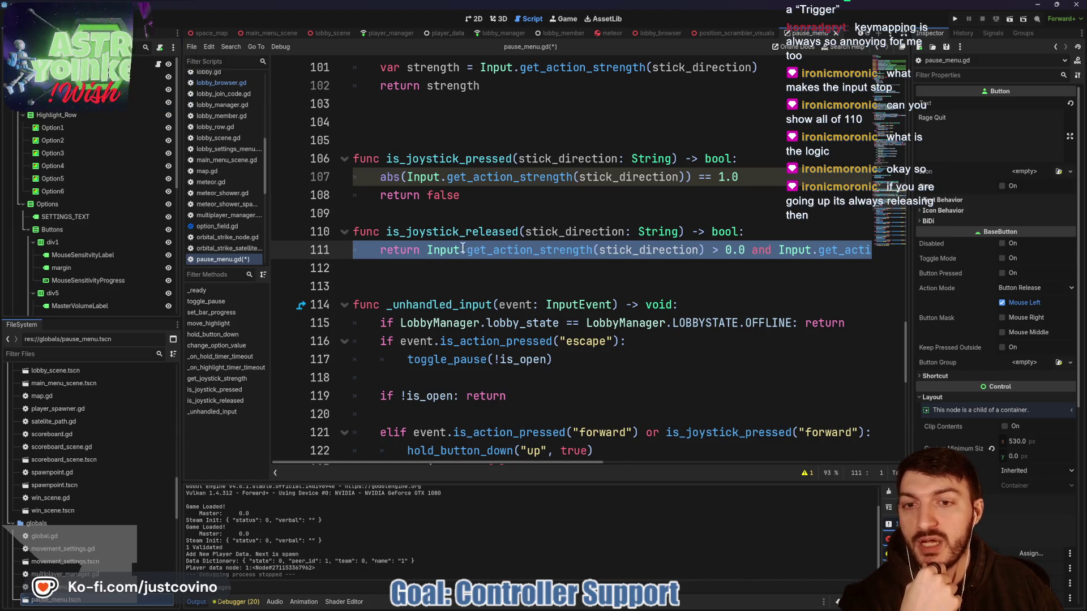
{"action": "double_click", "coordinate": [453, 232]}
{"action": "scroll", "coordinate": [604, 297], "scroll_direction": "down", "scroll_amount": 1}
{"action": "scroll", "coordinate": [688, 297], "scroll_direction": "down", "scroll_amount": 3}
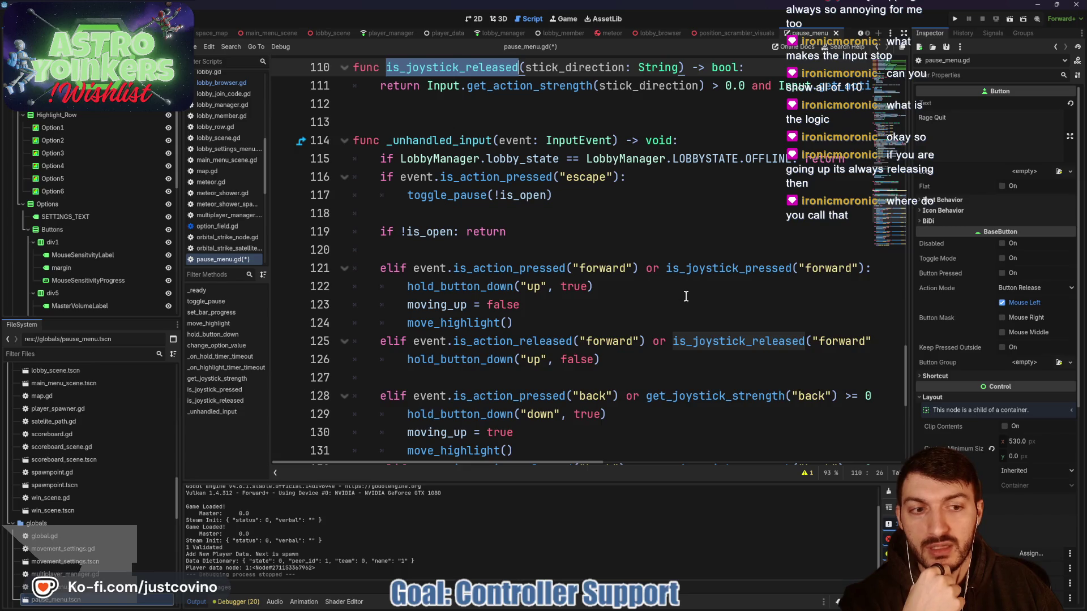
{"action": "scroll", "coordinate": [673, 294], "scroll_direction": "right", "scroll_amount": 5}
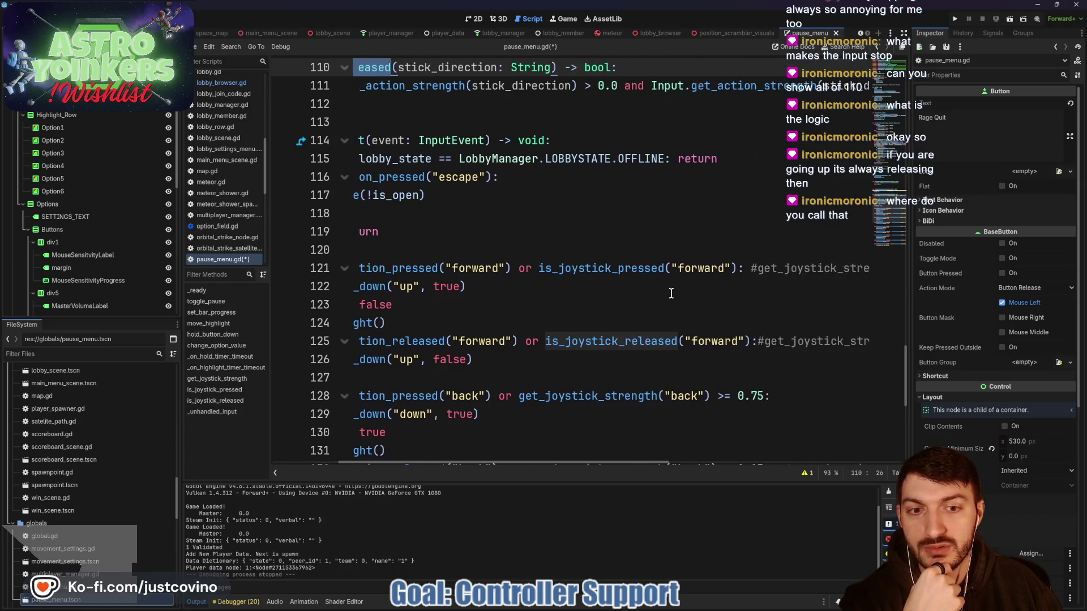
{"action": "double_click", "coordinate": [624, 334]}
{"action": "double_click", "coordinate": [583, 269]}
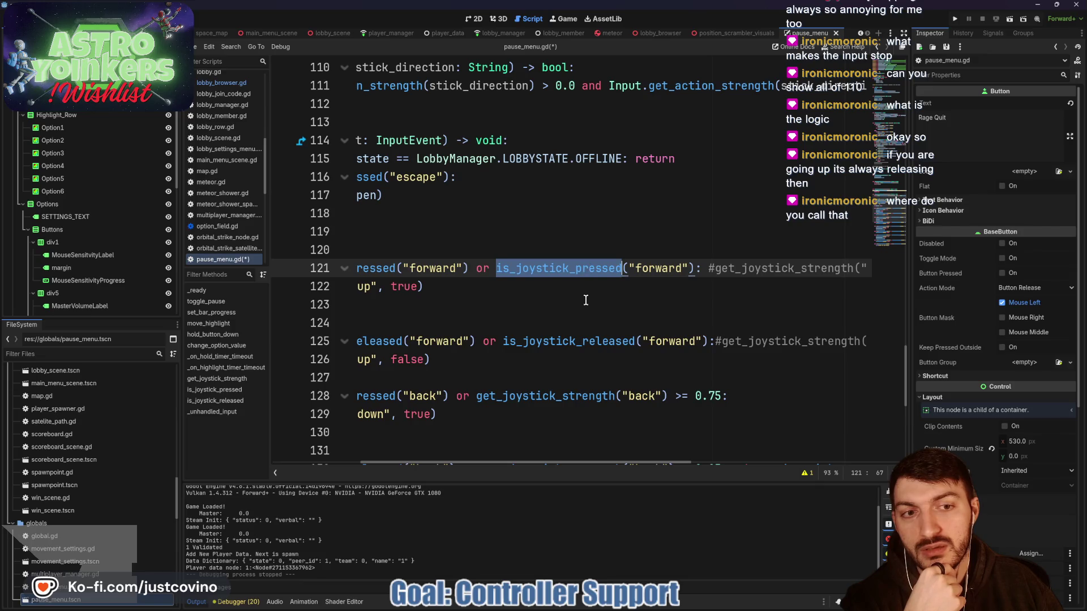
- Comment out the joystick release check on line 125 and add a colon after its condition
{"action": "left_click", "coordinate": [483, 340]}
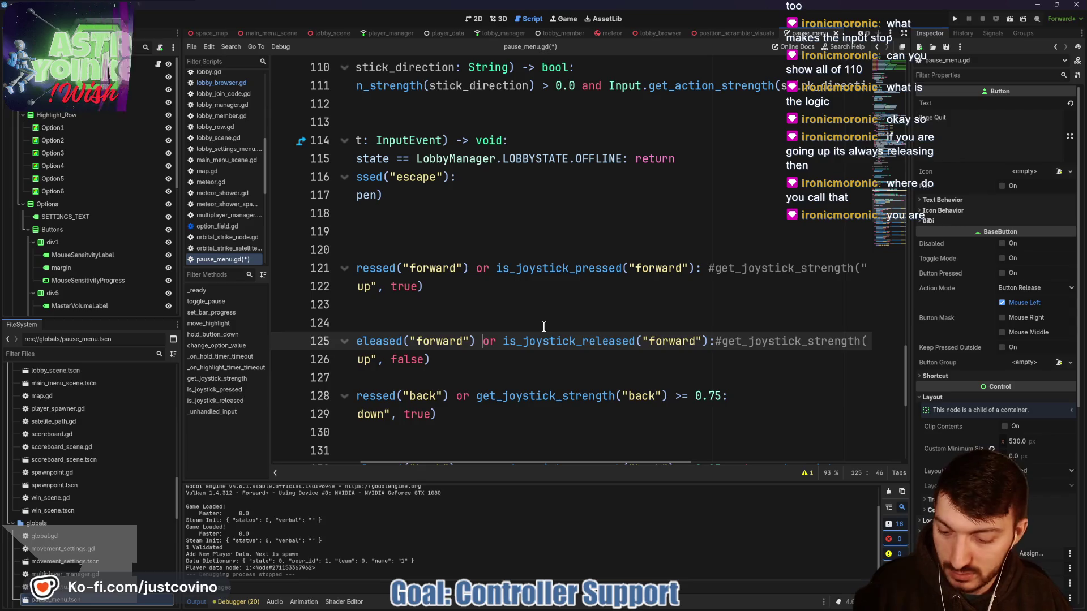
{"action": "type", "text": "#"}
{"action": "key", "text": "Left"}
{"action": "key", "text": "Left"}
{"action": "type", "text": ":"}
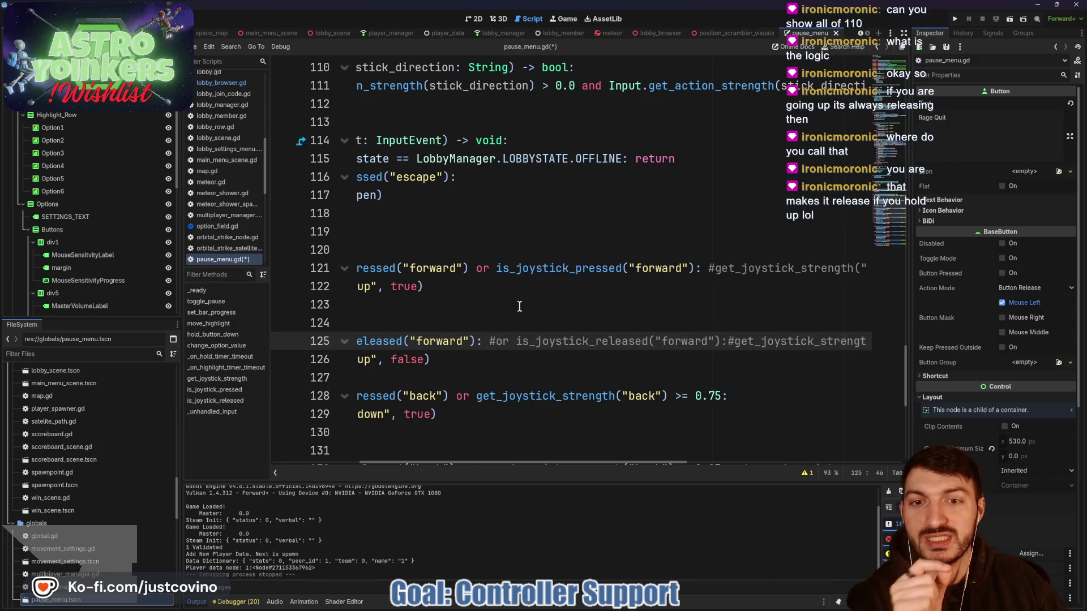
{"action": "scroll", "coordinate": [567, 308], "scroll_direction": "left", "scroll_amount": 5}
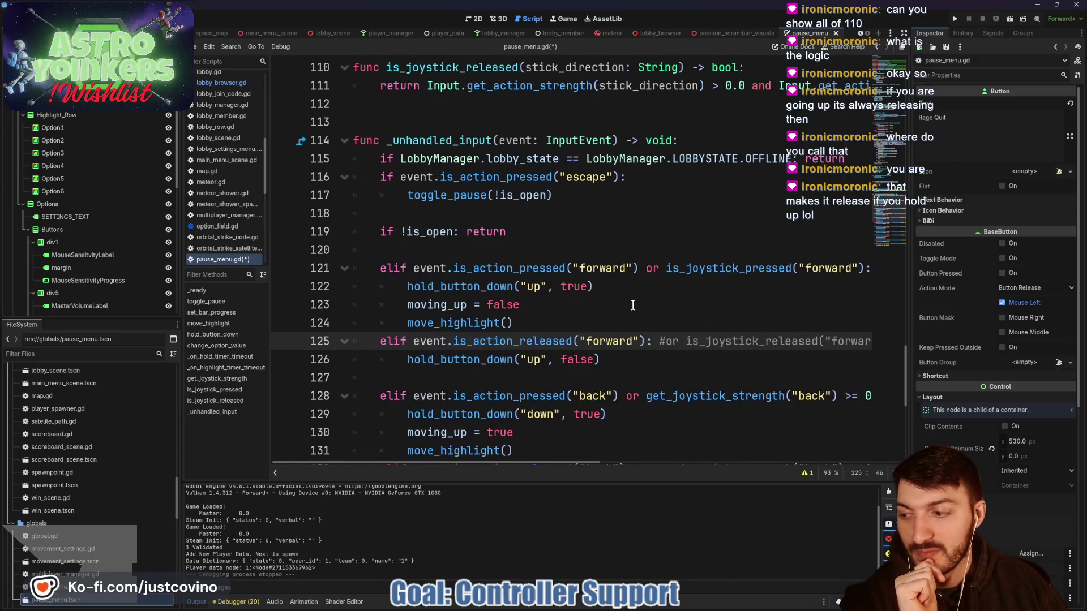
{"action": "scroll", "coordinate": [694, 283], "scroll_direction": "up", "scroll_amount": 1}
- Delete the 'return false' line and prefix the abs(...) == 1.0 check on line 107 with 'return'
{"action": "double_click", "coordinate": [702, 320]}
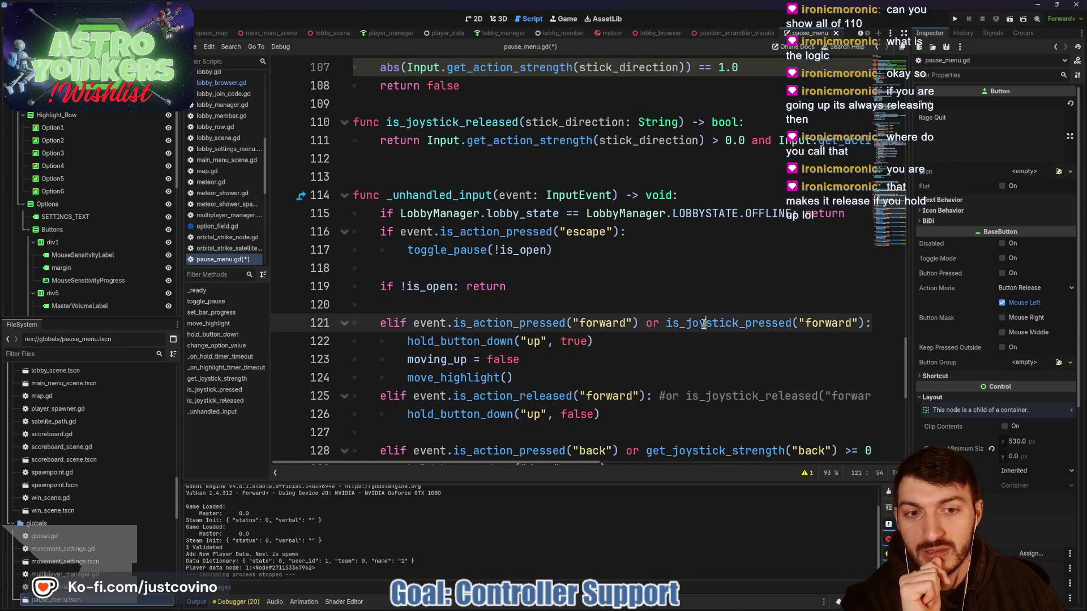
{"action": "scroll", "coordinate": [652, 330], "scroll_direction": "up", "scroll_amount": 3}
{"action": "scroll", "coordinate": [653, 330], "scroll_direction": "up", "scroll_amount": 1}
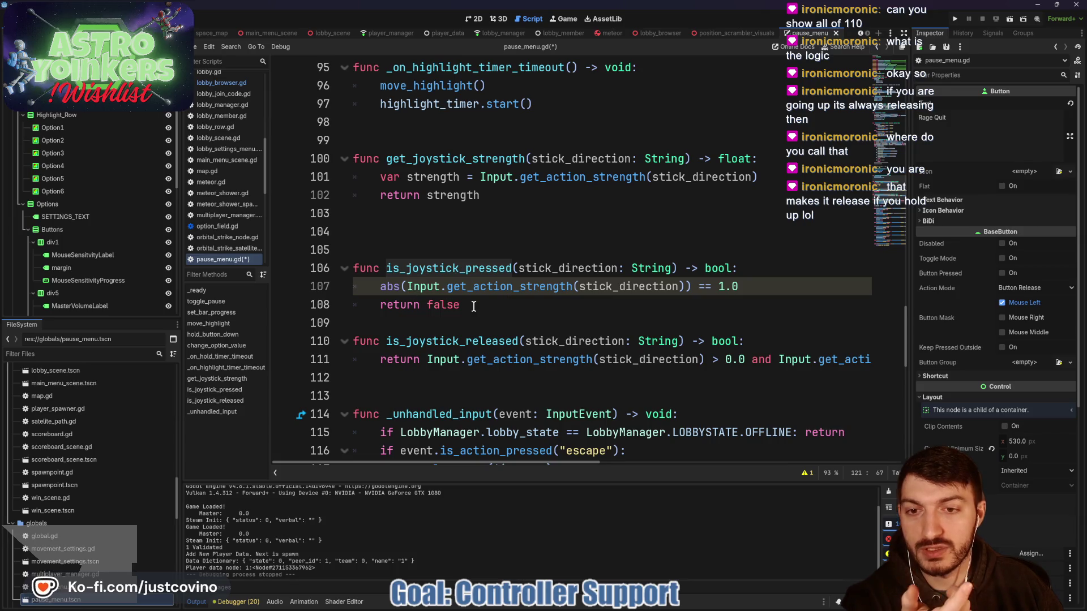
{"action": "left_click_drag", "start_coordinate": [474, 306], "coordinate": [363, 303]}
{"action": "key", "text": "BackSpace"}
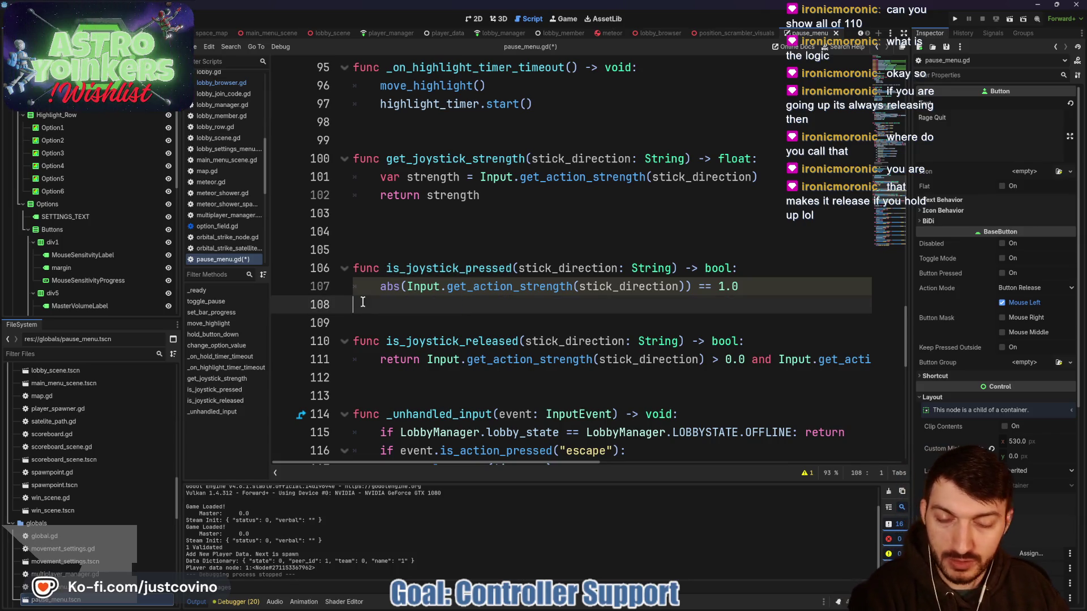
{"action": "left_click", "coordinate": [374, 287]}
{"action": "type", "text": "ret"}
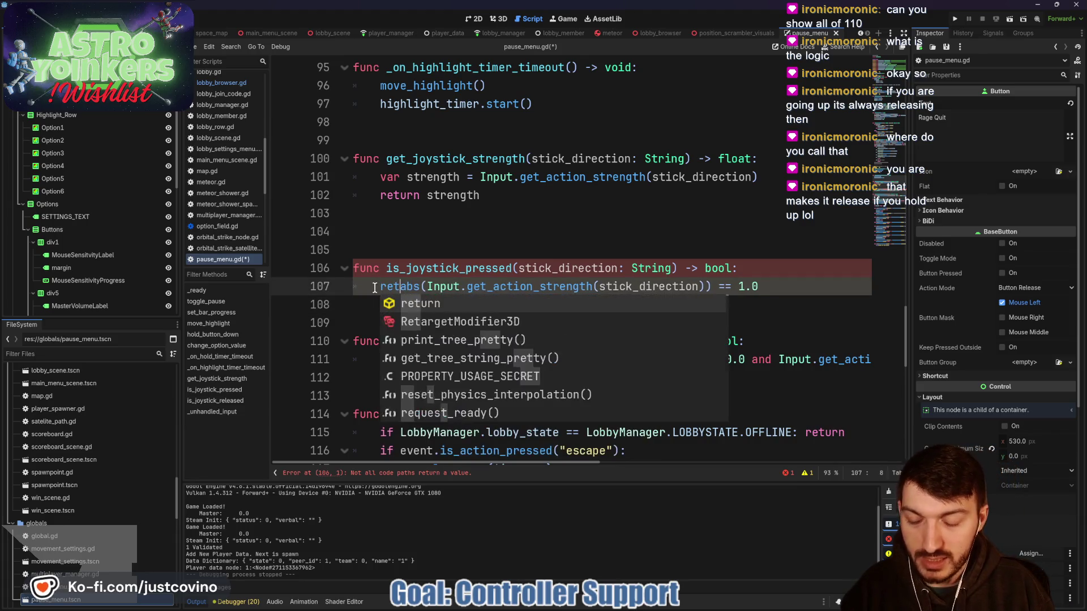
{"action": "type", "text": "urn"}
{"action": "left_click", "coordinate": [408, 304]}
- Save the pause menu script and run the project
{"action": "key", "text": "ctrl+s"}
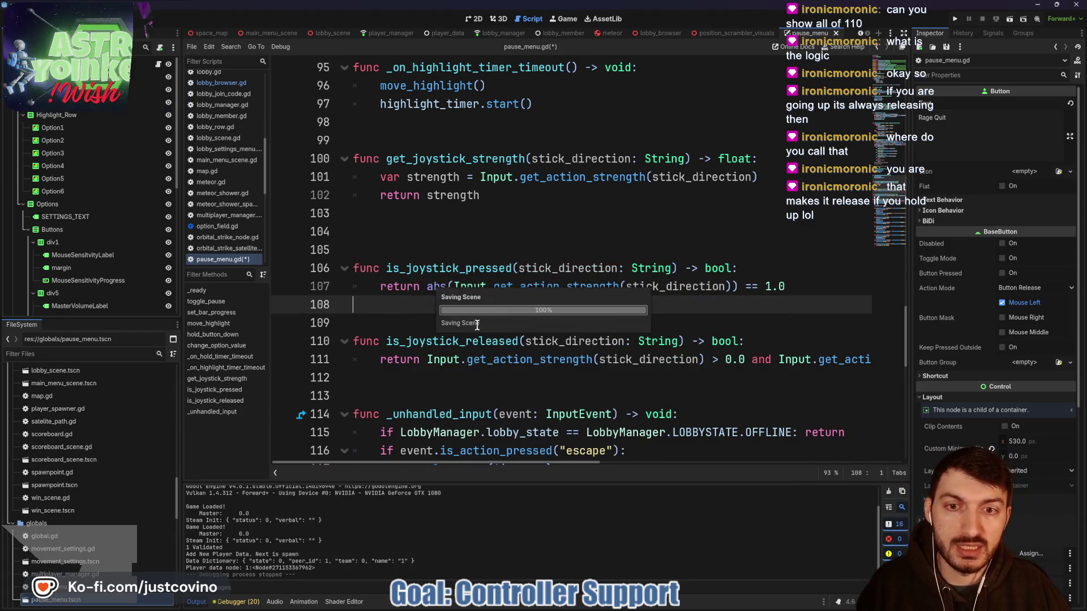
{"action": "scroll", "coordinate": [710, 316], "scroll_direction": "down", "scroll_amount": 5}
{"action": "scroll", "coordinate": [566, 349], "scroll_direction": "right", "scroll_amount": 3}
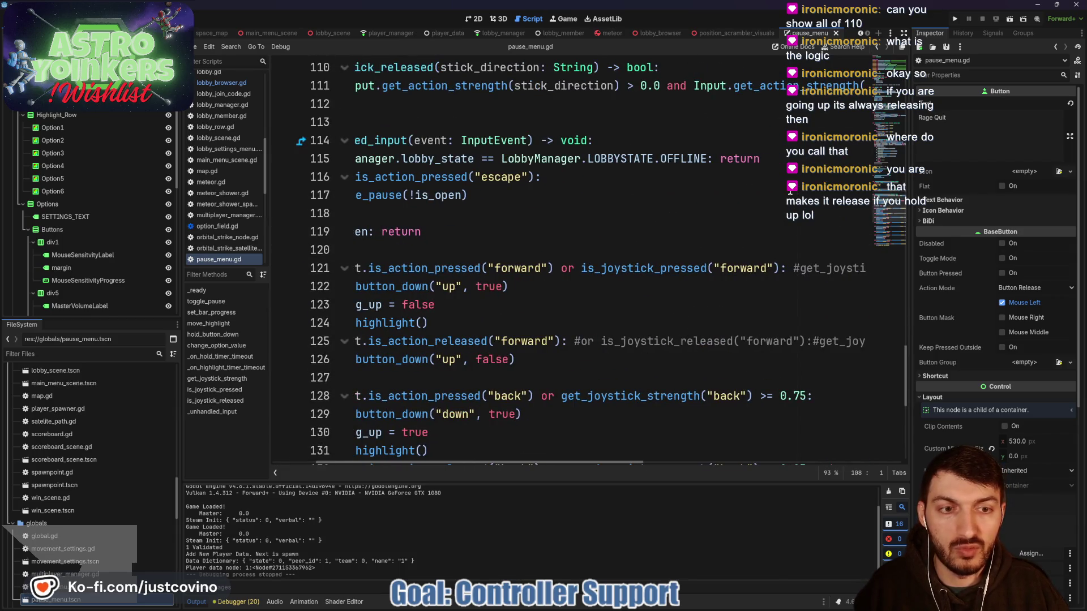
{"action": "left_click", "coordinate": [955, 19]}
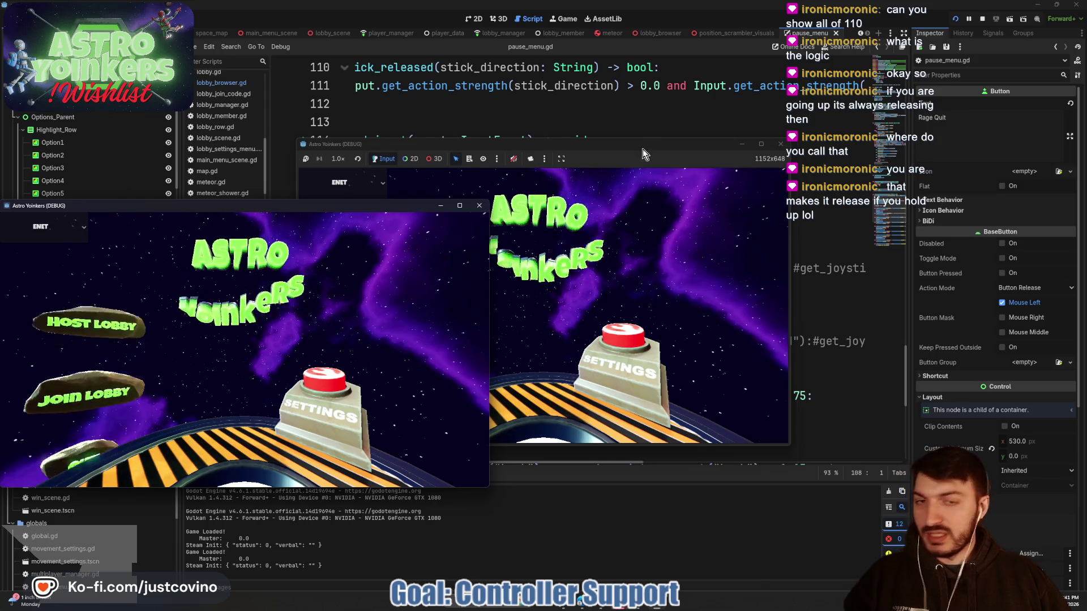
- Move the second game window aside, host a private lobby, and open the pause Settings menu
{"action": "left_click_drag", "start_coordinate": [596, 142], "coordinate": [626, 143]}
{"action": "left_click", "coordinate": [451, 260]}
{"action": "left_click", "coordinate": [555, 248]}
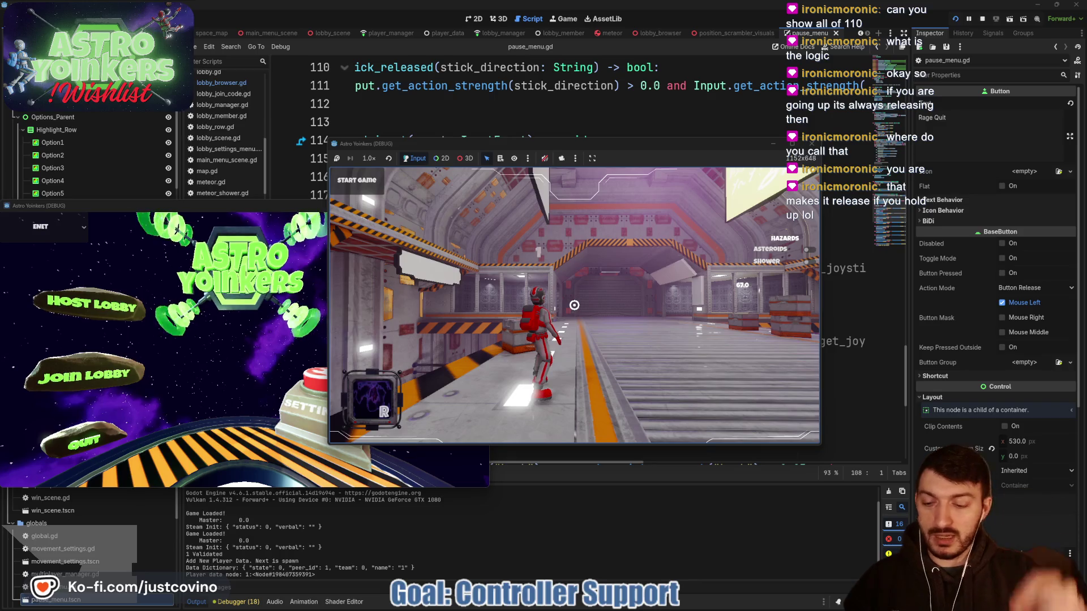
{"action": "key", "text": "Escape"}
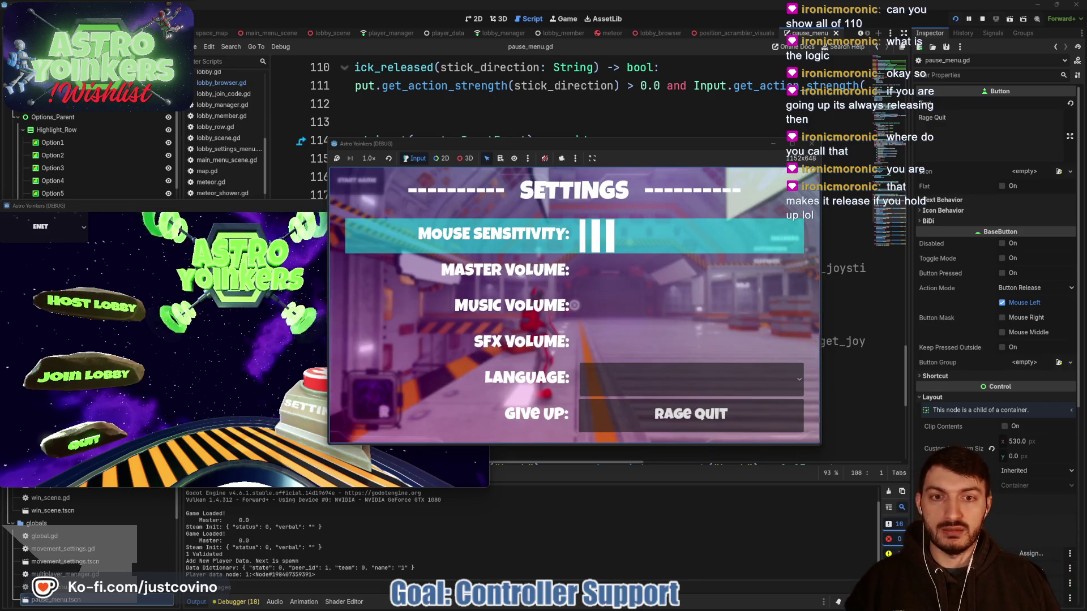
- Move the Settings highlight up and down between Give Up, Language, SFX Volume and Mouse Sensitivity
{"action": "key", "text": "Up"}
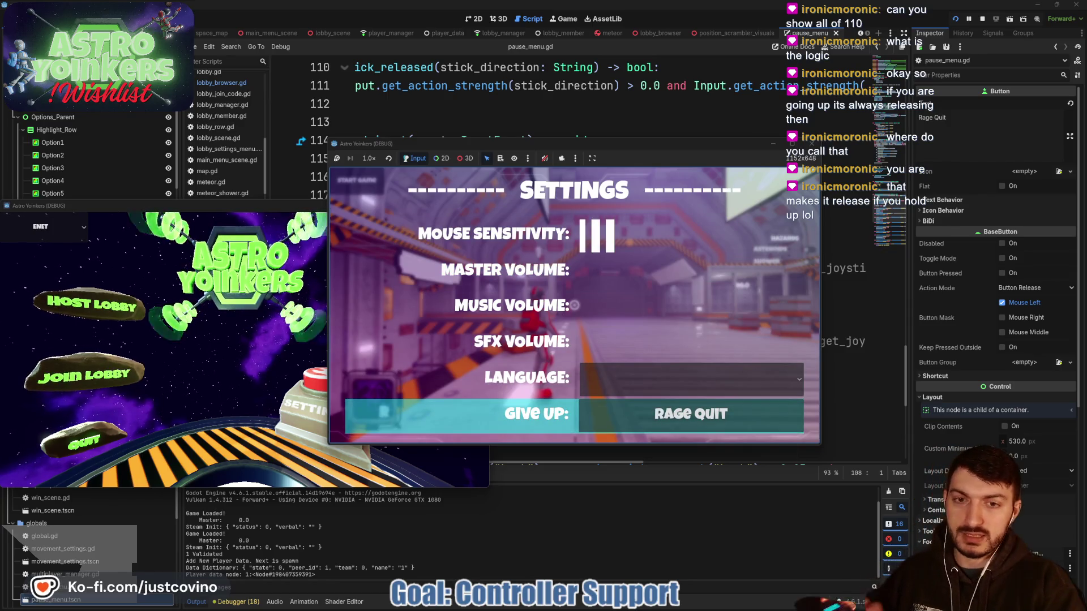
{"action": "key", "text": "Up"}
{"action": "key", "text": "Up"}
{"action": "key", "text": "Down"}
{"action": "key", "text": "Down"}
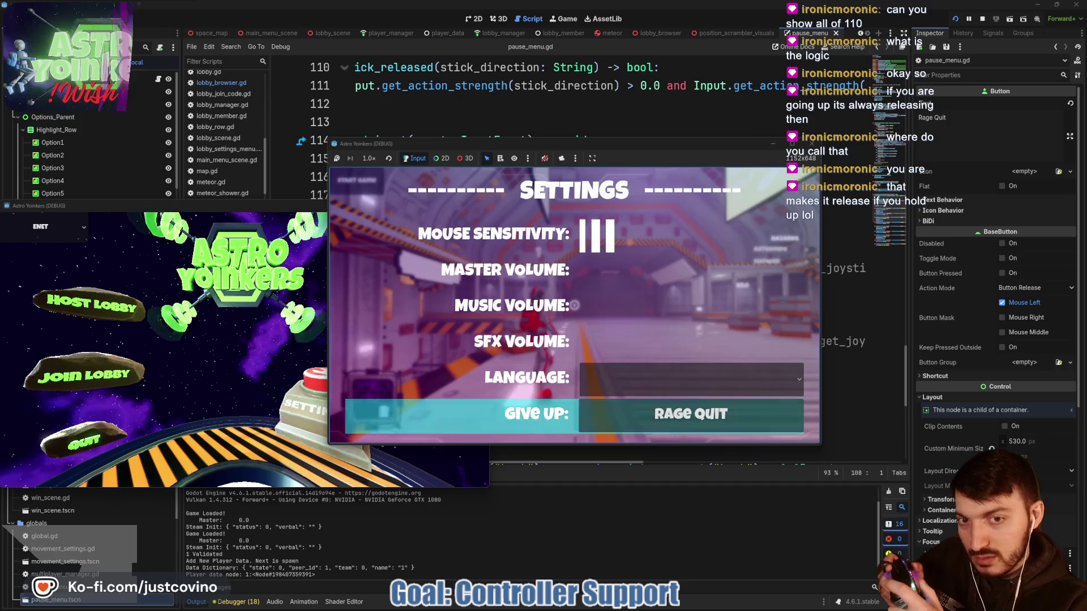
{"action": "key", "text": "Up"}
{"action": "key", "text": "Up"}
{"action": "key", "text": "Down"}
{"action": "key", "text": "Down"}
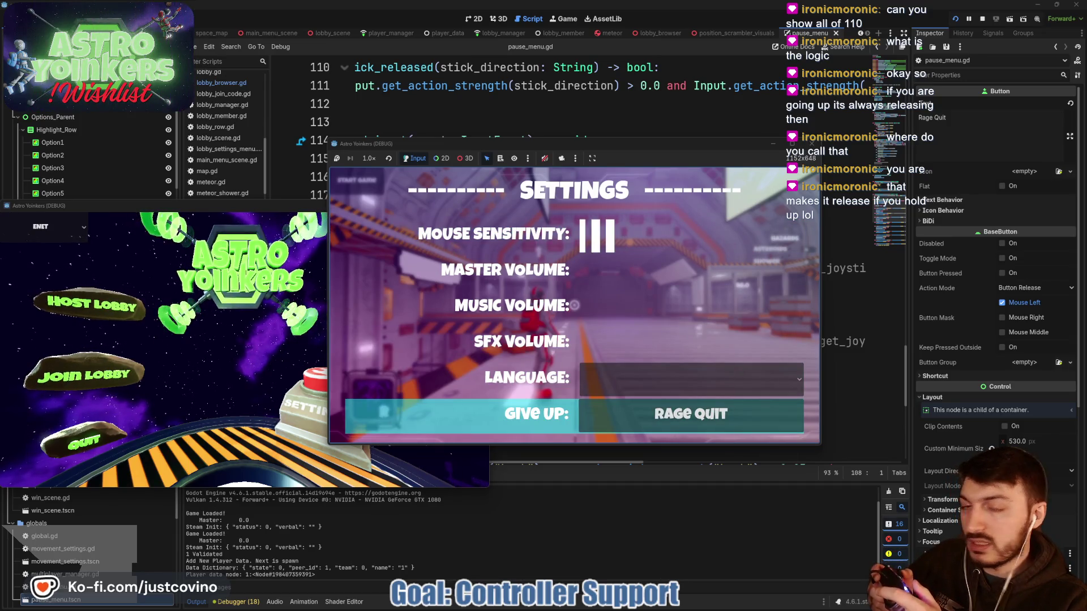
{"action": "key", "text": "Up"}
{"action": "key", "text": "Up"}
{"action": "key", "text": "Up"}
{"action": "key", "text": "Up"}
{"action": "key", "text": "Down"}
{"action": "key", "text": "Up"}
{"action": "key", "text": "Up"}
{"action": "key", "text": "Up"}
{"action": "key", "text": "Down"}
{"action": "key", "text": "Up"}
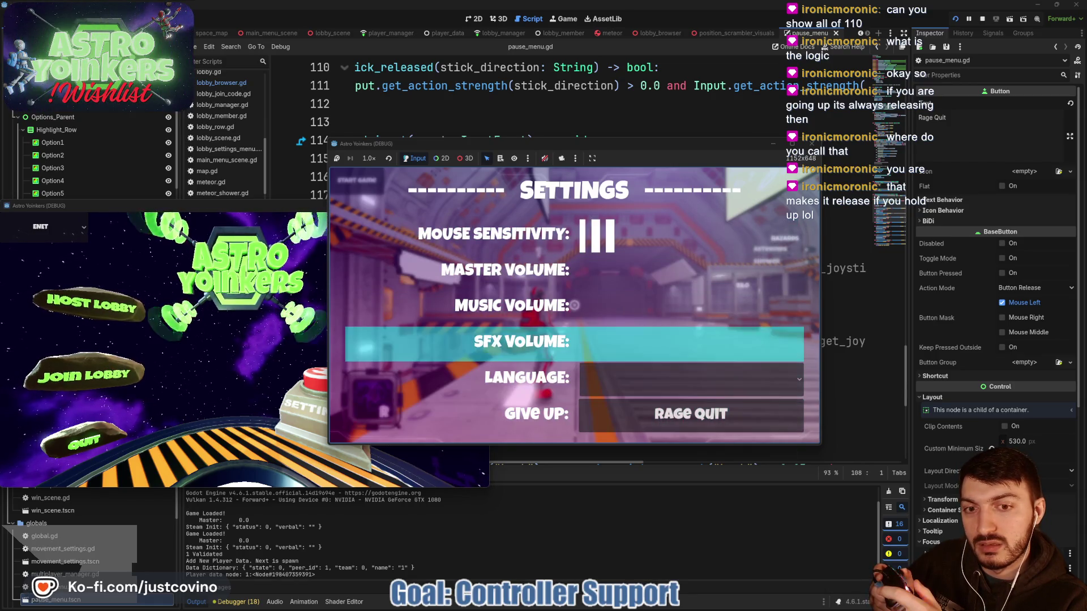
- Continue through Music Volume and Master Volume down to Language, then stop the game with F8
{"action": "key", "text": "Up"}
{"action": "key", "text": "Up"}
{"action": "key", "text": "Up"}
{"action": "key", "text": "Up"}
{"action": "key", "text": "Down"}
{"action": "key", "text": "Down"}
{"action": "key", "text": "Up"}
{"action": "key", "text": "Up"}
{"action": "key", "text": "Up"}
{"action": "key", "text": "Up"}
{"action": "key", "text": "Up"}
{"action": "key", "text": "Down"}
{"action": "key", "text": "Up"}
{"action": "key", "text": "Down"}
{"action": "key", "text": "Up"}
{"action": "key", "text": "Down"}
{"action": "key", "text": "Down"}
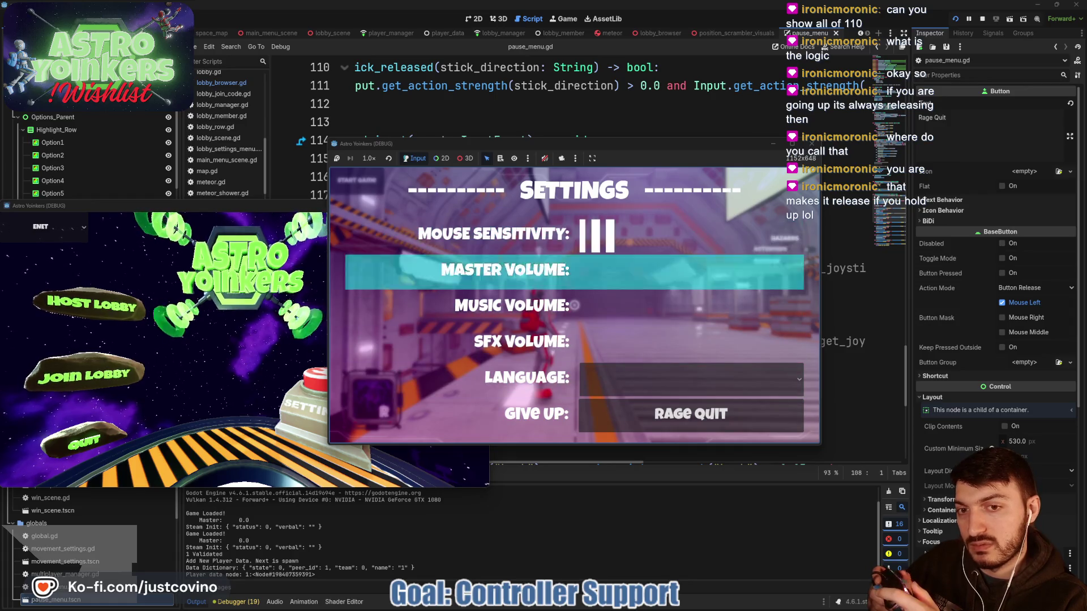
{"action": "key", "text": "Down"}
{"action": "key", "text": "Down"}
{"action": "key", "text": "Down"}
{"action": "key", "text": "Down"}
{"action": "key", "text": "Down"}
{"action": "key", "text": "Down"}
{"action": "key", "text": "Down"}
{"action": "key", "text": "Down"}
{"action": "key", "text": "Down"}
{"action": "key", "text": "Down"}
{"action": "key", "text": "Down"}
{"action": "key", "text": "Down"}
{"action": "key", "text": "Down"}
{"action": "key", "text": "Up"}
{"action": "key", "text": "Up"}
{"action": "key", "text": "Up"}
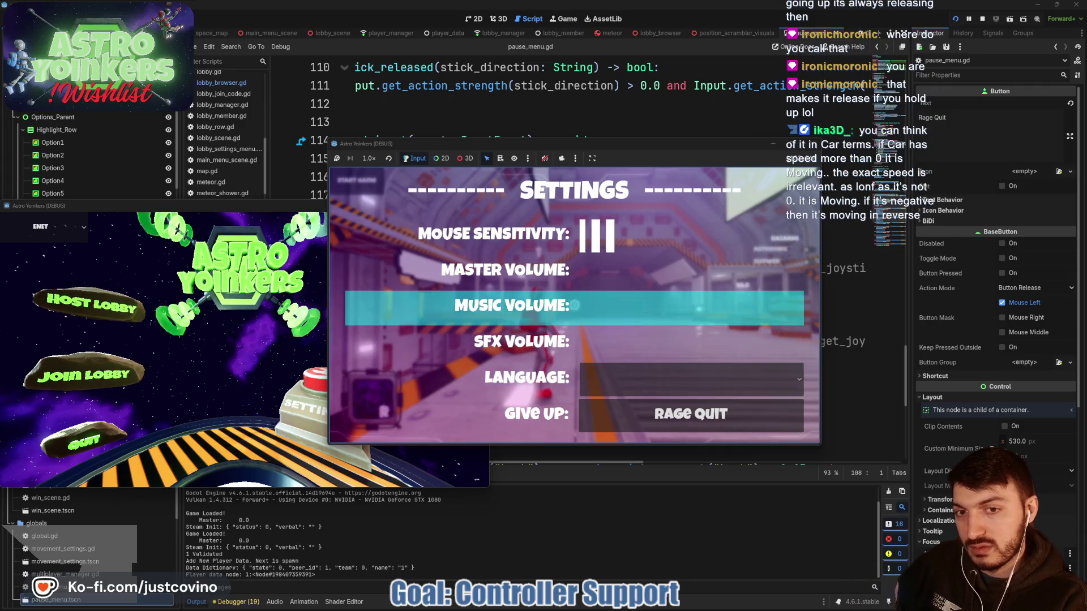
{"action": "key", "text": "Up"}
{"action": "key", "text": "Up"}
{"action": "key", "text": "Up"}
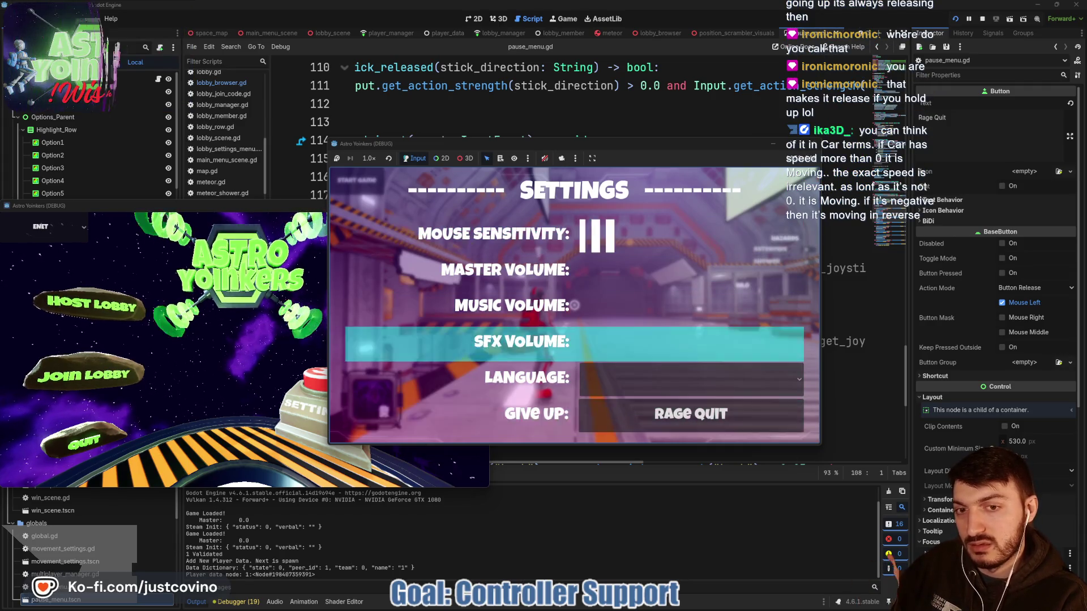
{"action": "key", "text": "Down"}
{"action": "key", "text": "Down"}
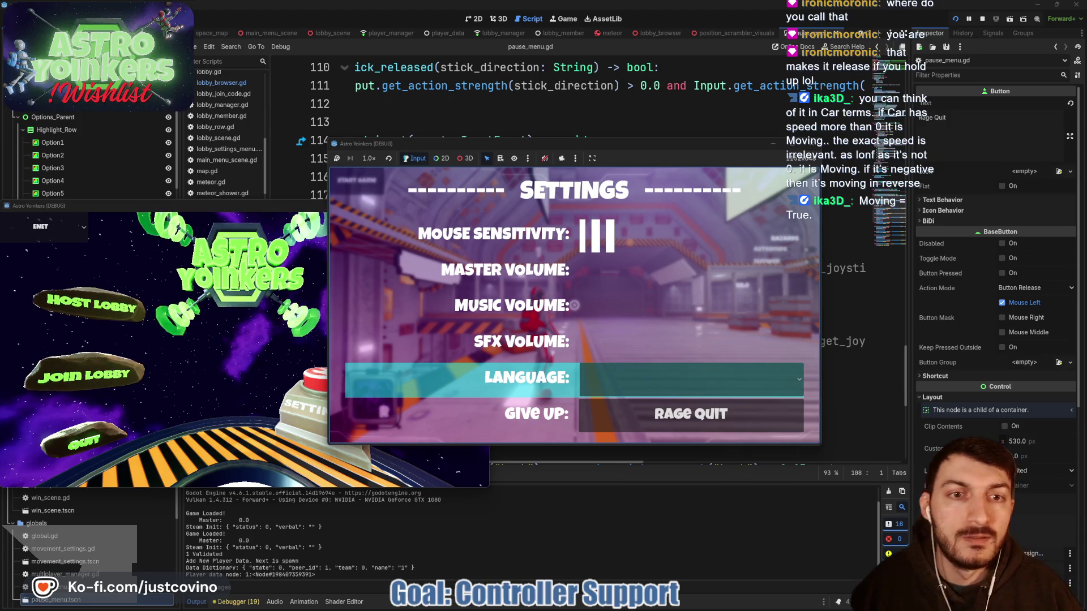
{"action": "key", "text": "F8"}
{"action": "scroll", "coordinate": [565, 330], "scroll_direction": "left", "scroll_amount": 3}
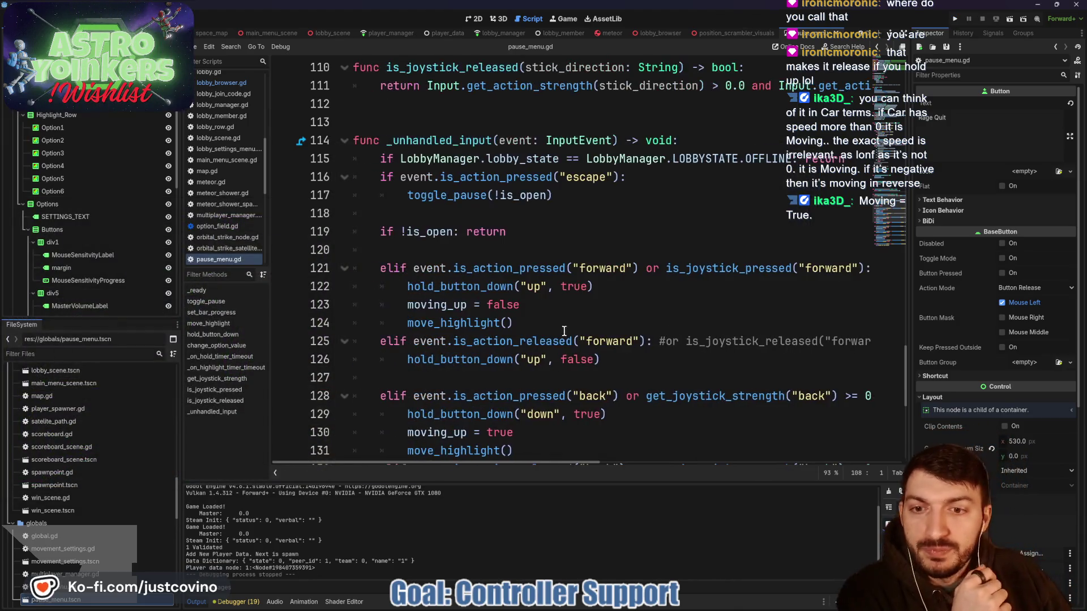
{"action": "double_click", "coordinate": [437, 304]}
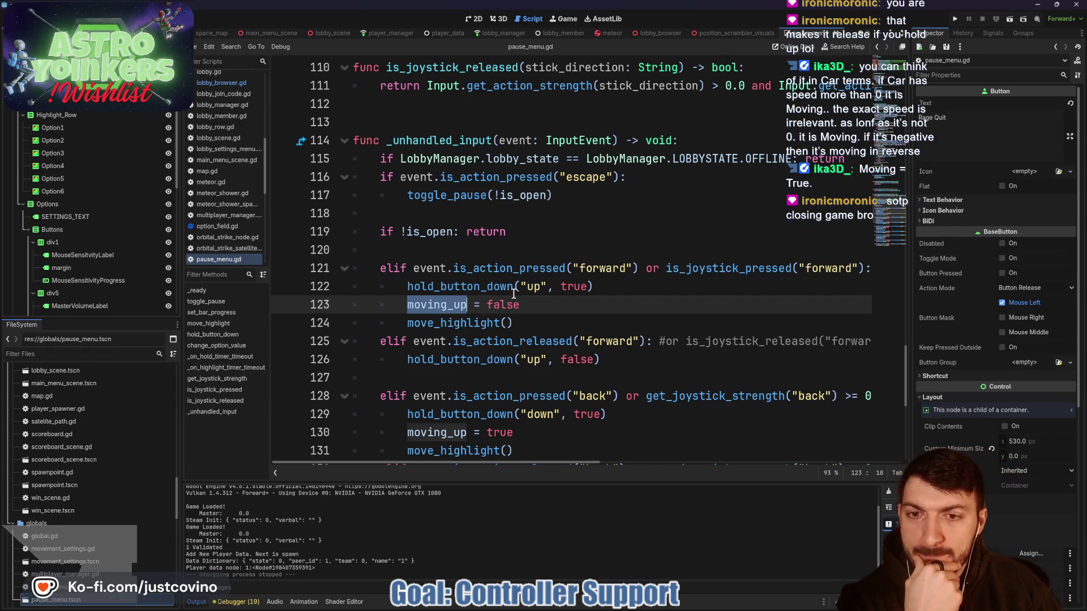
{"action": "scroll", "coordinate": [521, 293], "scroll_direction": "up", "scroll_amount": 3}
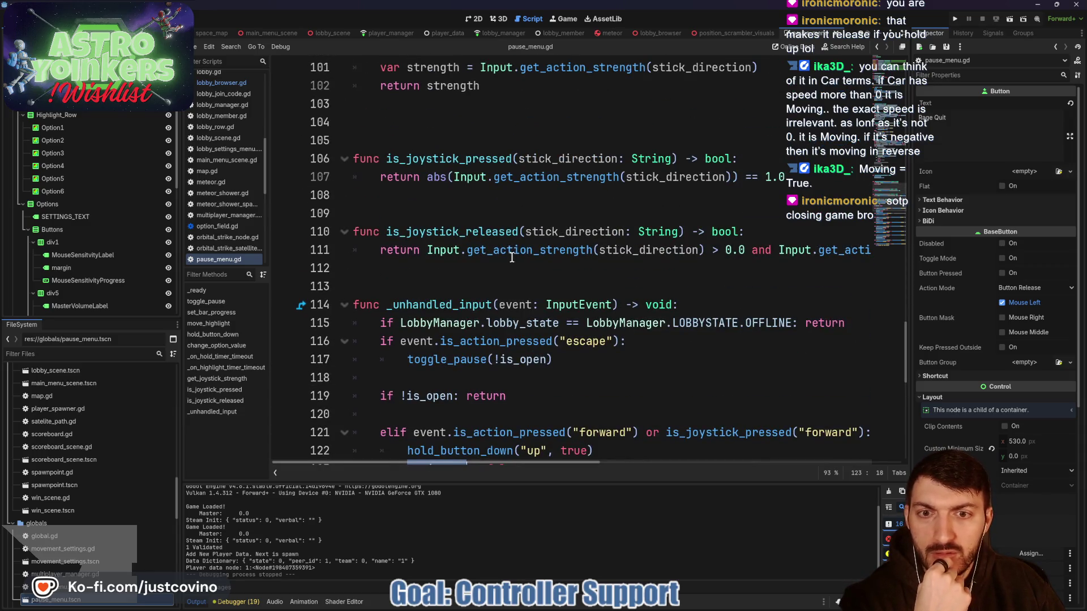
{"action": "scroll", "coordinate": [461, 226], "scroll_direction": "up", "scroll_amount": 1}
{"action": "double_click", "coordinate": [447, 213]}
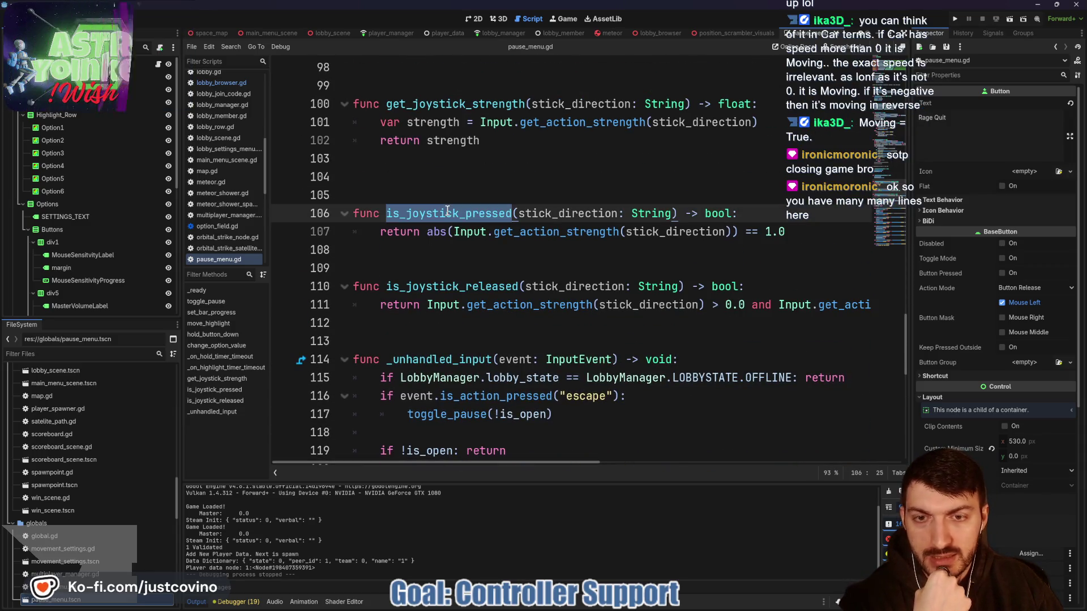
{"action": "left_click_drag", "start_coordinate": [796, 232], "coordinate": [378, 237]}
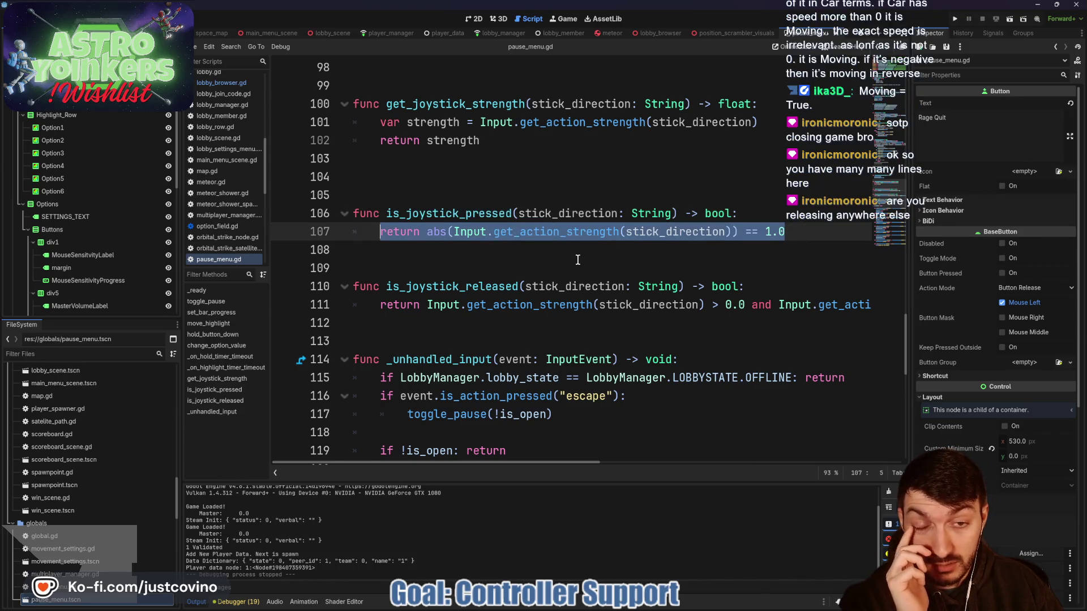
{"action": "scroll", "coordinate": [575, 258], "scroll_direction": "down", "scroll_amount": 3}
{"action": "scroll", "coordinate": [655, 338], "scroll_direction": "right", "scroll_amount": 2}
{"action": "scroll", "coordinate": [655, 338], "scroll_direction": "right", "scroll_amount": 1}
{"action": "scroll", "coordinate": [623, 334], "scroll_direction": "left", "scroll_amount": 3}
{"action": "left_click_drag", "start_coordinate": [480, 323], "coordinate": [776, 323]}
{"action": "scroll", "coordinate": [633, 322], "scroll_direction": "right", "scroll_amount": 2}
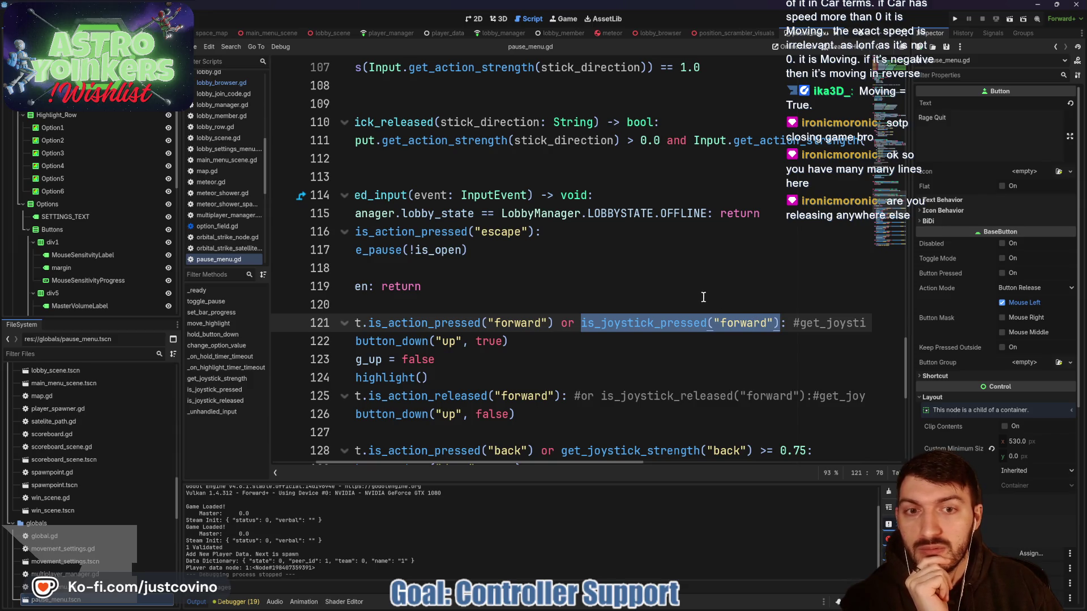
{"action": "scroll", "coordinate": [702, 308], "scroll_direction": "left", "scroll_amount": 2}
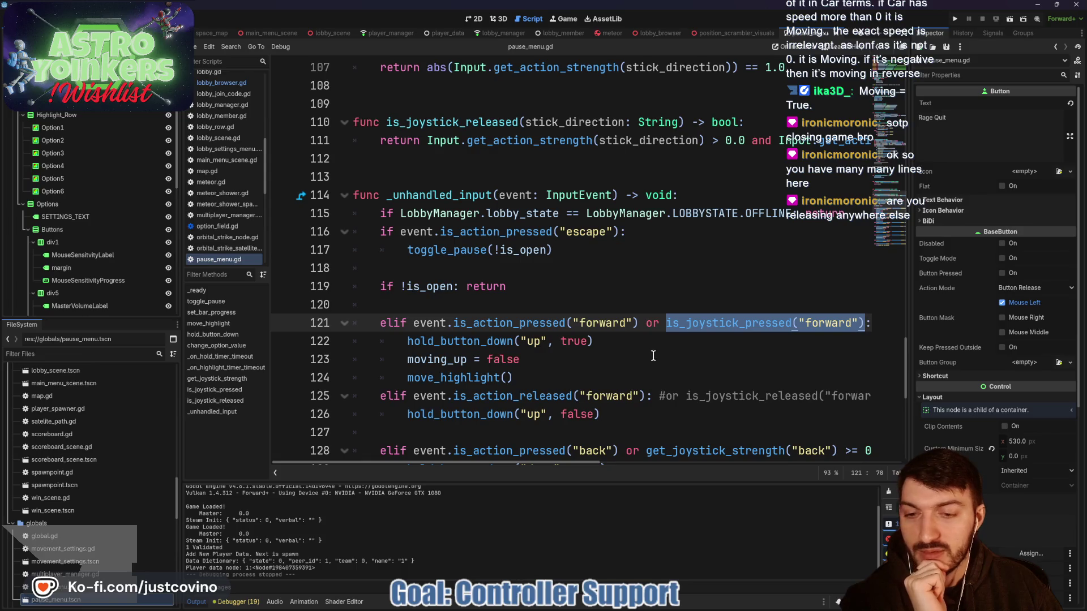
{"action": "scroll", "coordinate": [653, 356], "scroll_direction": "down", "scroll_amount": 2}
{"action": "double_click", "coordinate": [512, 287]}
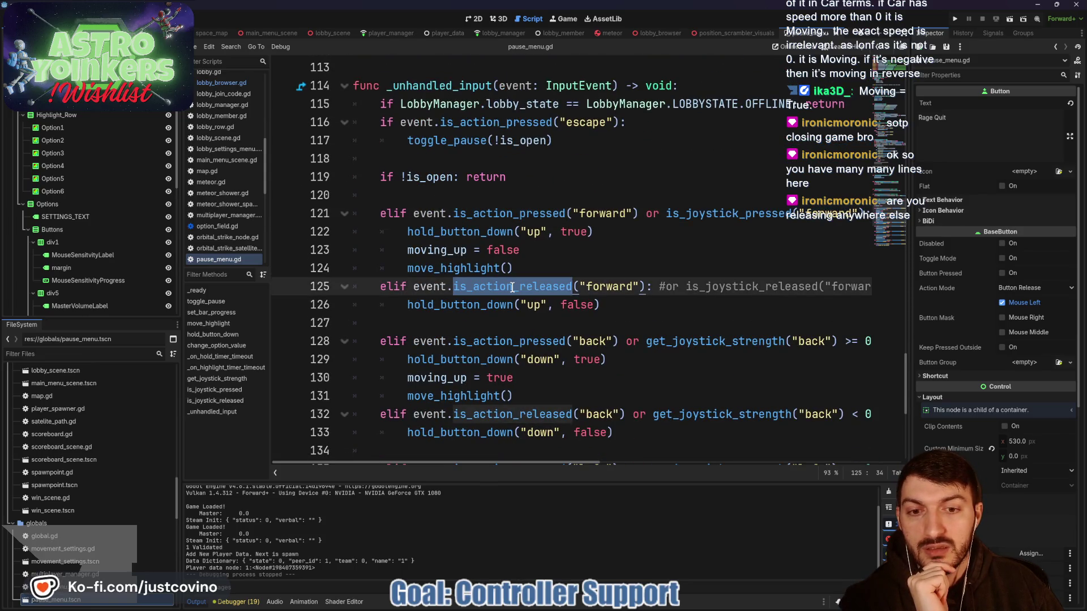
{"action": "left_click", "coordinate": [757, 378]}
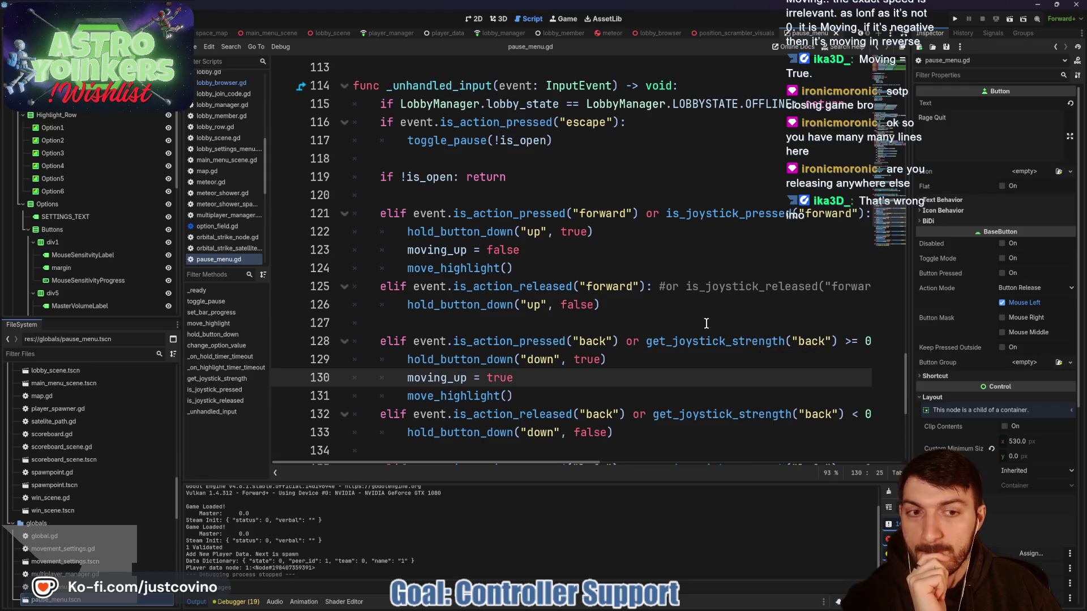
{"action": "scroll", "coordinate": [700, 327], "scroll_direction": "up", "scroll_amount": 1}
{"action": "scroll", "coordinate": [668, 346], "scroll_direction": "down", "scroll_amount": 2}
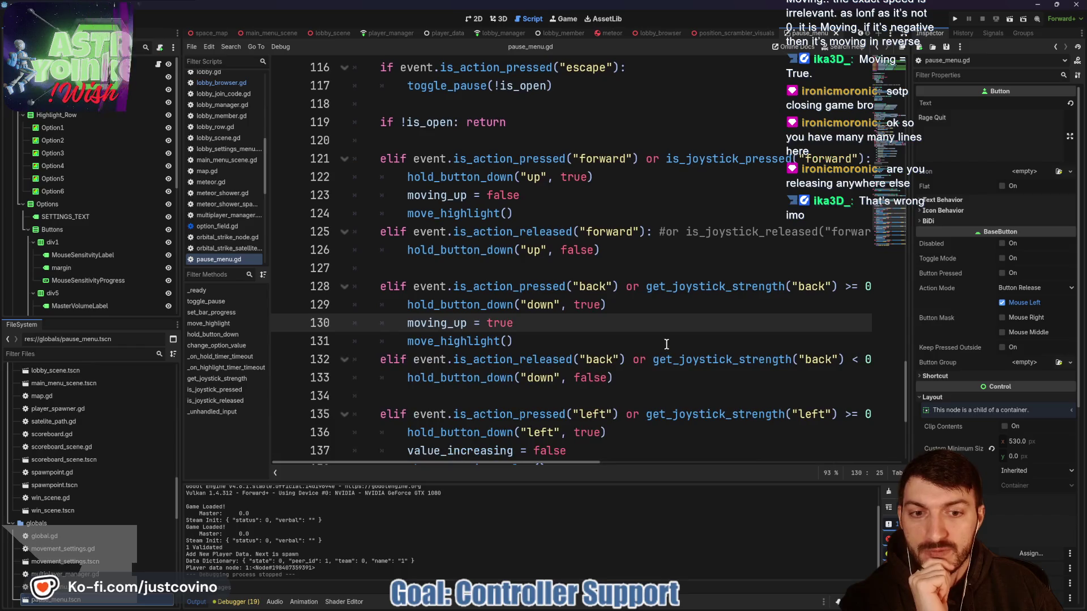
{"action": "mouse_move", "coordinate": [381, 287]}
{"action": "left_mouse_down"}
{"action": "mouse_move", "coordinate": [396, 305]}
{"action": "mouse_move", "coordinate": [720, 453]}
{"action": "left_mouse_up"}
{"action": "scroll", "coordinate": [670, 342], "scroll_direction": "up", "scroll_amount": 6}
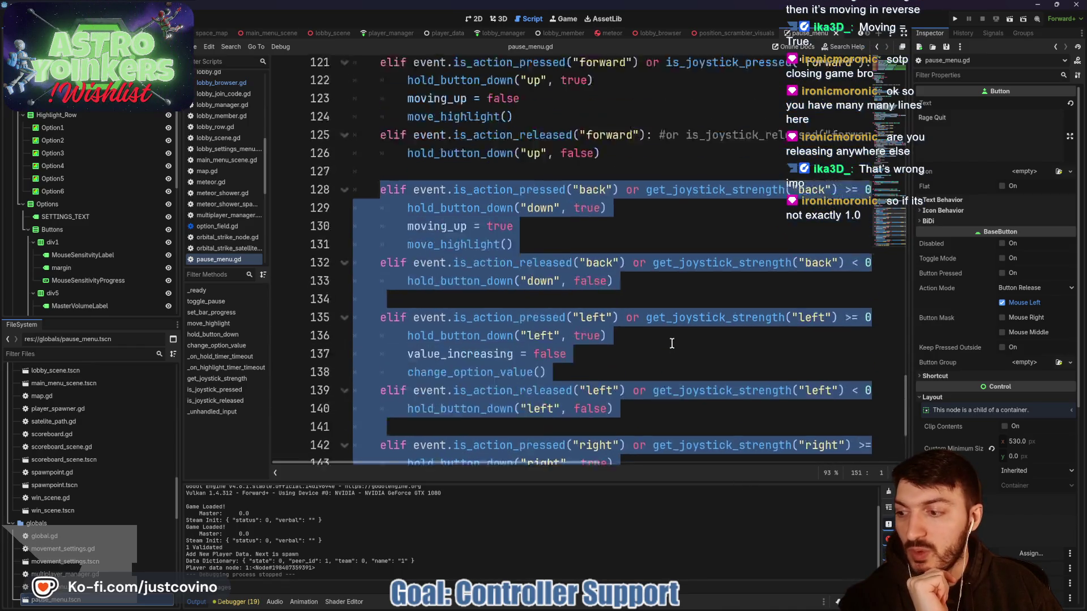
{"action": "scroll", "coordinate": [668, 374], "scroll_direction": "up", "scroll_amount": 3}
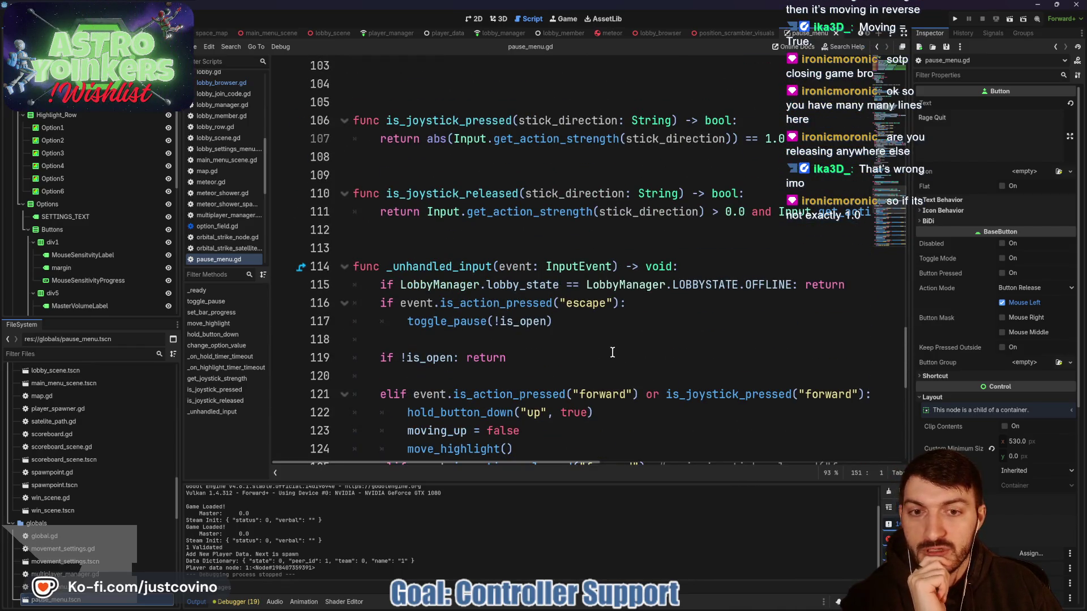
{"action": "scroll", "coordinate": [611, 364], "scroll_direction": "down", "scroll_amount": 1}
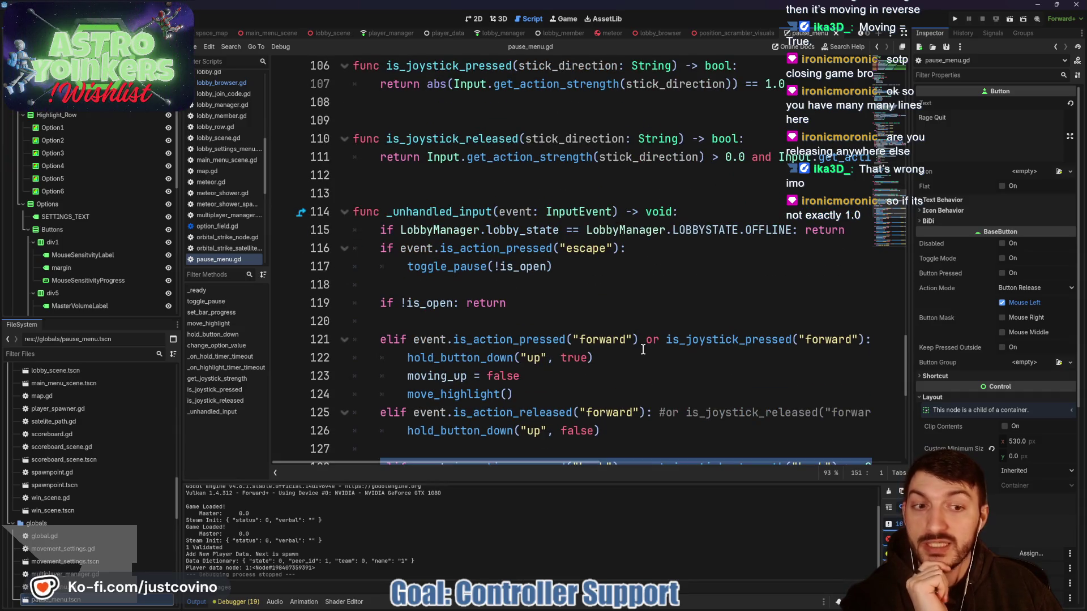
{"action": "scroll", "coordinate": [640, 347], "scroll_direction": "up", "scroll_amount": 1}
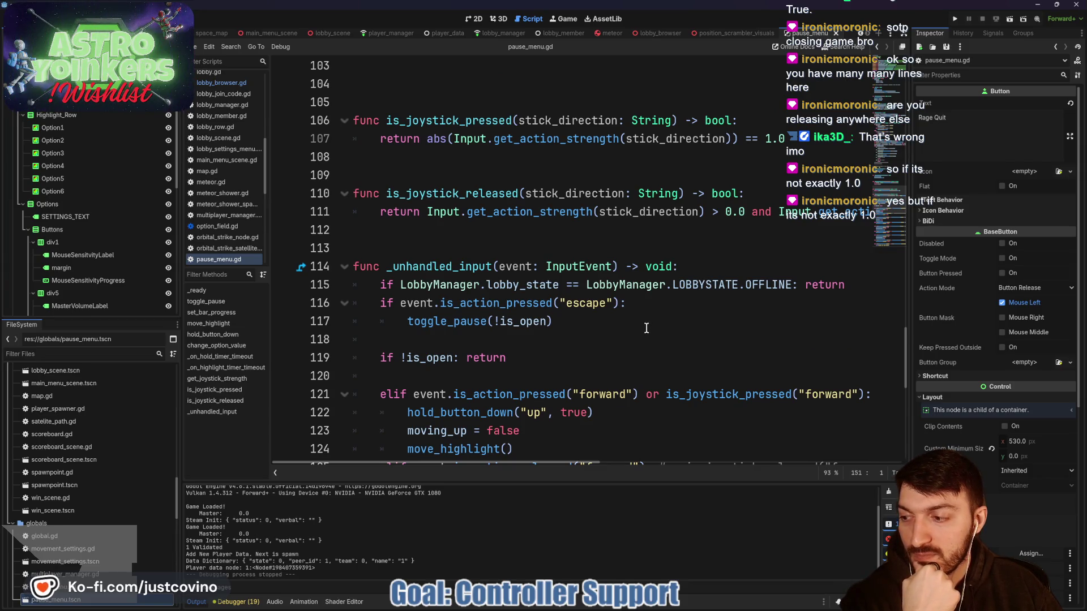
{"action": "scroll", "coordinate": [643, 328], "scroll_direction": "down", "scroll_amount": 1}
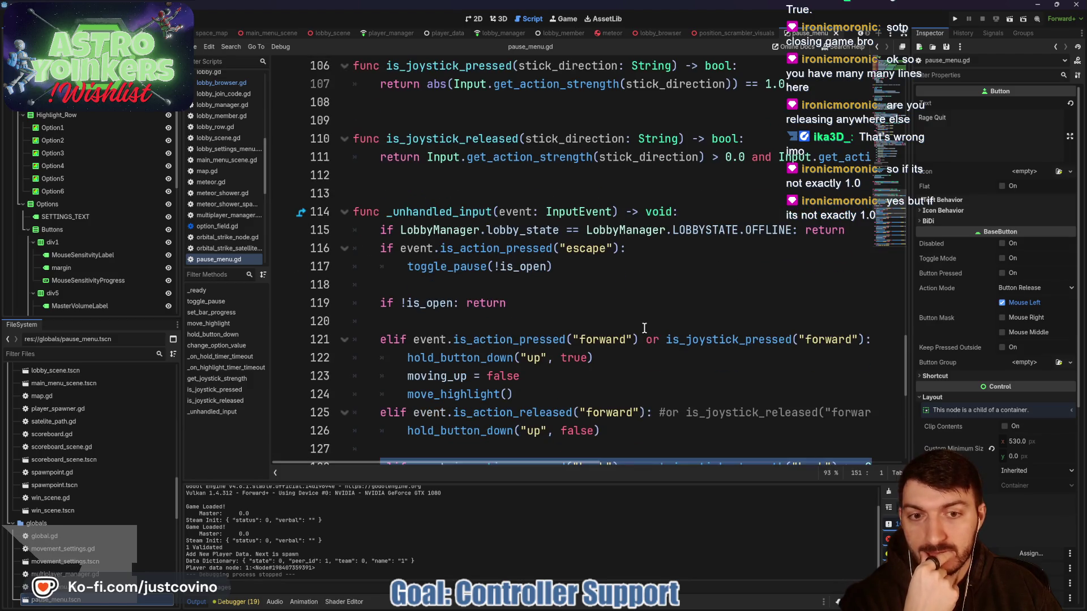
{"action": "scroll", "coordinate": [644, 327], "scroll_direction": "down", "scroll_amount": 1}
{"action": "left_click", "coordinate": [644, 327]}
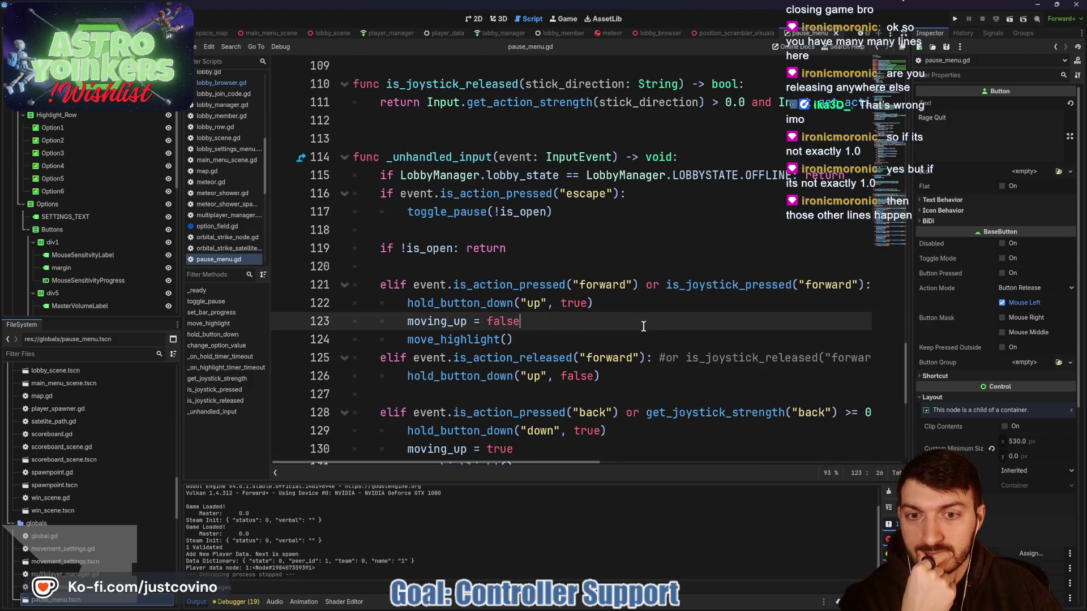
{"action": "scroll", "coordinate": [645, 328], "scroll_direction": "right", "scroll_amount": 2}
{"action": "double_click", "coordinate": [630, 286]}
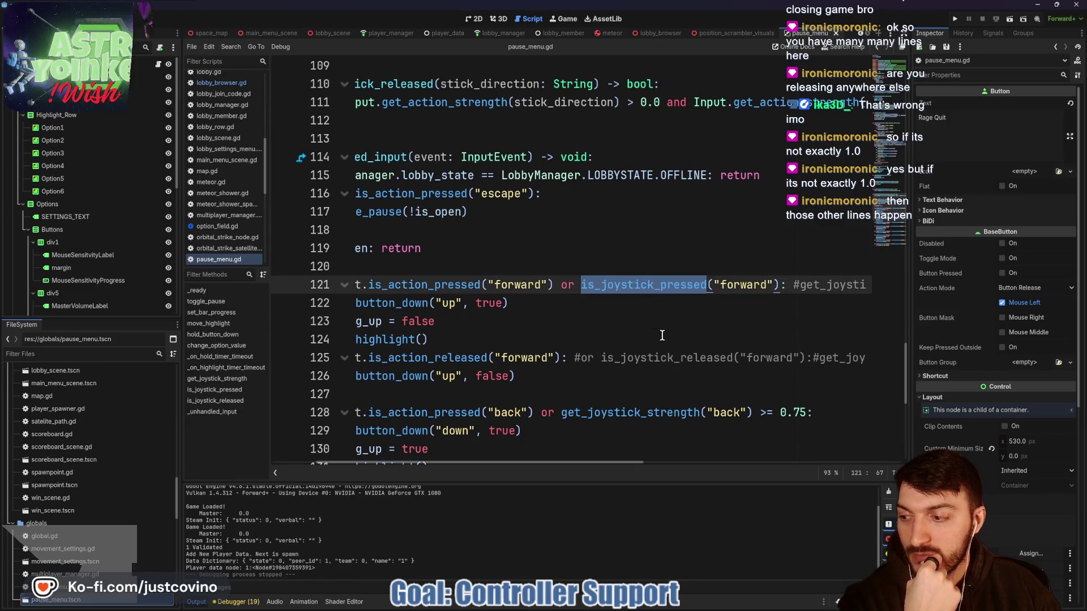
{"action": "scroll", "coordinate": [658, 334], "scroll_direction": "left", "scroll_amount": 2}
{"action": "scroll", "coordinate": [657, 334], "scroll_direction": "down", "scroll_amount": 3}
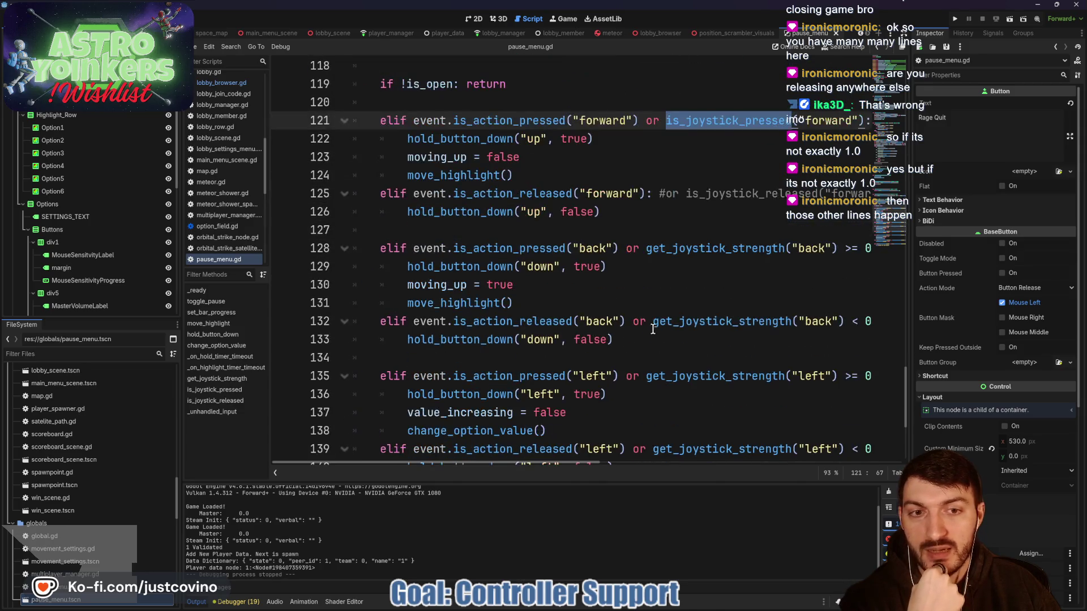
{"action": "double_click", "coordinate": [664, 249]}
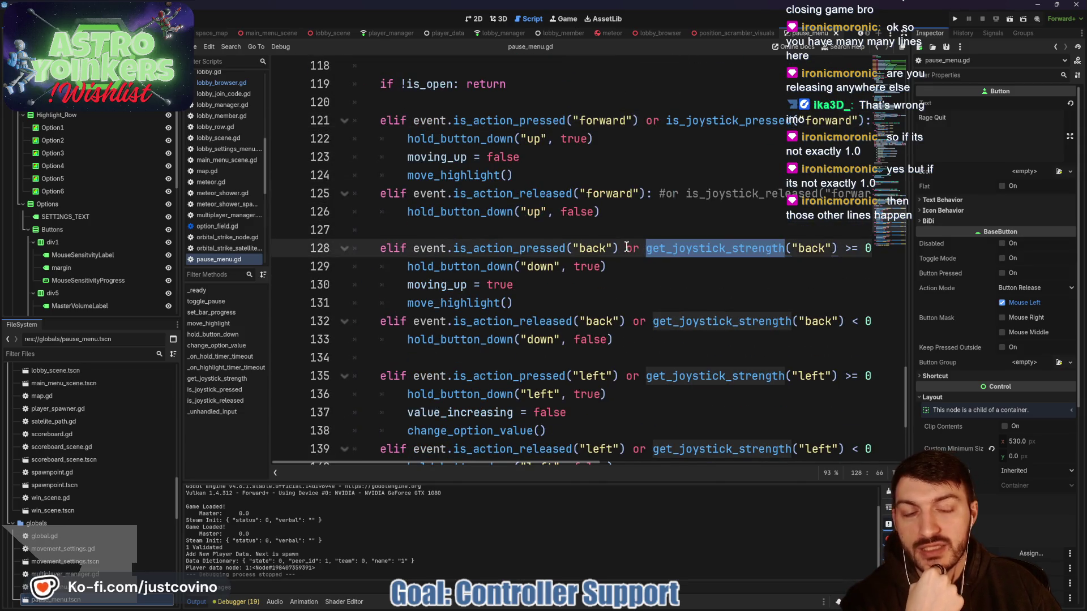
{"action": "left_click_drag", "start_coordinate": [626, 248], "coordinate": [887, 242]}
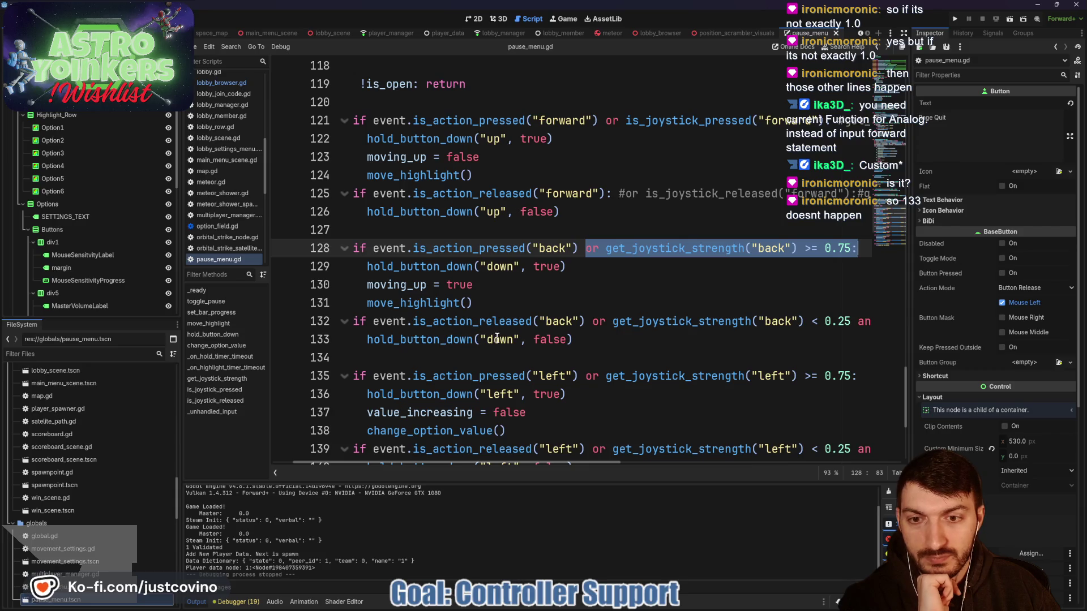
{"action": "double_click", "coordinate": [430, 343]}
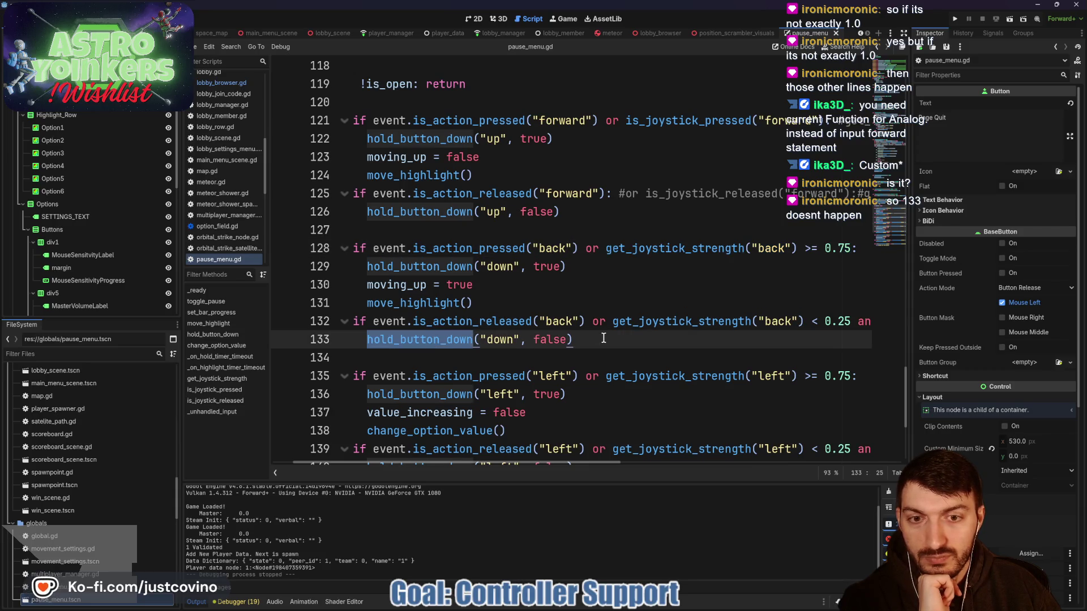
{"action": "key", "text": "ctrl+z"}
{"action": "key", "text": "ctrl+z"}
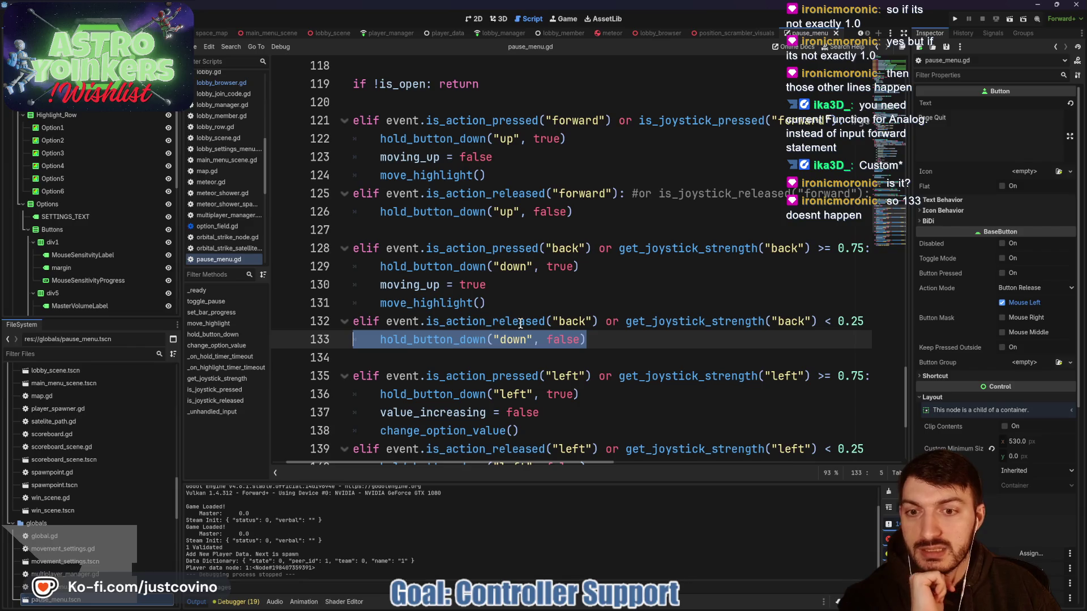
{"action": "mouse_move", "coordinate": [458, 322]}
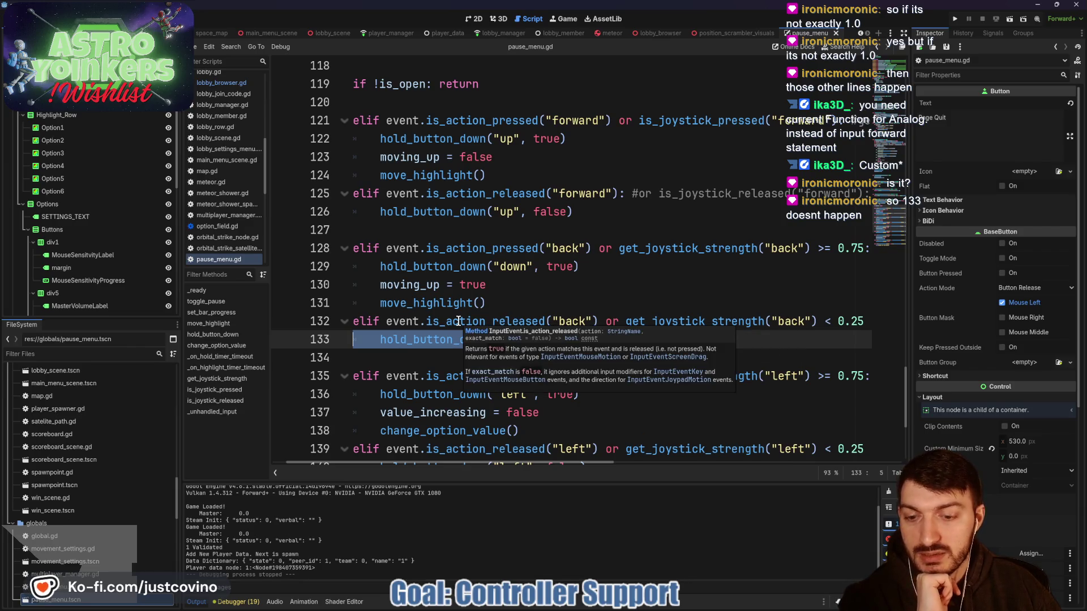
{"action": "mouse_move", "coordinate": [670, 320]}
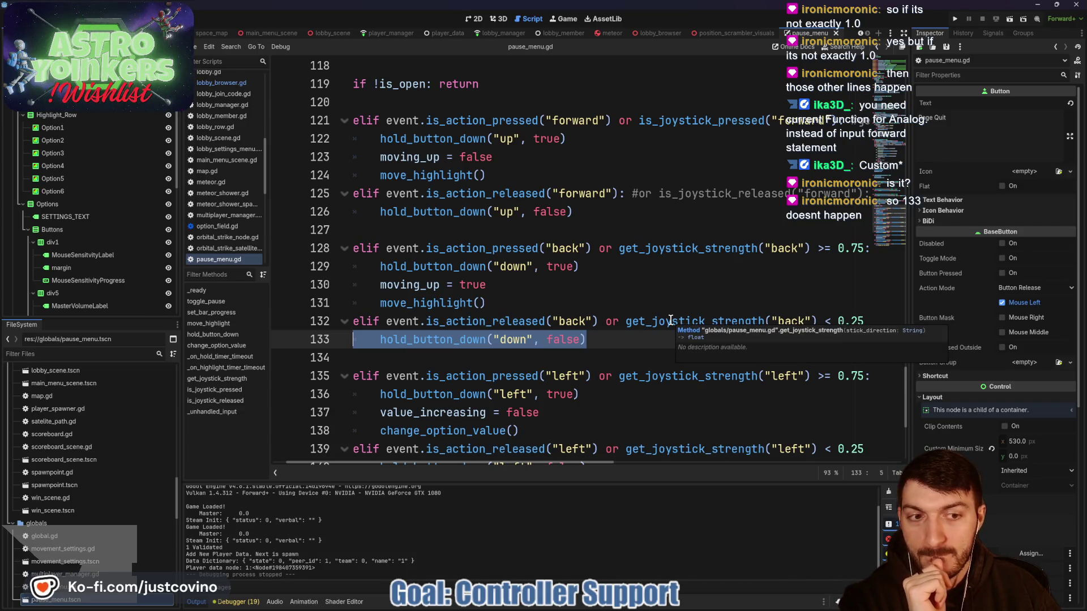
{"action": "scroll", "coordinate": [668, 314], "scroll_direction": "up", "scroll_amount": 1}
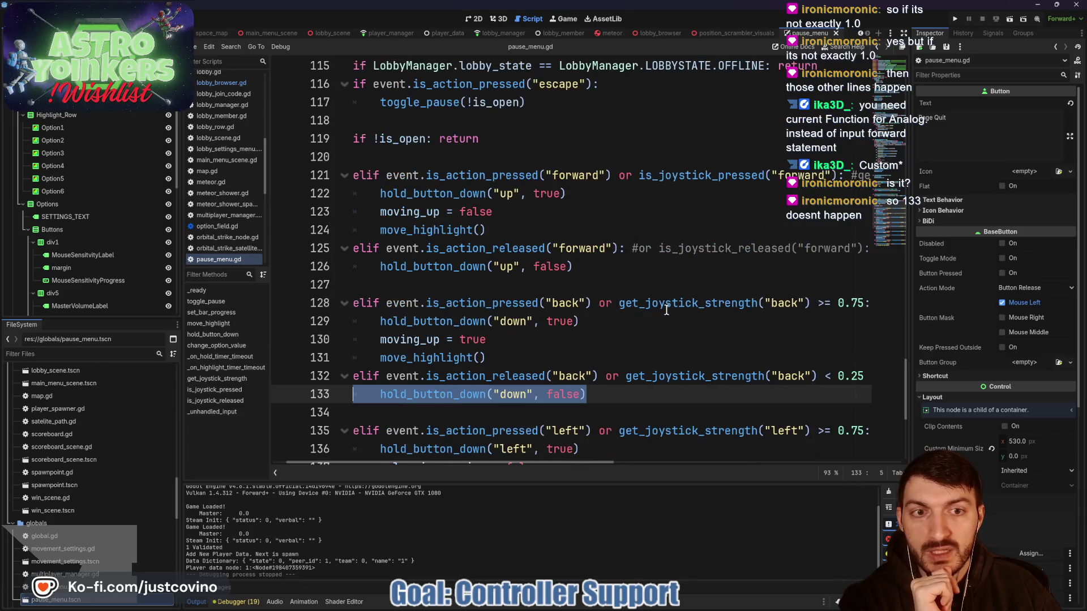
{"action": "scroll", "coordinate": [660, 306], "scroll_direction": "up", "scroll_amount": 1}
{"action": "scroll", "coordinate": [626, 303], "scroll_direction": "down", "scroll_amount": 1}
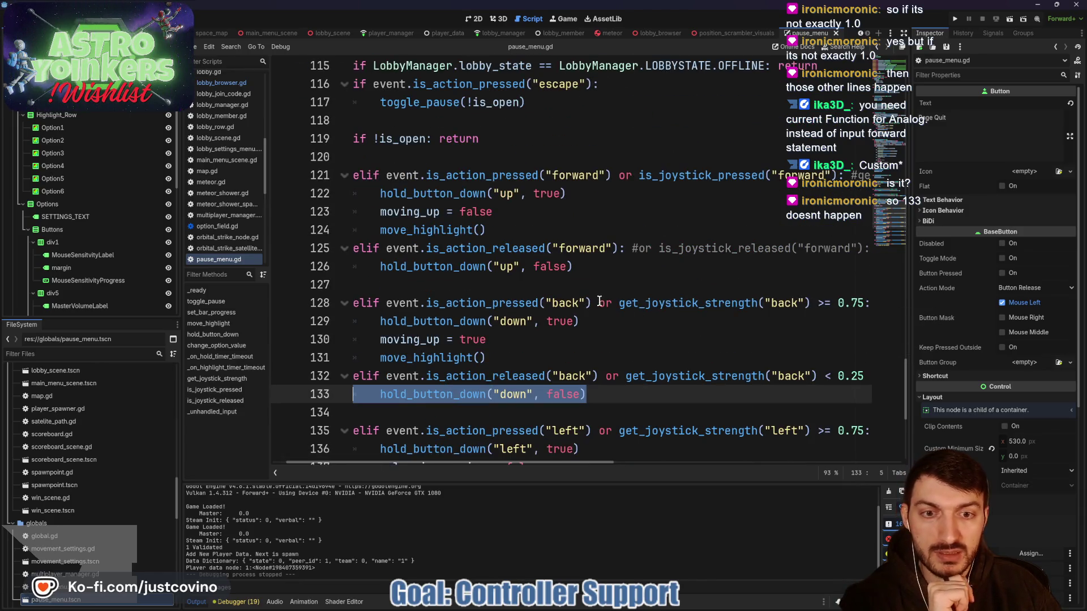
{"action": "left_click_drag", "start_coordinate": [592, 303], "coordinate": [853, 303]}
- Delete the joystick-strength conditions from the back and left press and release checks
{"action": "key", "text": "BackSpace"}
{"action": "mouse_move", "coordinate": [599, 377]}
{"action": "left_mouse_down"}
{"action": "mouse_move", "coordinate": [858, 376]}
{"action": "mouse_move", "coordinate": [829, 376]}
{"action": "left_mouse_up"}
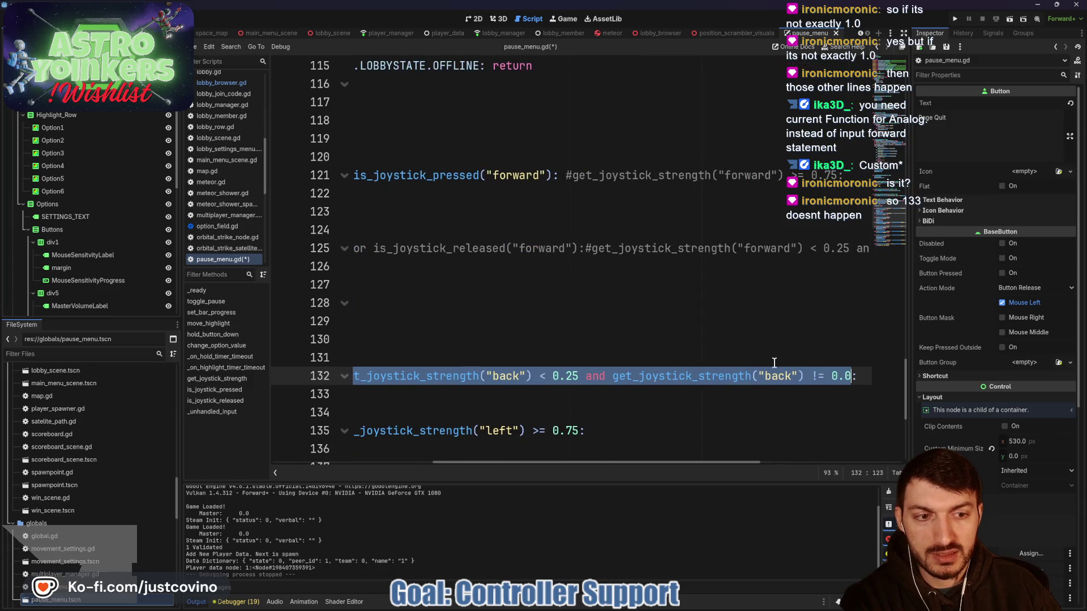
{"action": "key", "text": "BackSpace"}
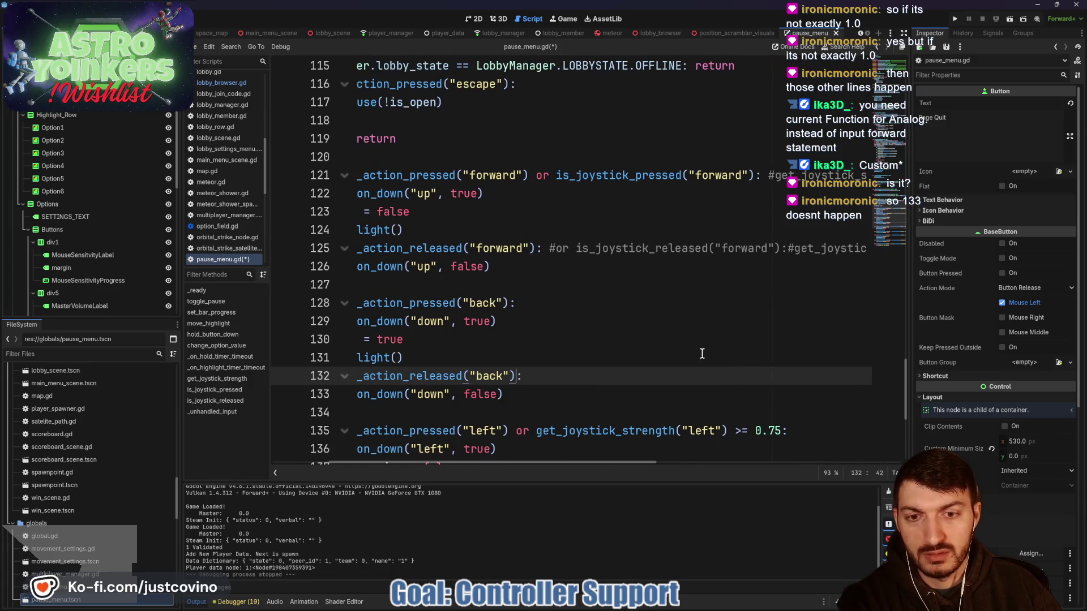
{"action": "scroll", "coordinate": [686, 357], "scroll_direction": "down", "scroll_amount": 4}
{"action": "left_click_drag", "start_coordinate": [512, 212], "coordinate": [781, 212]}
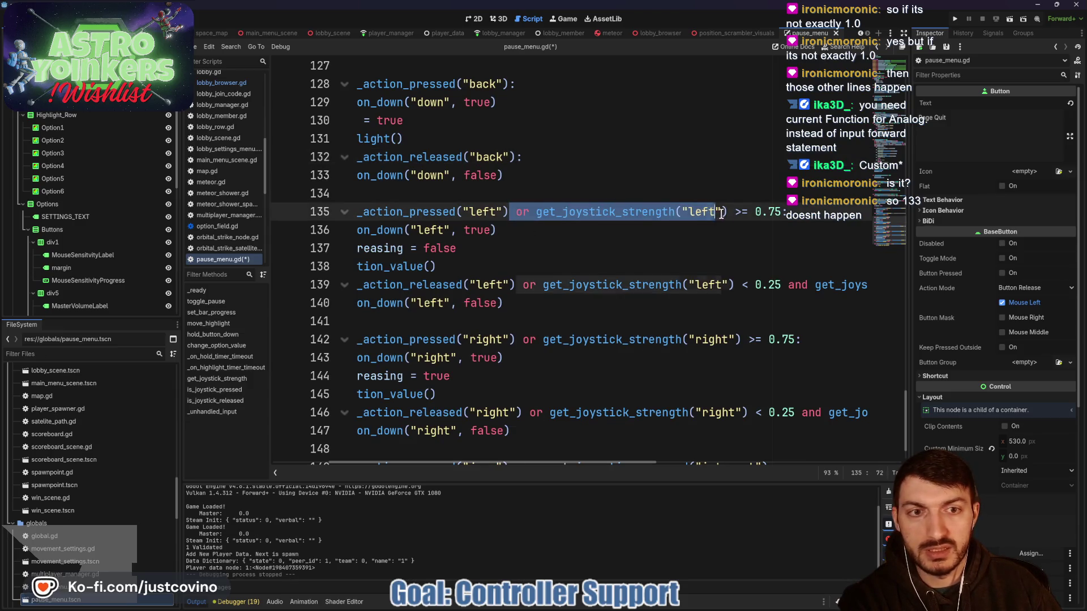
{"action": "key", "text": "BackSpace"}
{"action": "mouse_move", "coordinate": [516, 285]}
{"action": "left_mouse_down"}
{"action": "mouse_move", "coordinate": [861, 285]}
{"action": "mouse_move", "coordinate": [847, 285]}
{"action": "left_mouse_up"}
{"action": "key", "text": "BackSpace"}
- Delete the joystick-strength conditions from the right press and release checks
{"action": "scroll", "coordinate": [793, 301], "scroll_direction": "left", "scroll_amount": 3}
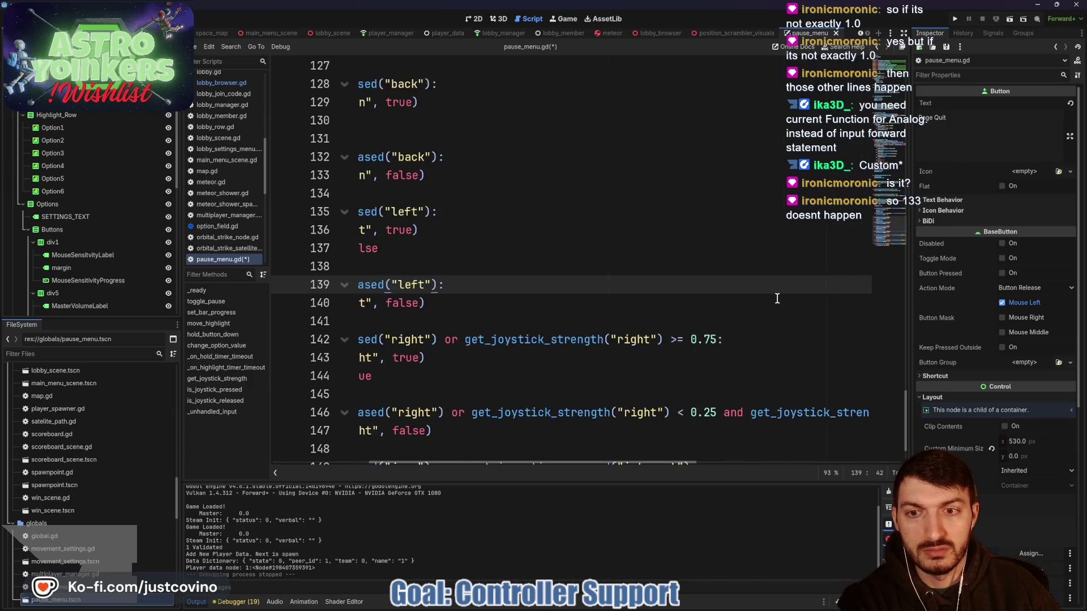
{"action": "left_click", "coordinate": [758, 339]}
{"action": "left_click_drag", "start_coordinate": [754, 340], "coordinate": [490, 340]}
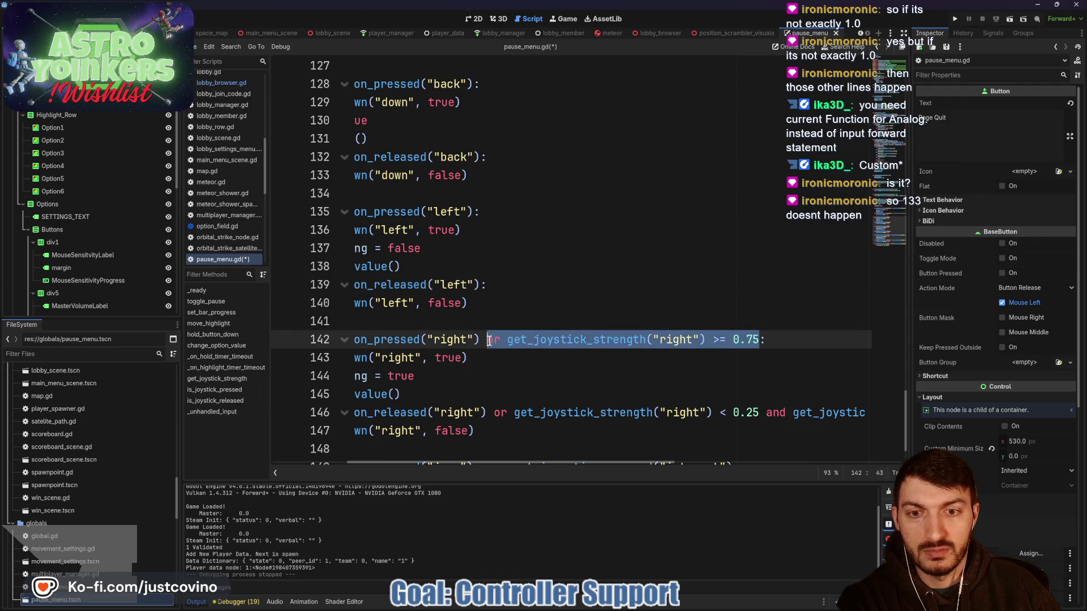
{"action": "key", "text": "BackSpace"}
{"action": "scroll", "coordinate": [651, 354], "scroll_direction": "down", "scroll_amount": 1}
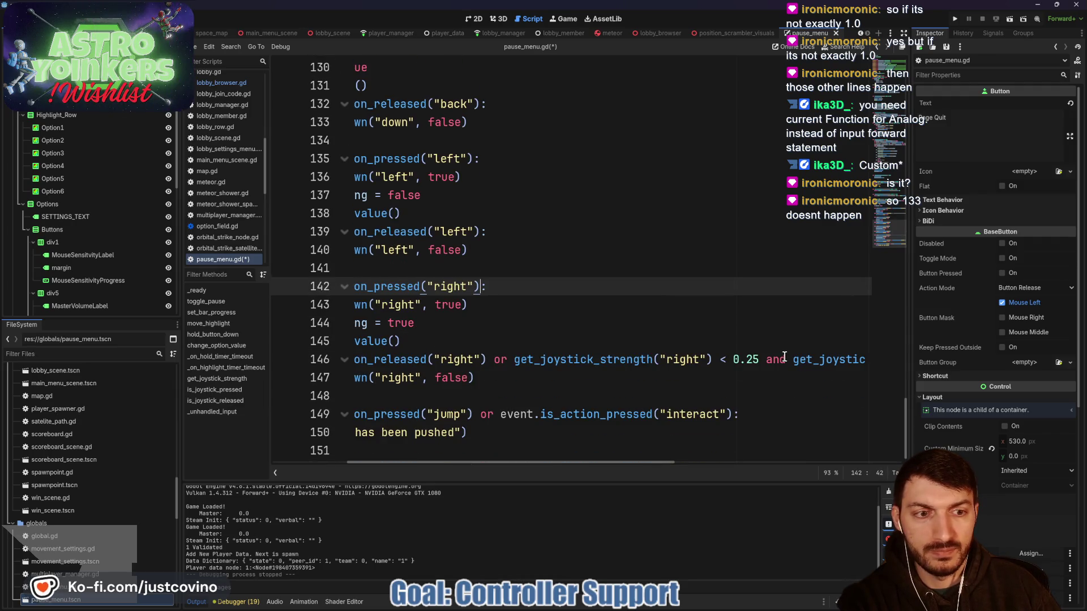
{"action": "scroll", "coordinate": [785, 357], "scroll_direction": "right", "scroll_amount": 5}
{"action": "mouse_move", "coordinate": [828, 360]}
{"action": "left_mouse_down"}
{"action": "mouse_move", "coordinate": [557, 359]}
{"action": "mouse_move", "coordinate": [647, 358]}
{"action": "left_mouse_up"}
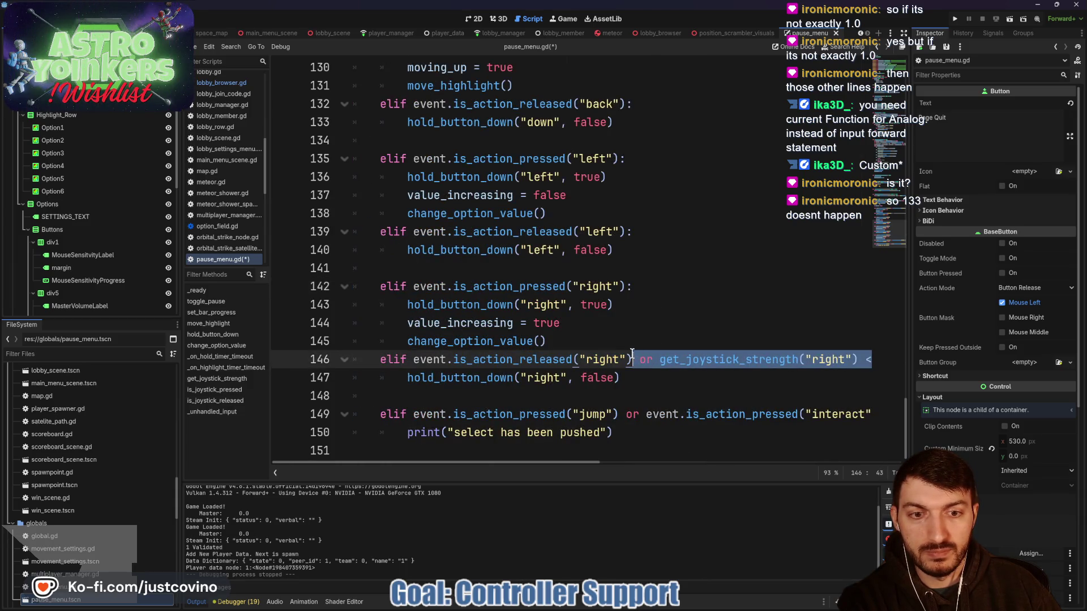
{"action": "key", "text": "BackSpace"}
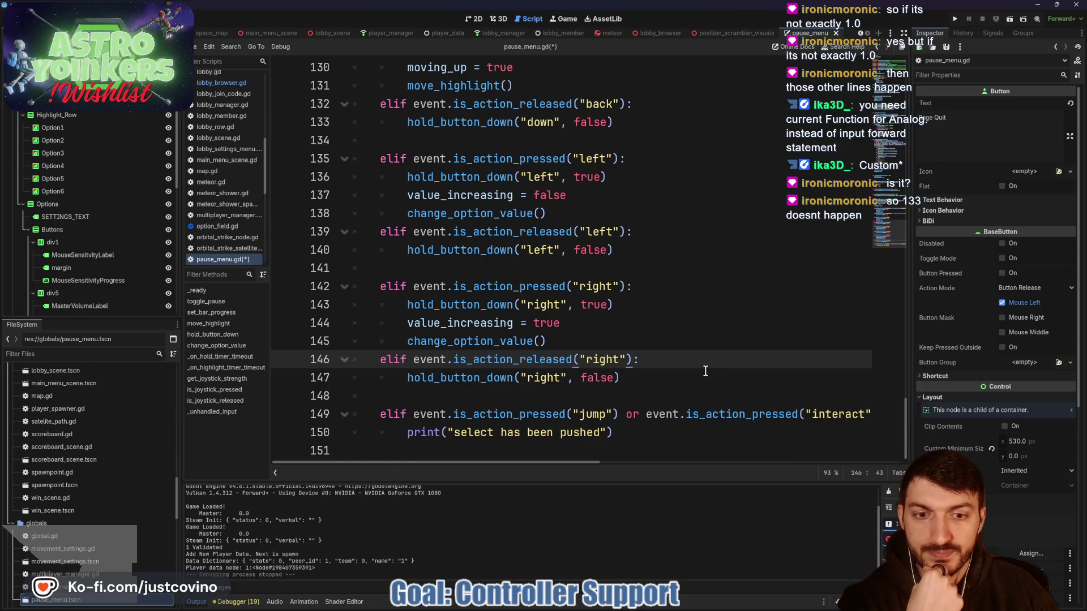
- Remove the leftover commented-out code from lines 125 and 121
{"action": "scroll", "coordinate": [706, 372], "scroll_direction": "right", "scroll_amount": 2}
{"action": "scroll", "coordinate": [705, 372], "scroll_direction": "left", "scroll_amount": 2}
{"action": "scroll", "coordinate": [705, 365], "scroll_direction": "up", "scroll_amount": 6}
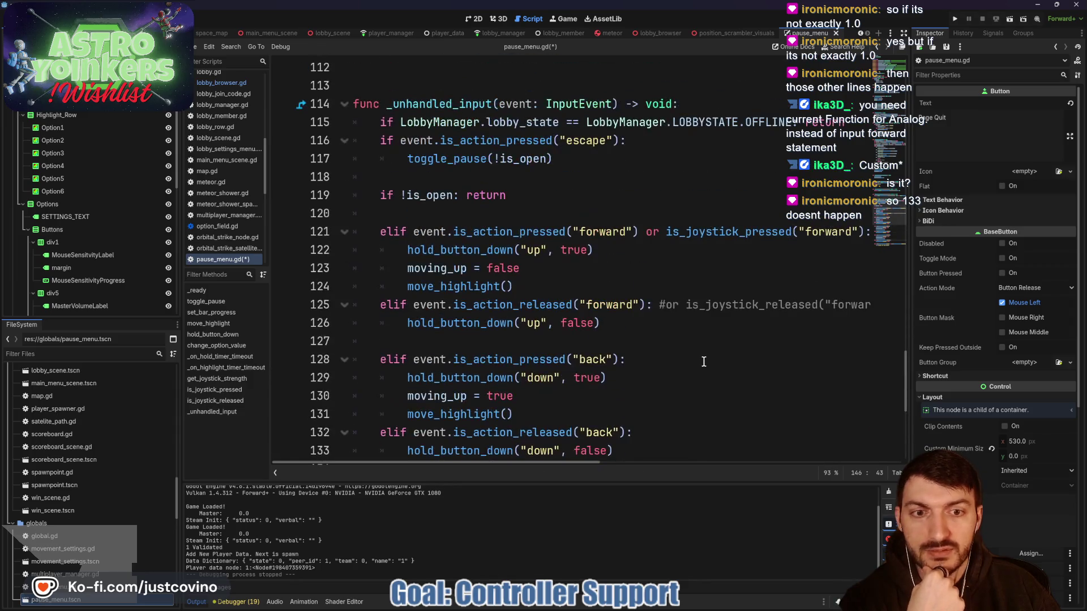
{"action": "left_click_drag", "start_coordinate": [660, 305], "coordinate": [882, 304]}
{"action": "key", "text": "BackSpace"}
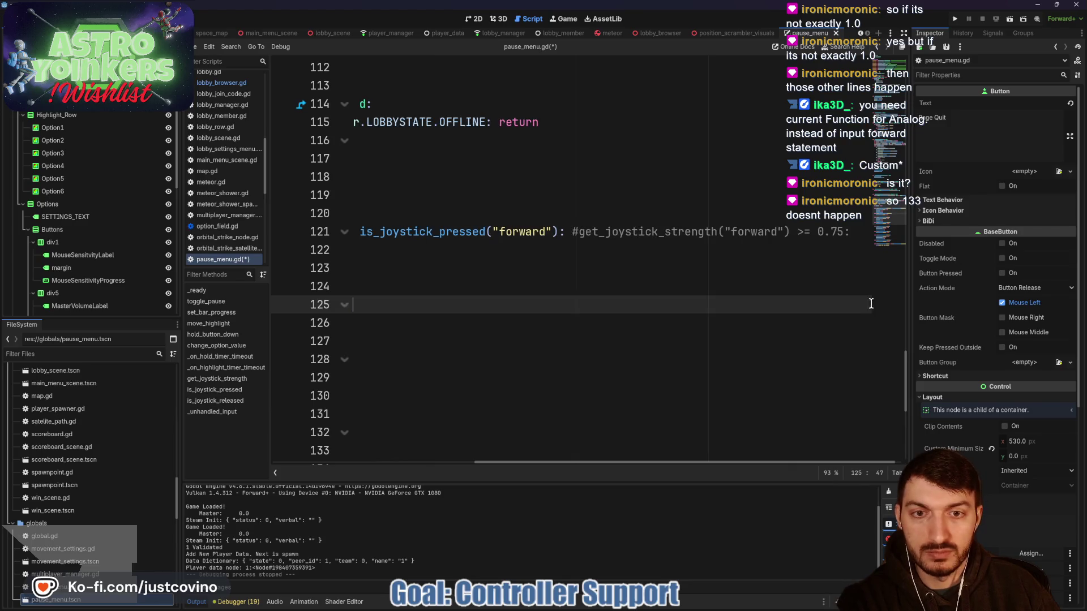
{"action": "left_click_drag", "start_coordinate": [573, 232], "coordinate": [855, 231]}
{"action": "key", "text": "BackSpace"}
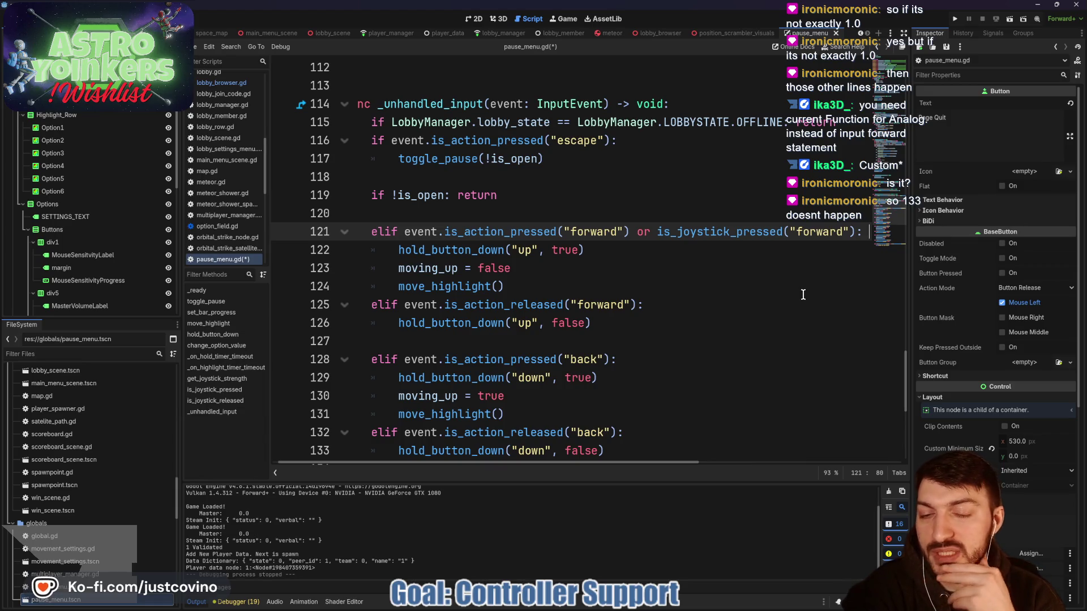
- Save pause_menu.gd and open the Input Map showing forward bound to W and Left Stick Up
{"action": "key", "text": "ctrl+s"}
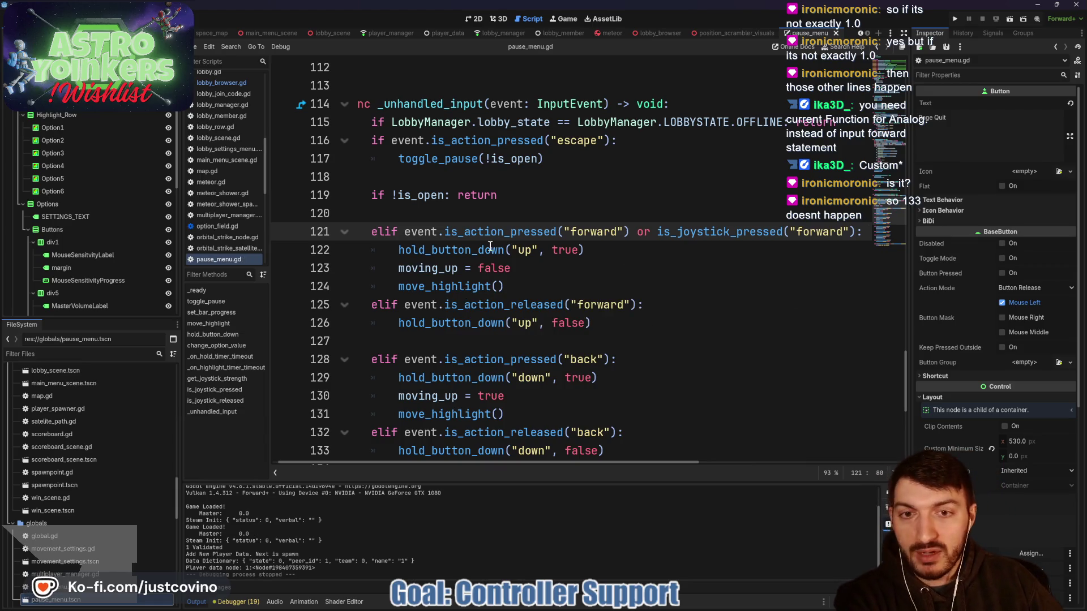
{"action": "left_click", "coordinate": [517, 231]}
{"action": "left_click", "coordinate": [68, 133]}
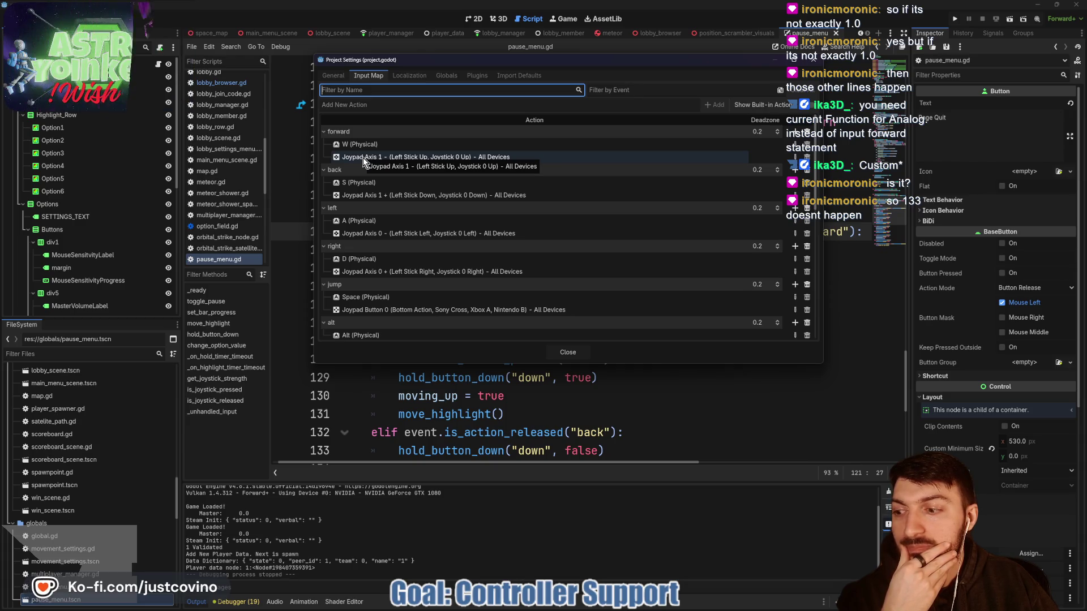
- Close Project Settings and run the project, launching two Astro Yoinkers debug instances
{"action": "left_click", "coordinate": [563, 352]}
{"action": "left_click", "coordinate": [478, 359]}
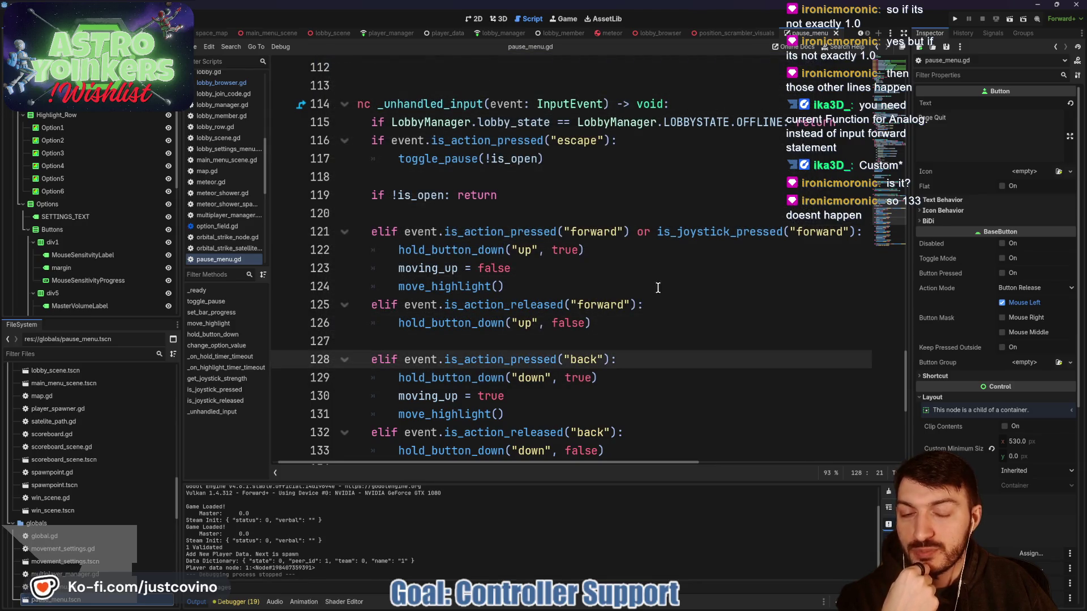
{"action": "left_click", "coordinate": [957, 20]}
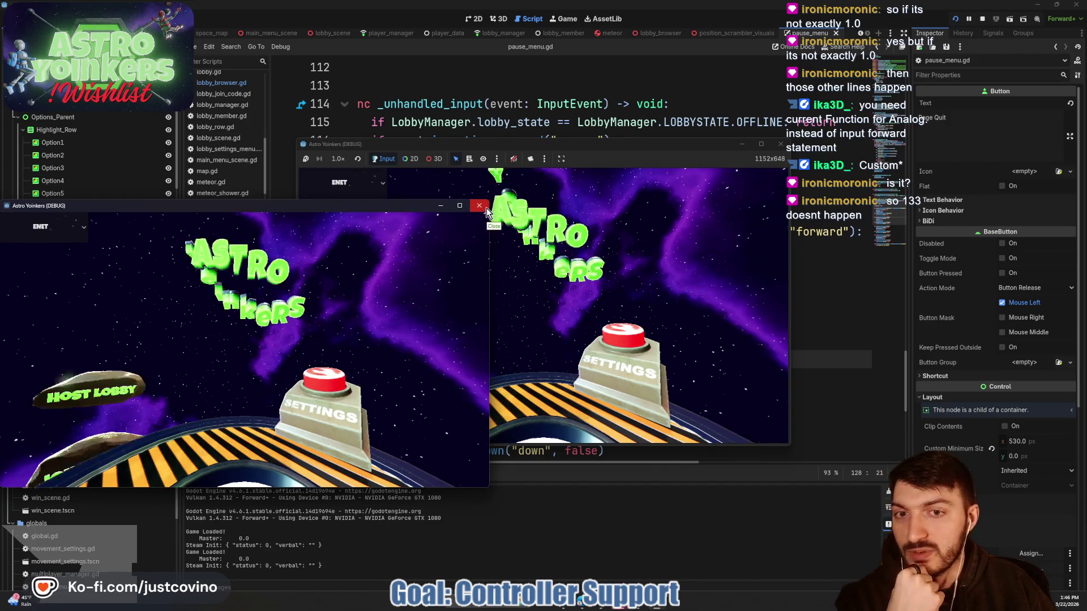
- Close the extra game window and load into the game from the lobby menu
{"action": "left_click", "coordinate": [480, 206]}
{"action": "left_click", "coordinate": [401, 254]}
{"action": "left_click", "coordinate": [539, 240]}
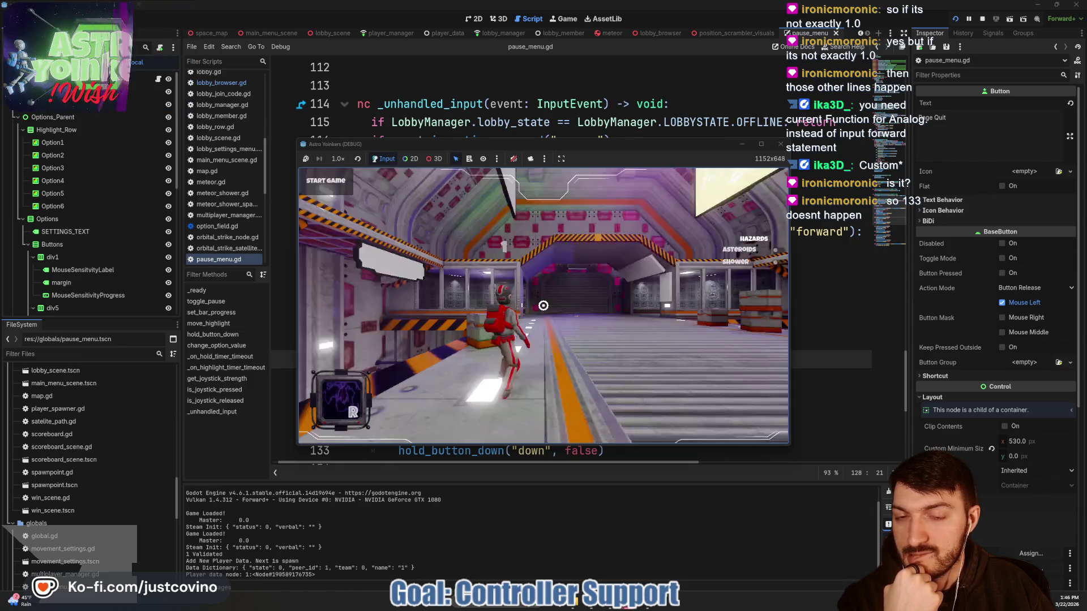
- Open the Settings pause menu and test moving the highlight between rows, including Give Up and Mouse Sensitivity
{"action": "key", "text": "Escape"}
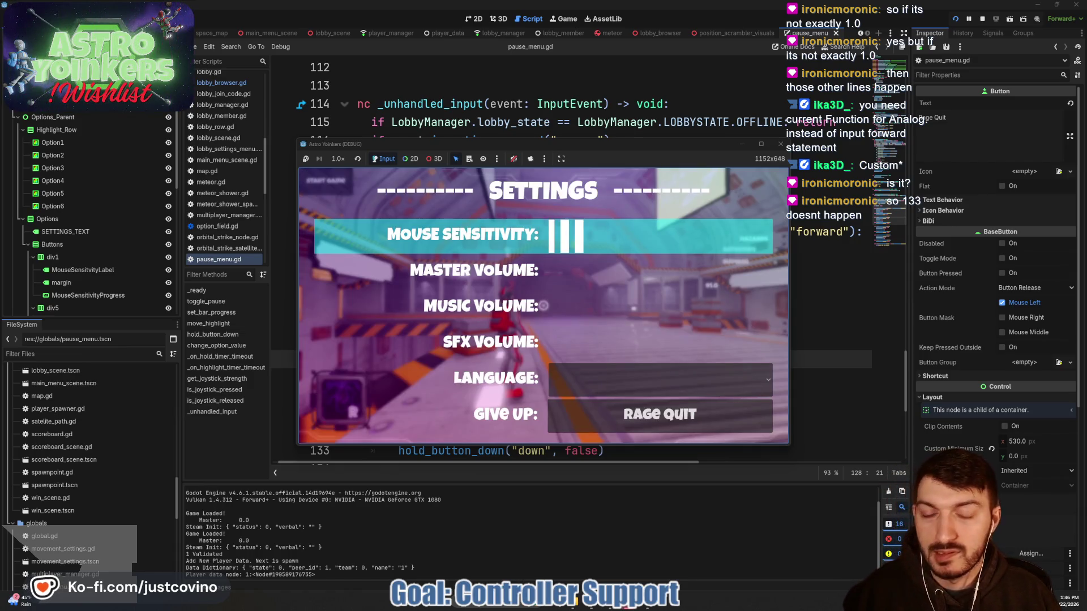
{"action": "key", "text": "Down"}
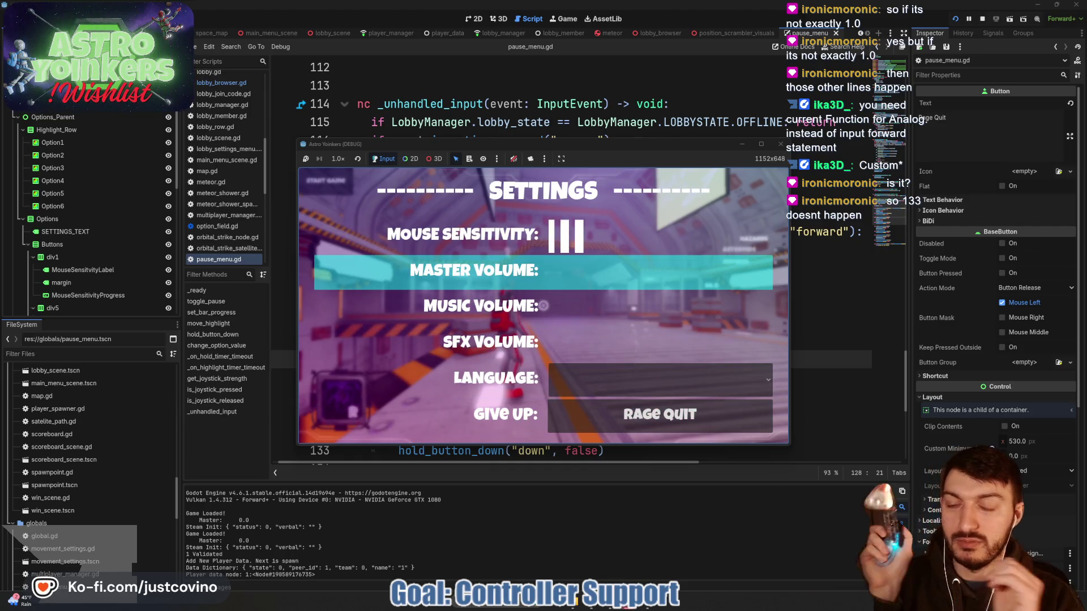
{"action": "key", "text": "Up"}
{"action": "key", "text": "Up"}
{"action": "key", "text": "Up"}
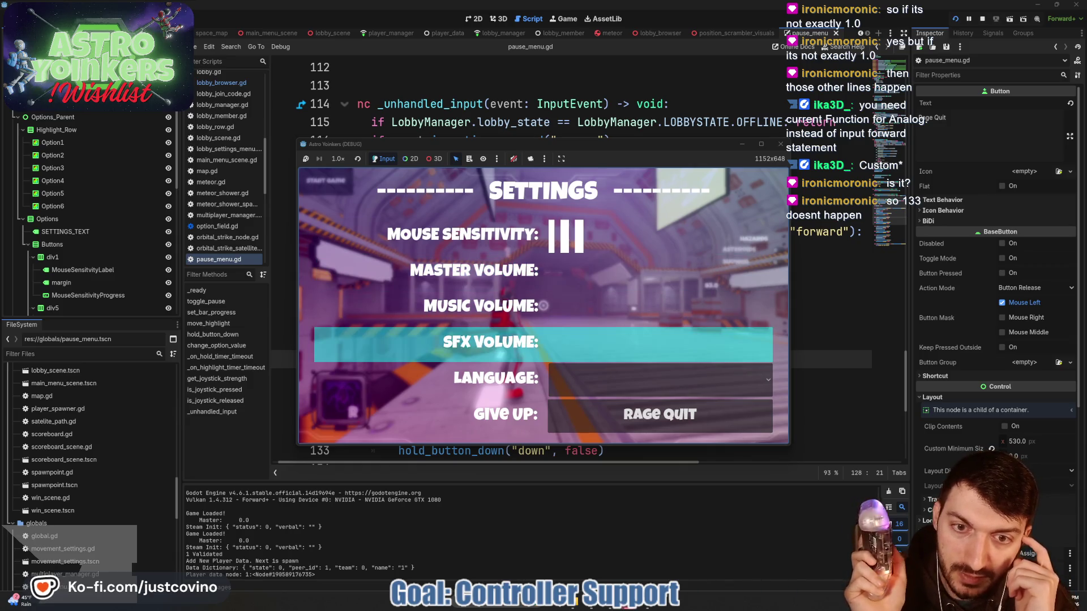
{"action": "key", "text": "Up"}
{"action": "key", "text": "Up"}
{"action": "key", "text": "Up"}
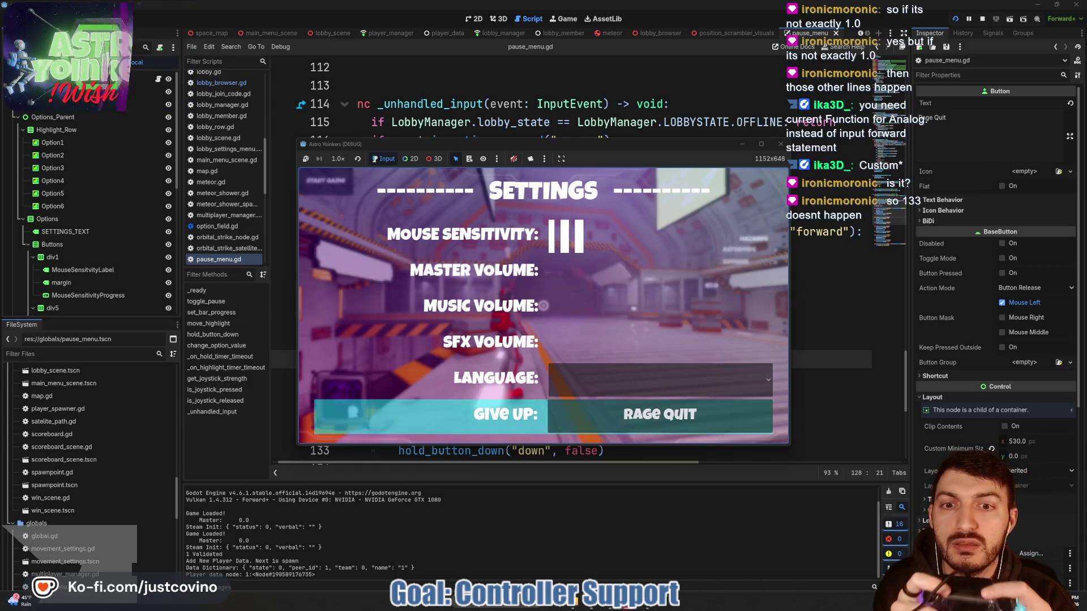
{"action": "key", "text": "Up"}
{"action": "key", "text": "Up"}
{"action": "key", "text": "Down"}
{"action": "key", "text": "Down"}
{"action": "key", "text": "Down"}
{"action": "key", "text": "Up"}
{"action": "key", "text": "Up"}
{"action": "key", "text": "Up"}
{"action": "key", "text": "Up"}
{"action": "key", "text": "Up"}
{"action": "key", "text": "Up"}
{"action": "key", "text": "Up"}
{"action": "key", "text": "Up"}
{"action": "key", "text": "Up"}
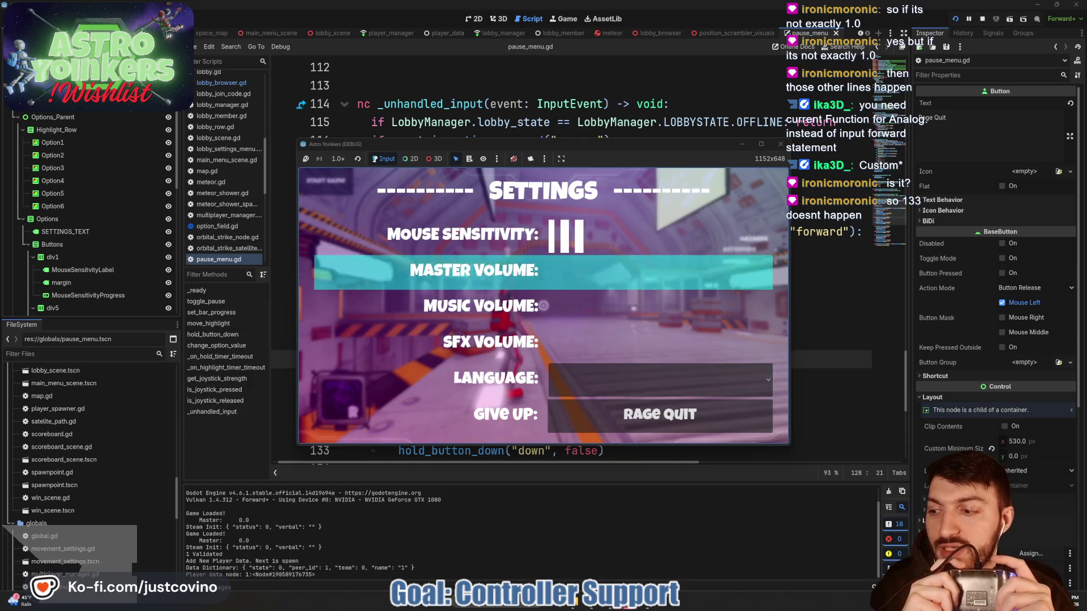
{"action": "key", "text": "Down"}
{"action": "key", "text": "Up"}
{"action": "key", "text": "Down"}
{"action": "key", "text": "Down"}
{"action": "key", "text": "Up"}
{"action": "key", "text": "Up"}
{"action": "key", "text": "Up"}
{"action": "key", "text": "Up"}
{"action": "key", "text": "Up"}
{"action": "key", "text": "Up"}
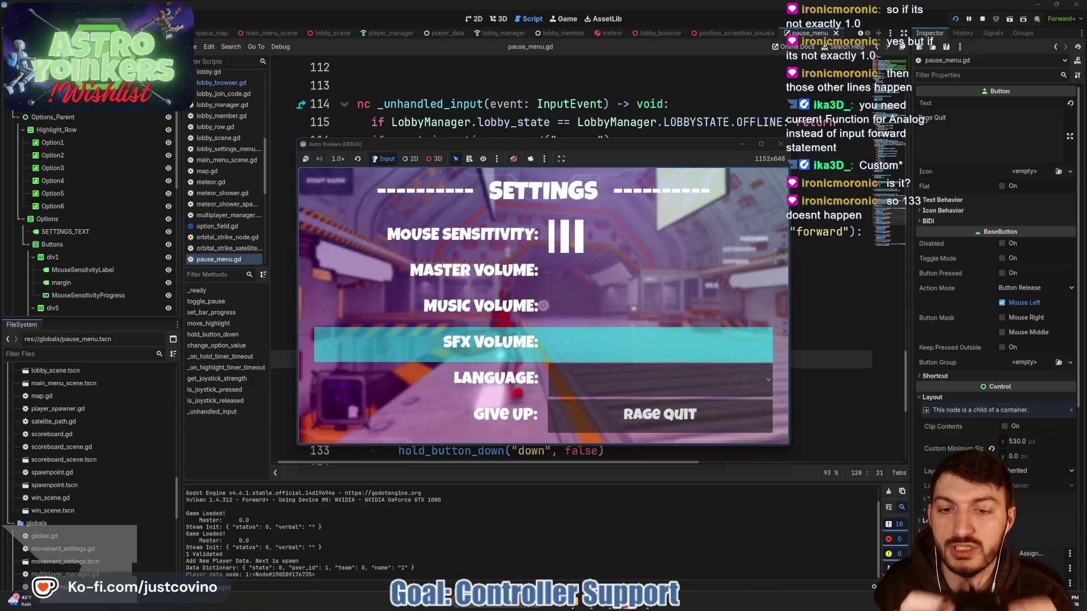
{"action": "key", "text": "Down"}
{"action": "key", "text": "Down"}
{"action": "key", "text": "Down"}
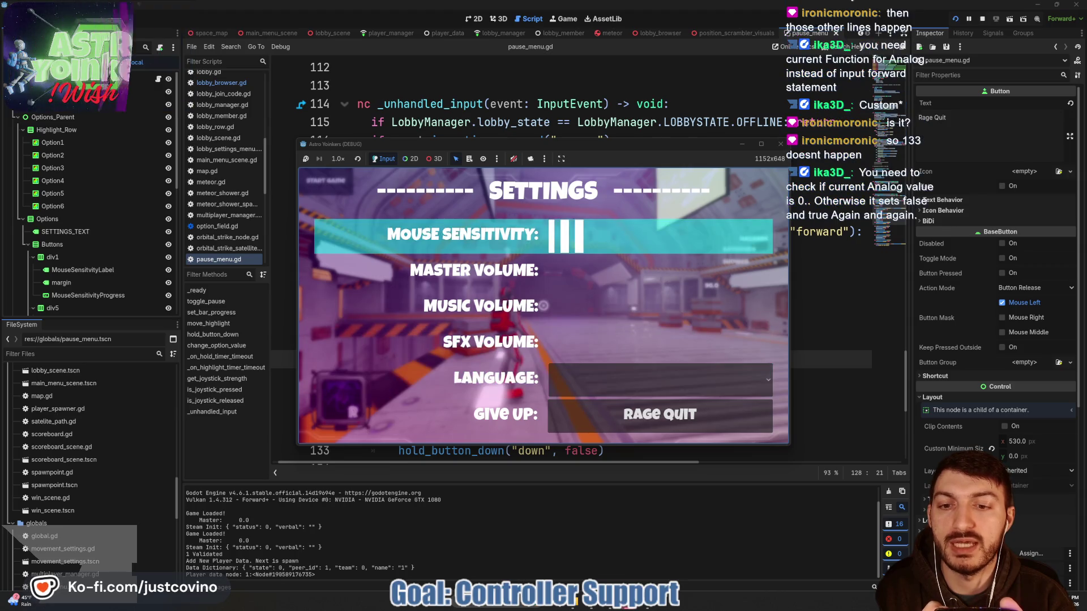
{"action": "key", "text": "Up"}
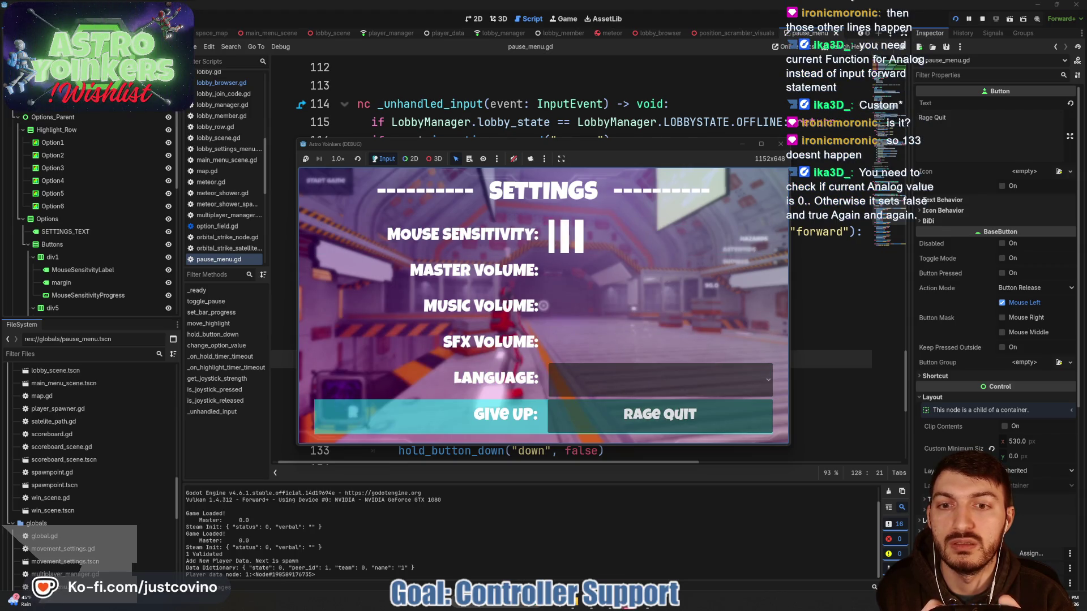
{"action": "key", "text": "Down"}
{"action": "key", "text": "Up"}
{"action": "key", "text": "Up"}
{"action": "key", "text": "Up"}
{"action": "key", "text": "Down"}
{"action": "key", "text": "Down"}
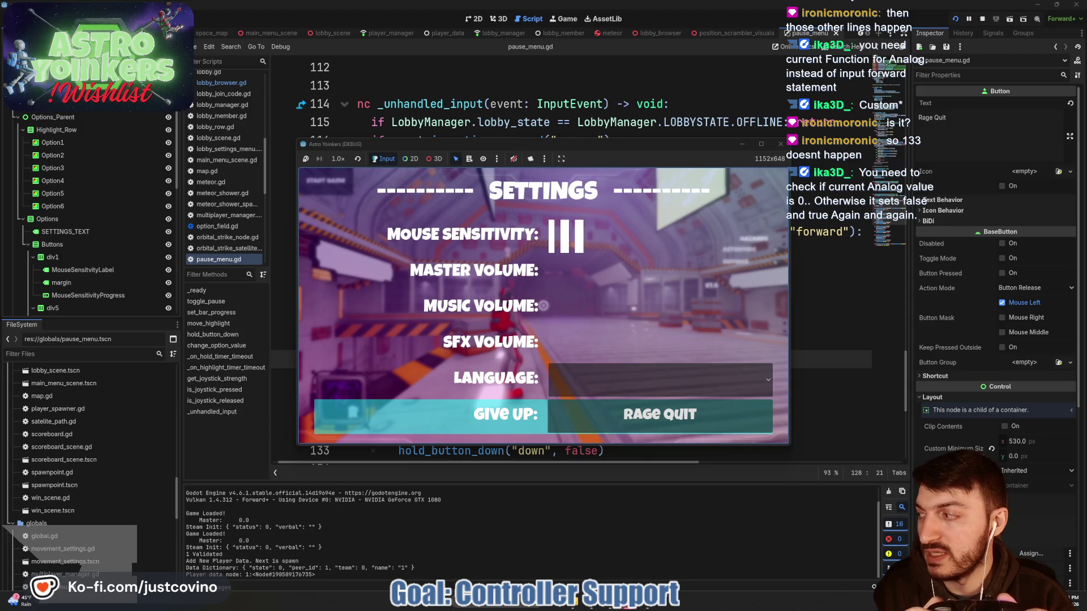
- Step the highlight toward SFX Volume and Language, then close the pause menu and stop the game
{"action": "key", "text": "Up"}
{"action": "key", "text": "Up"}
{"action": "key", "text": "Up"}
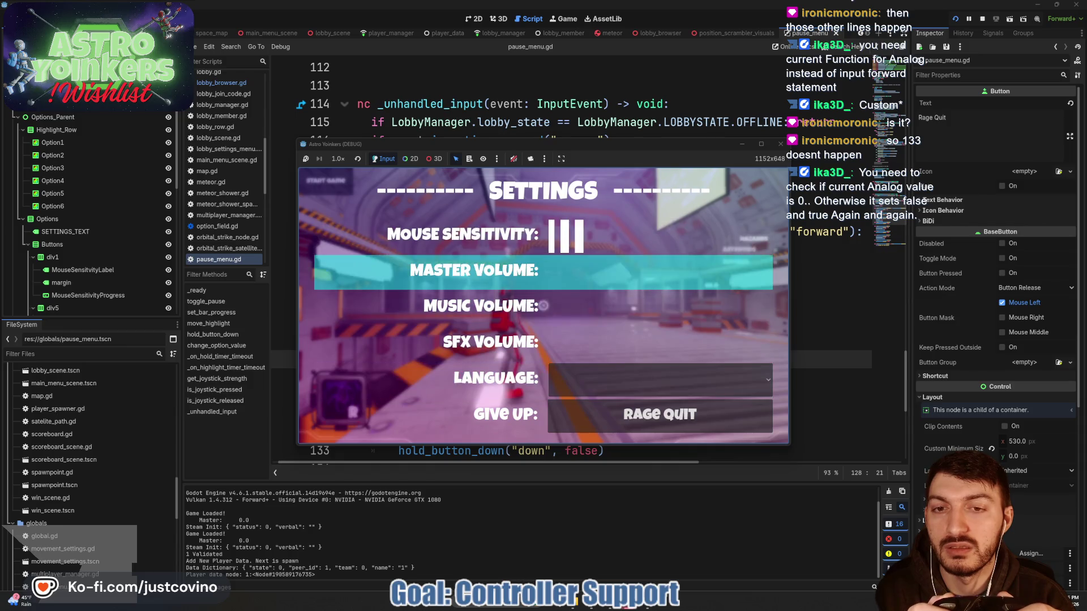
{"action": "key", "text": "Down"}
{"action": "key", "text": "Down"}
{"action": "key", "text": "Down"}
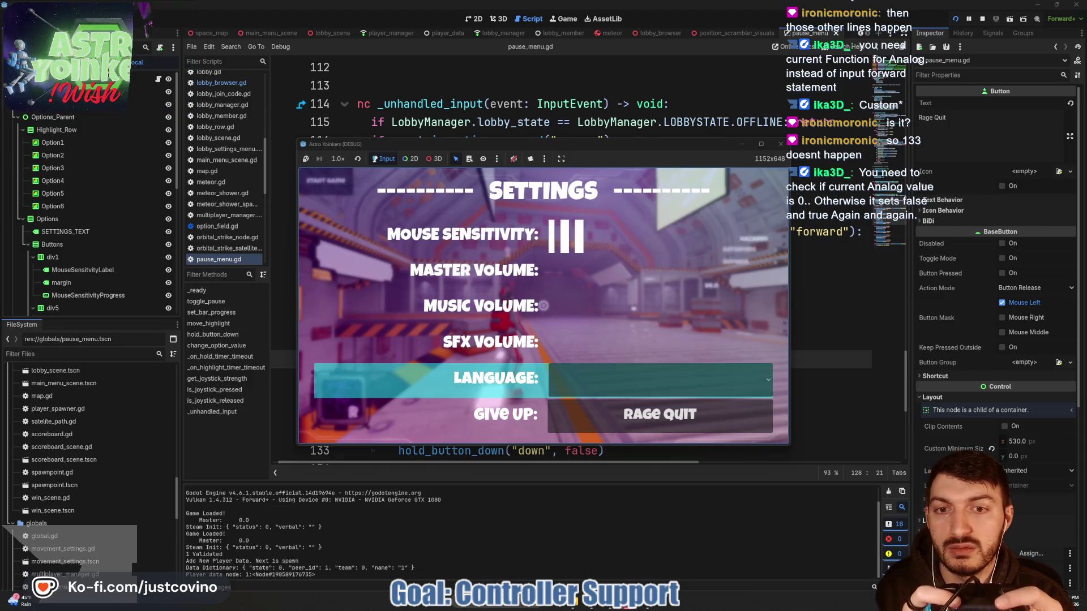
{"action": "key", "text": "Up"}
{"action": "key", "text": "Down"}
{"action": "key", "text": "Up"}
{"action": "key", "text": "Up"}
{"action": "key", "text": "Up"}
{"action": "key", "text": "Up"}
{"action": "key", "text": "Down"}
{"action": "key", "text": "Up"}
{"action": "key", "text": "Up"}
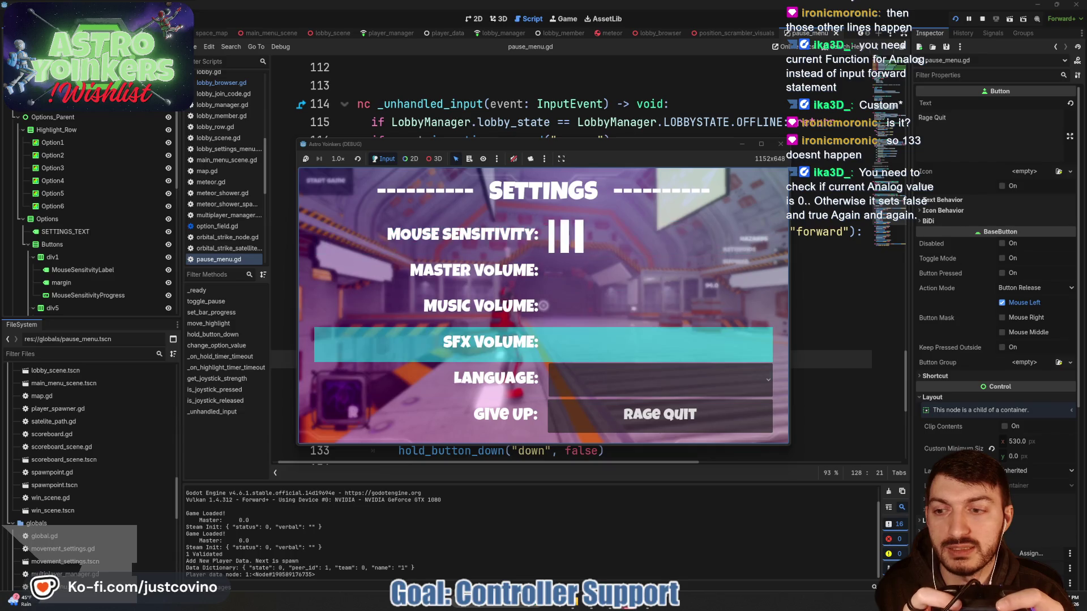
{"action": "key", "text": "Up"}
{"action": "key", "text": "Up"}
{"action": "key", "text": "Up"}
{"action": "key", "text": "Down"}
{"action": "key", "text": "Down"}
{"action": "key", "text": "Down"}
{"action": "key", "text": "Down"}
{"action": "key", "text": "Up"}
{"action": "key", "text": "Up"}
{"action": "key", "text": "Up"}
{"action": "key", "text": "Up"}
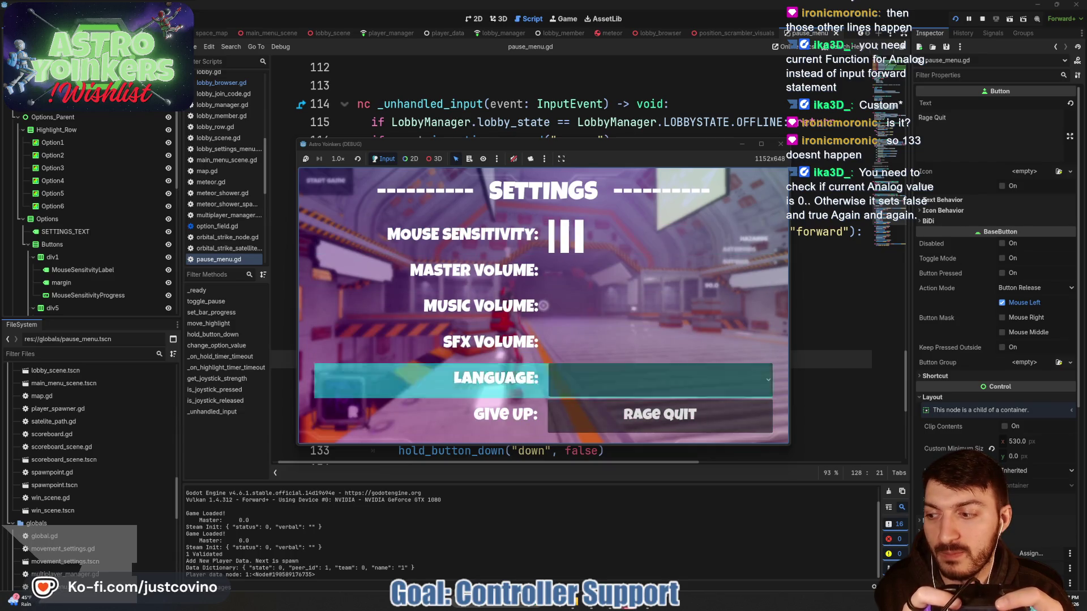
{"action": "key", "text": "Up"}
{"action": "key", "text": "Up"}
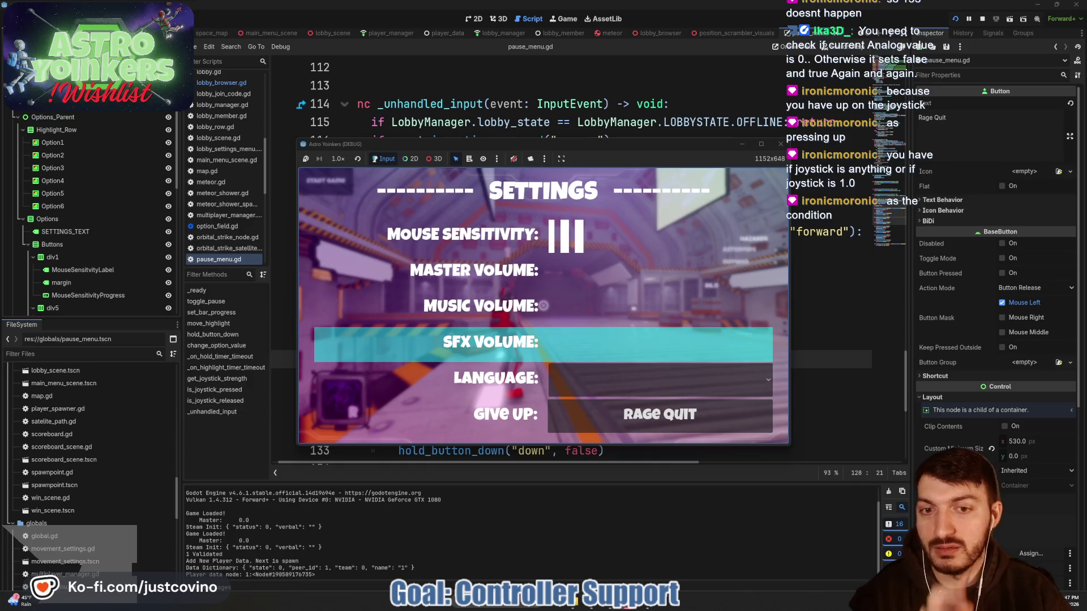
{"action": "key", "text": "Escape"}
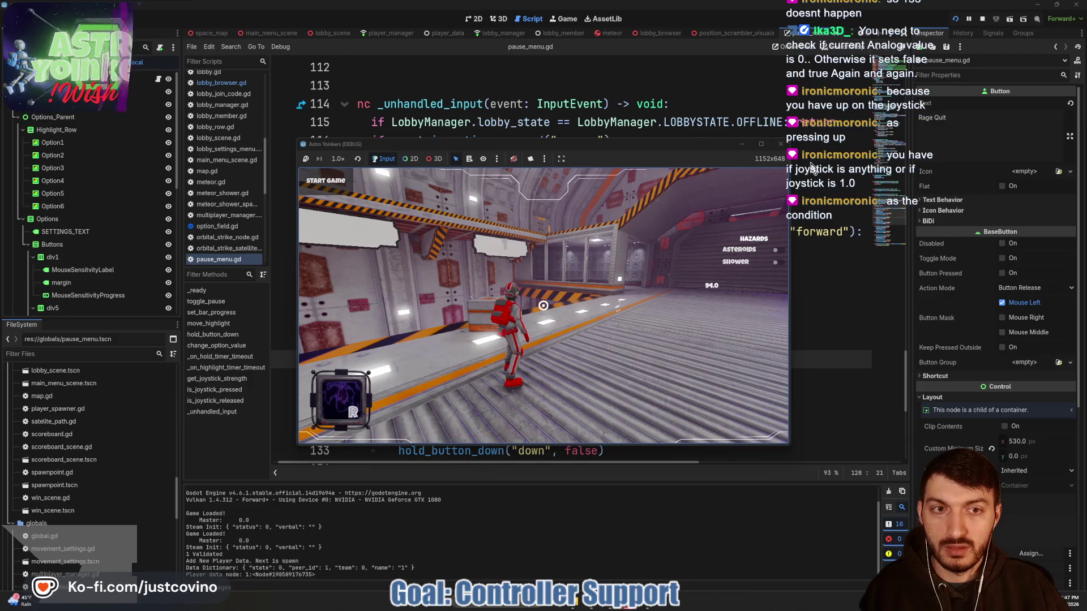
{"action": "key", "text": "F8"}
- Delete the Left Stick Up joypad event from the forward action in the Input Map
{"action": "left_click", "coordinate": [604, 260]}
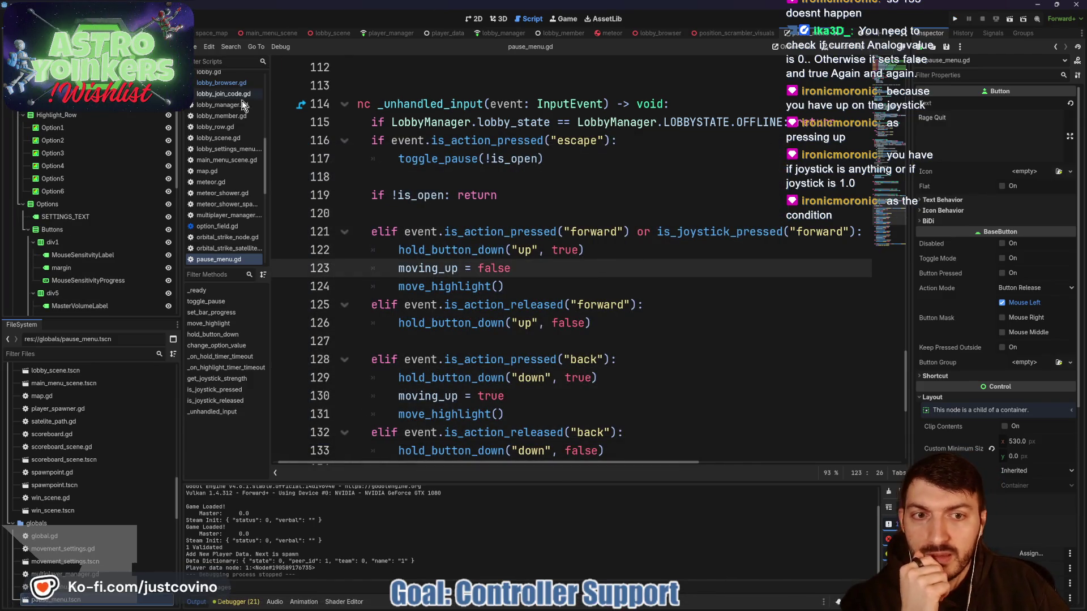
{"action": "left_click", "coordinate": [43, 18]}
{"action": "left_click", "coordinate": [62, 34]}
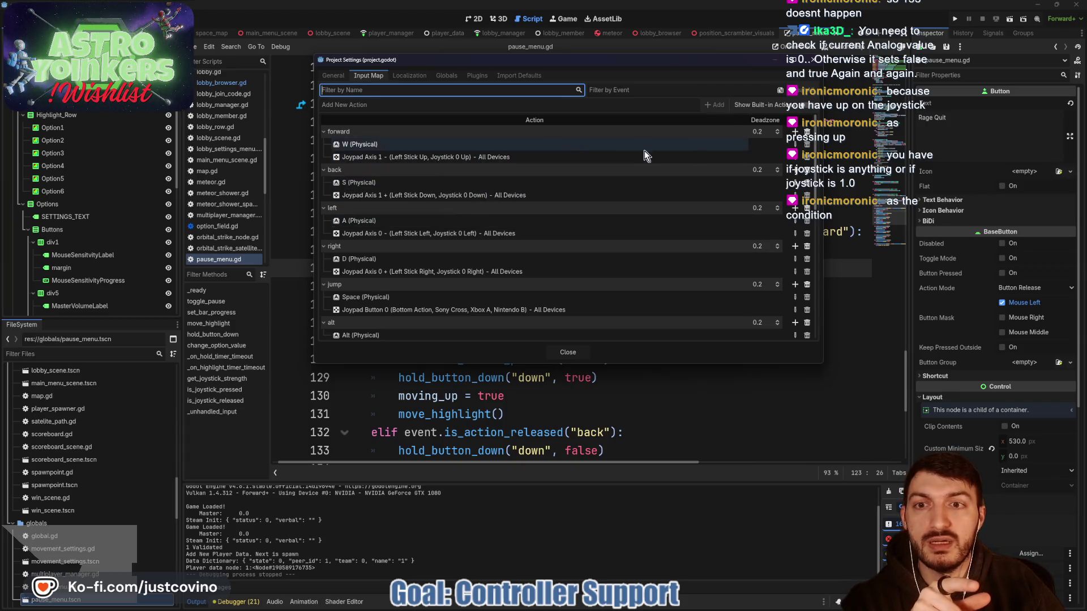
{"action": "left_click", "coordinate": [807, 158]}
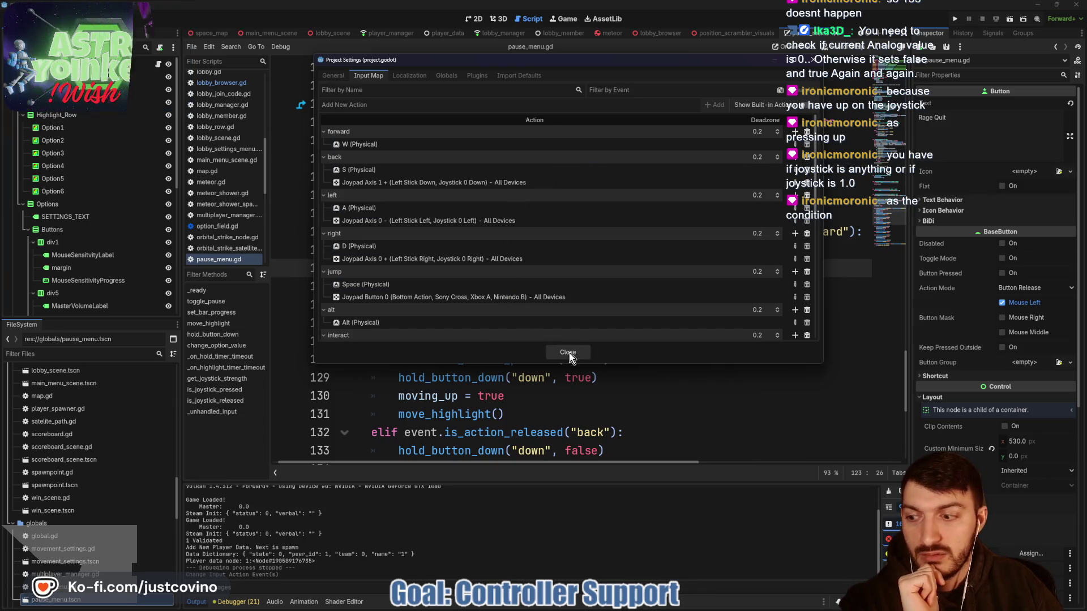
{"action": "left_click", "coordinate": [568, 352]}
- Select the is_joystick_pressed call on line 121 of pause_menu.gd
{"action": "left_click", "coordinate": [476, 324]}
{"action": "left_click", "coordinate": [590, 274]}
{"action": "double_click", "coordinate": [719, 231]}
{"action": "scroll", "coordinate": [618, 276], "scroll_direction": "up", "scroll_amount": 2}
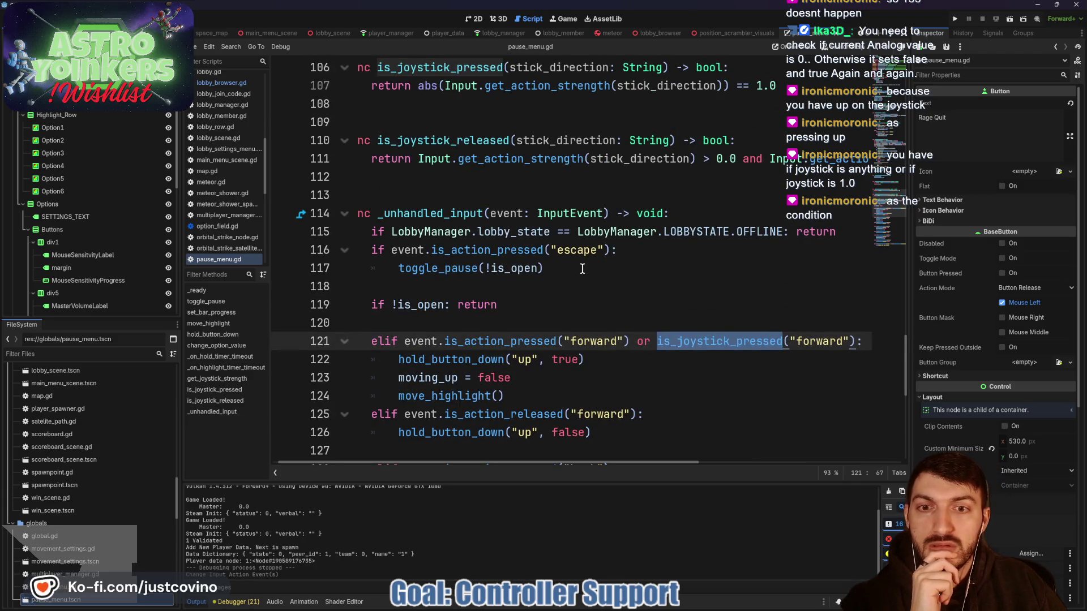
- Select the Input.get_action_strength call inside abs on line 107 for replacement
{"action": "scroll", "coordinate": [582, 268], "scroll_direction": "up", "scroll_amount": 2}
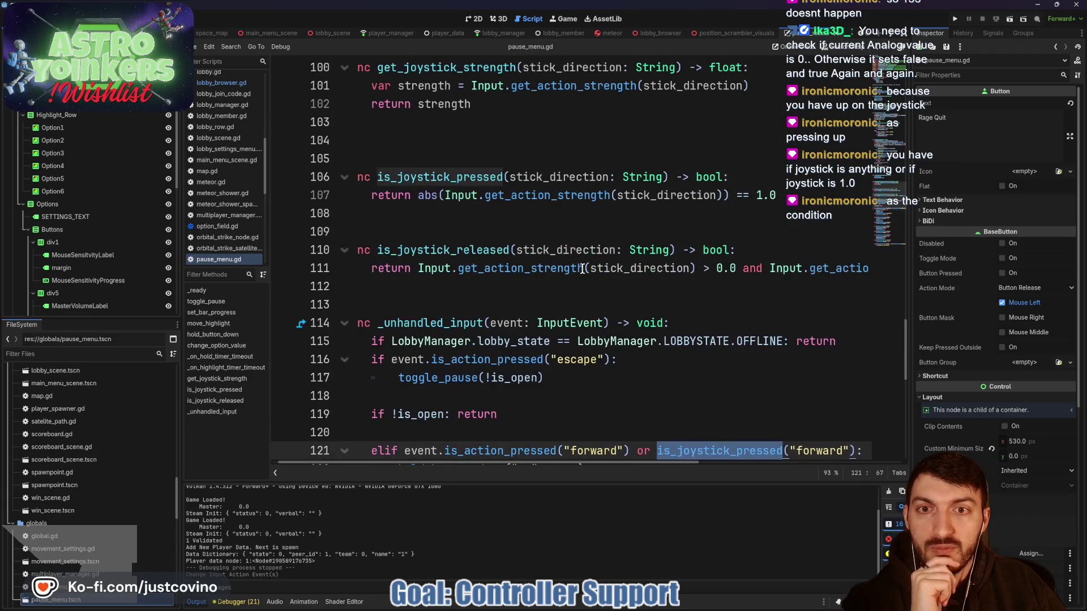
{"action": "double_click", "coordinate": [511, 193]}
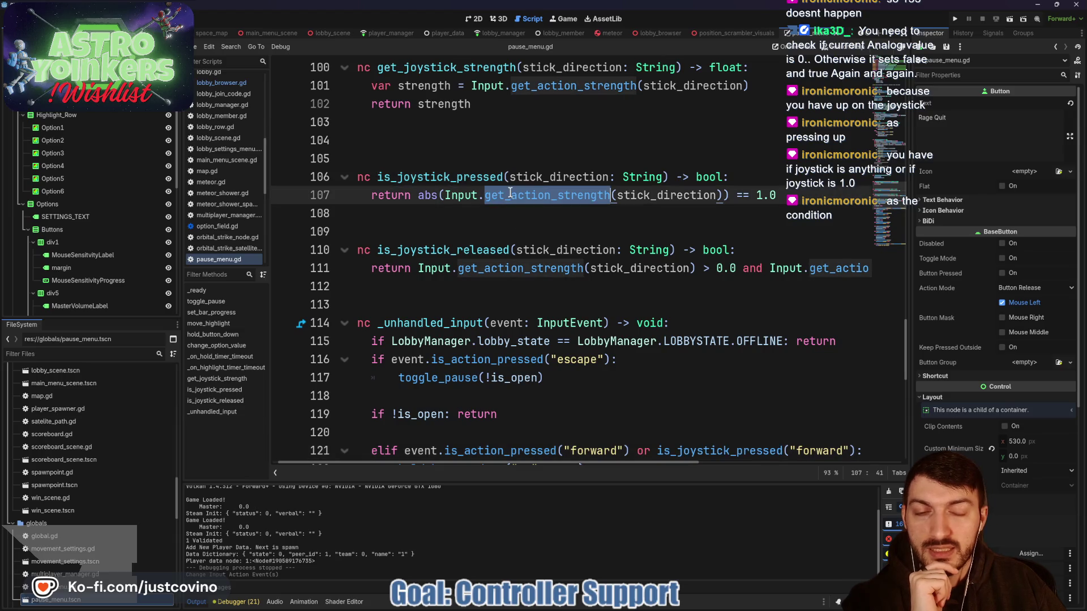
{"action": "double_click", "coordinate": [622, 196]}
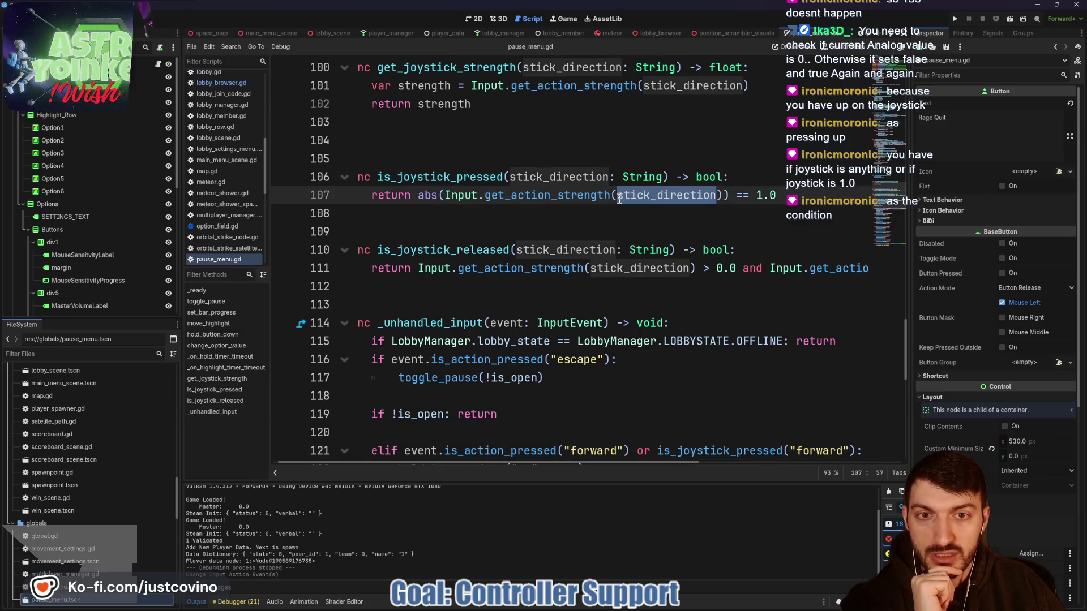
{"action": "left_click", "coordinate": [802, 192]}
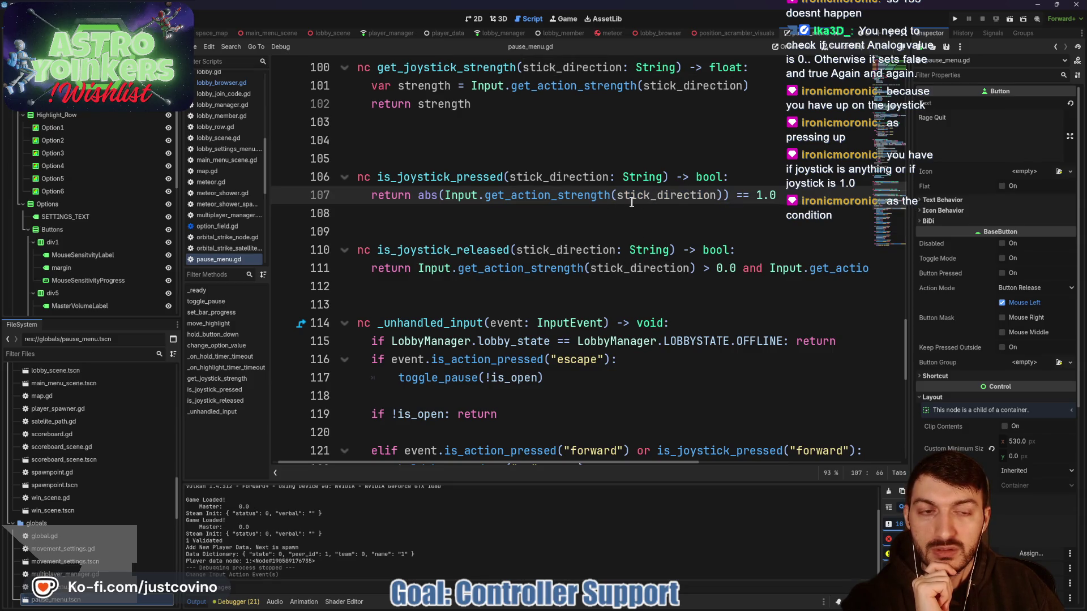
{"action": "scroll", "coordinate": [781, 201], "scroll_direction": "down", "scroll_amount": 2}
{"action": "scroll", "coordinate": [773, 207], "scroll_direction": "up", "scroll_amount": 2}
{"action": "mouse_move", "coordinate": [728, 194]}
{"action": "left_mouse_down"}
{"action": "mouse_move", "coordinate": [413, 195]}
{"action": "mouse_move", "coordinate": [443, 196]}
{"action": "left_mouse_up"}
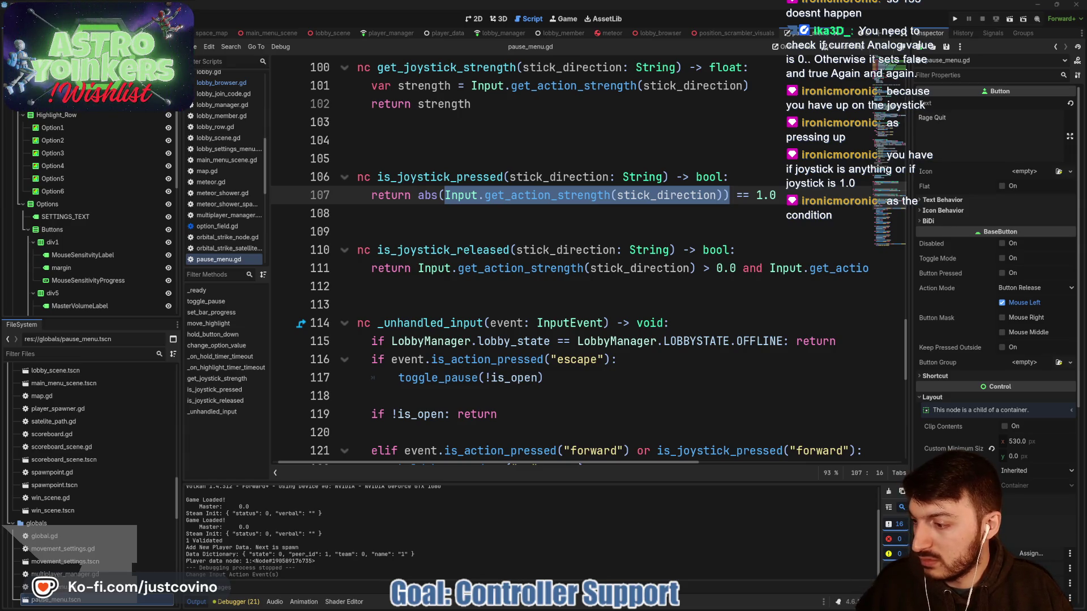
{"action": "left_click", "coordinate": [723, 199]}
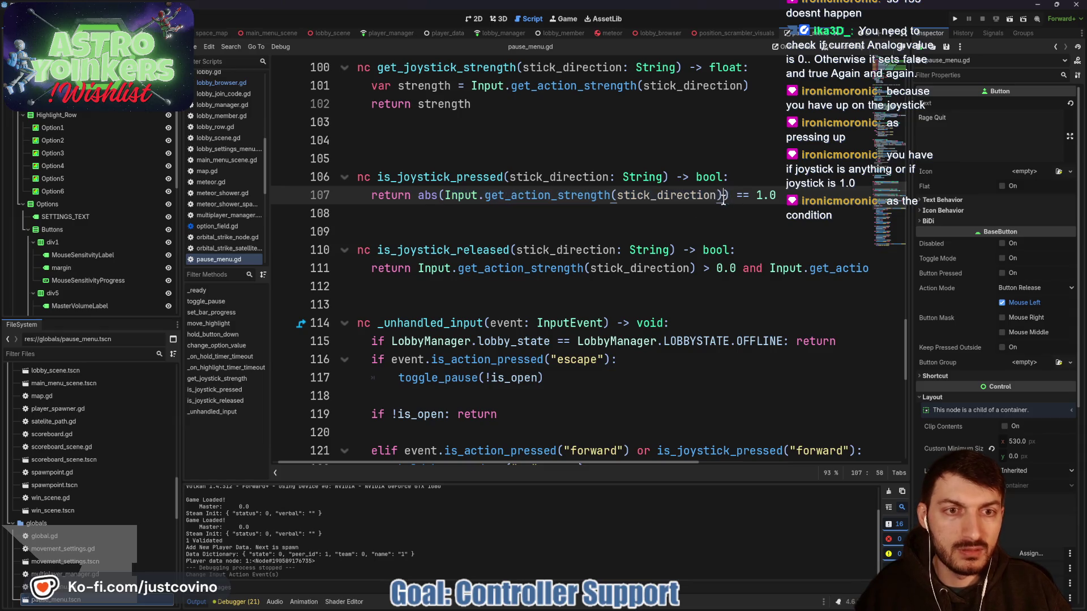
{"action": "left_click_drag", "start_coordinate": [722, 195], "coordinate": [484, 194]}
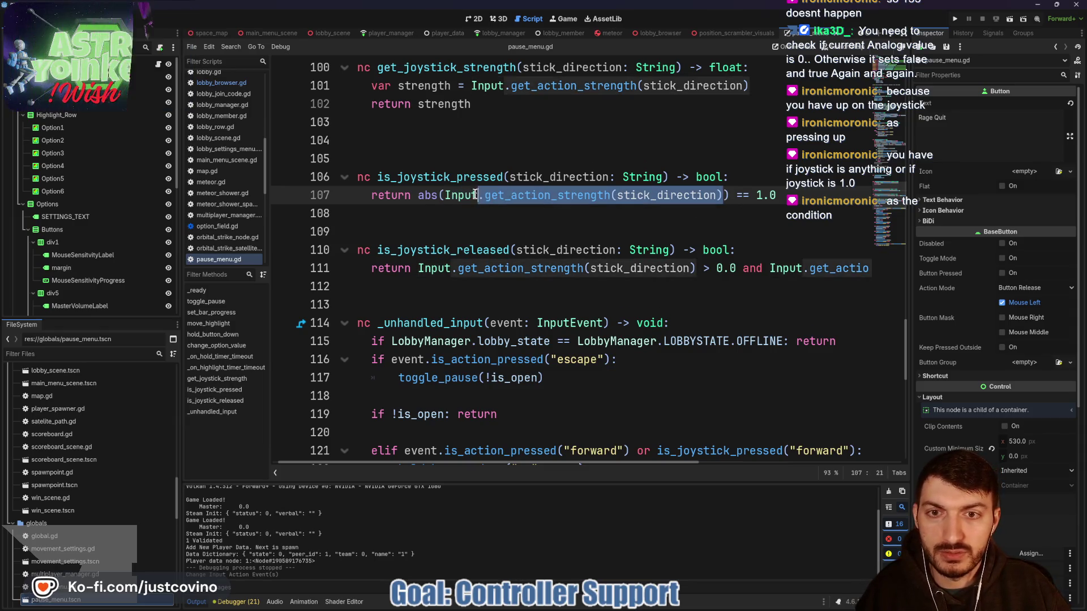
- Replace it with Input.get_joy_axis(0, JOY_AXIS_RIGHT_Y) using autocomplete
{"action": "type", "text": "get_axi"}
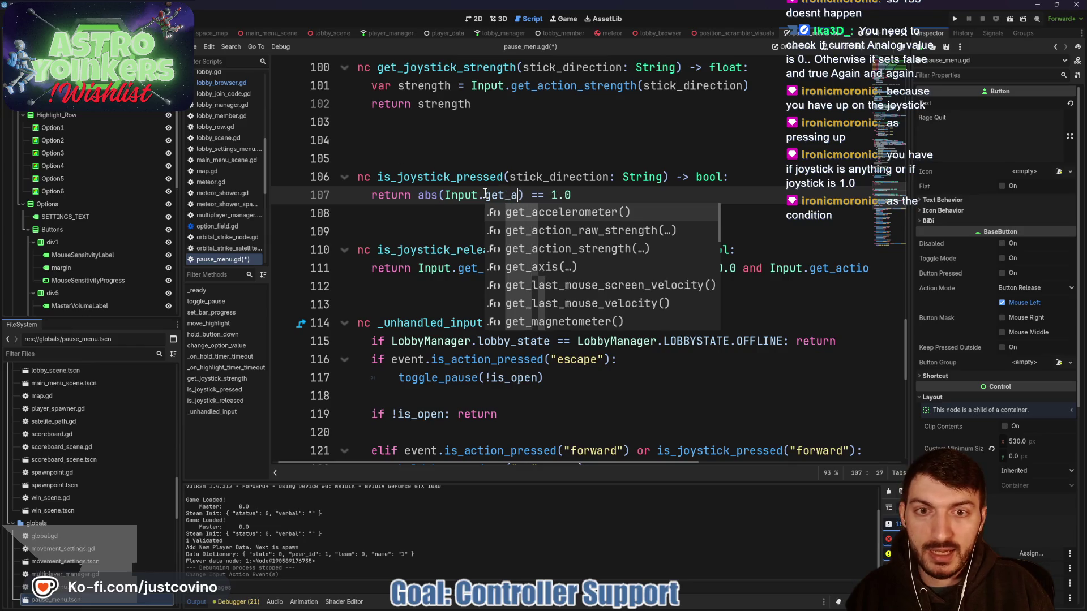
{"action": "key", "text": "Down"}
{"action": "key", "text": "Return"}
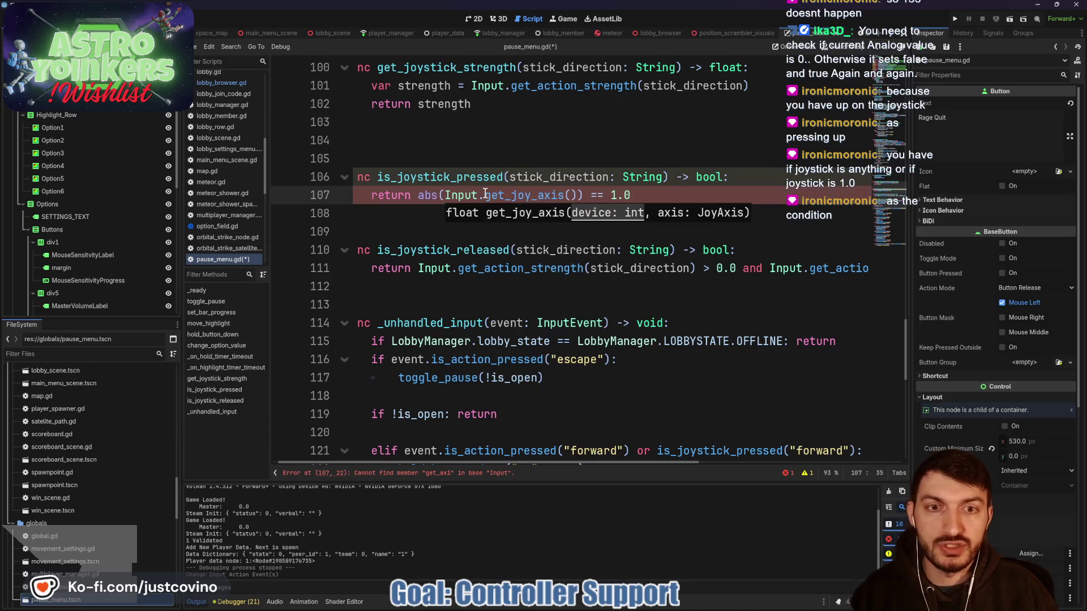
{"action": "type", "text": "0"}
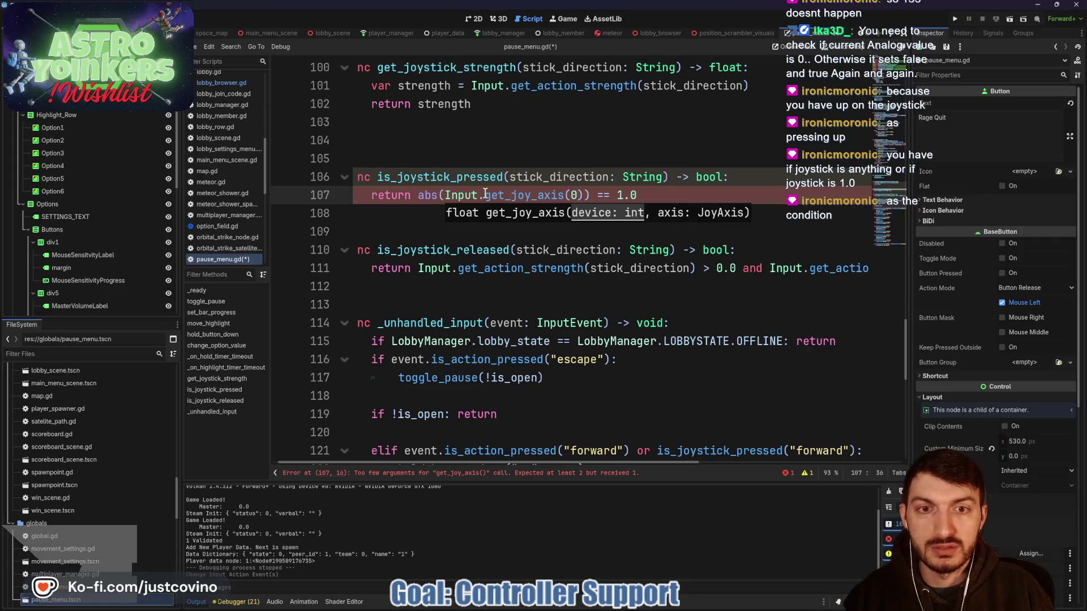
{"action": "type", "text": ","}
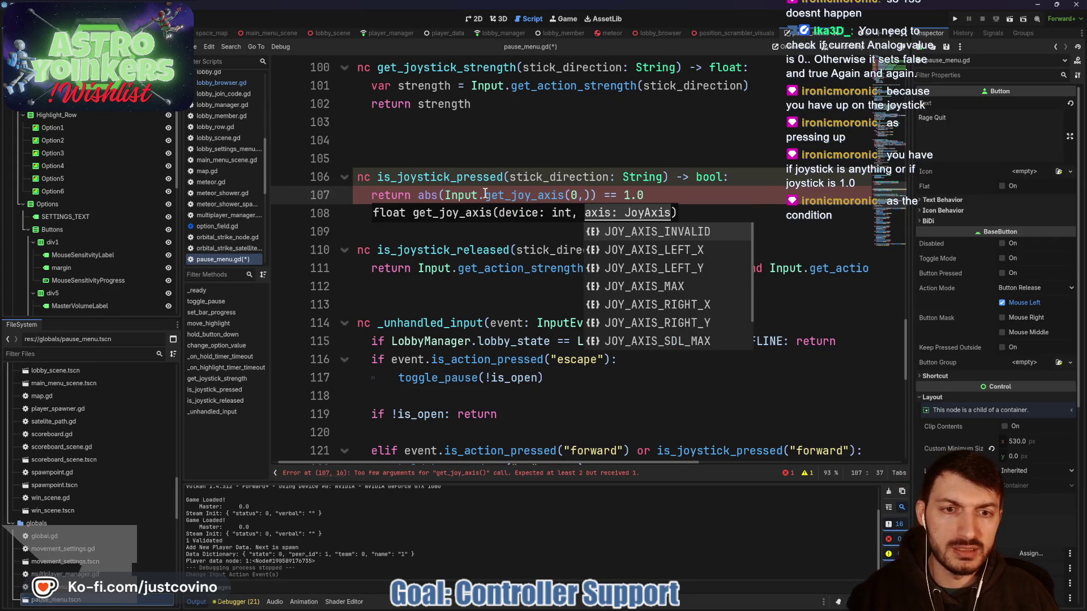
{"action": "key", "text": "Down"}
{"action": "key", "text": "Down"}
{"action": "key", "text": "Down"}
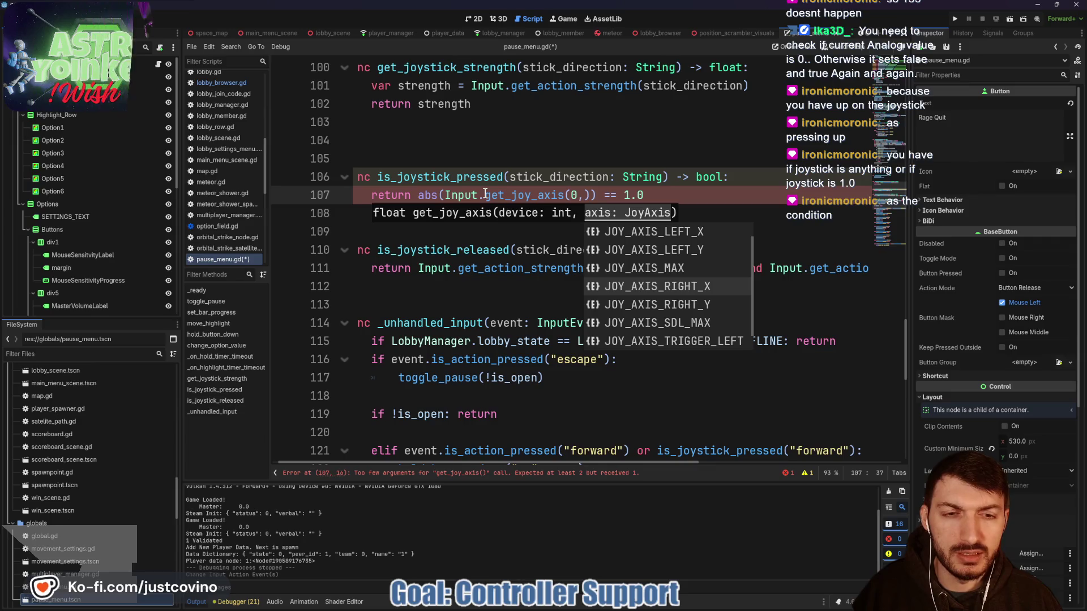
{"action": "key", "text": "Up"}
{"action": "key", "text": "Up"}
{"action": "key", "text": "Return"}
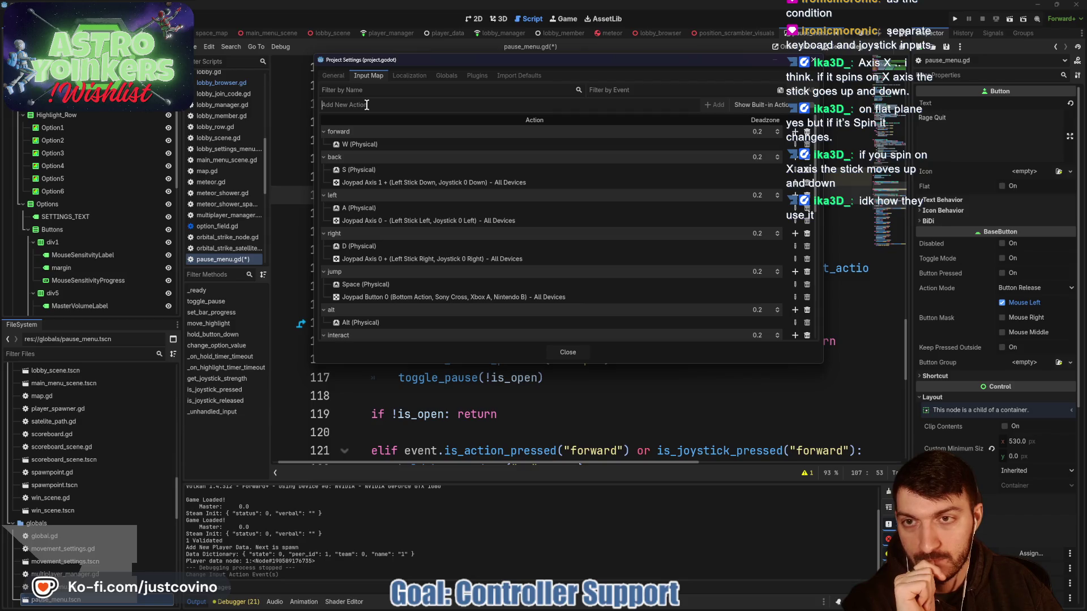
- Create a joystick_forward action bound to Joypad Axis 1 (Left Stick Up), then close Project Settings
{"action": "type", "text": "joystick_forward"}
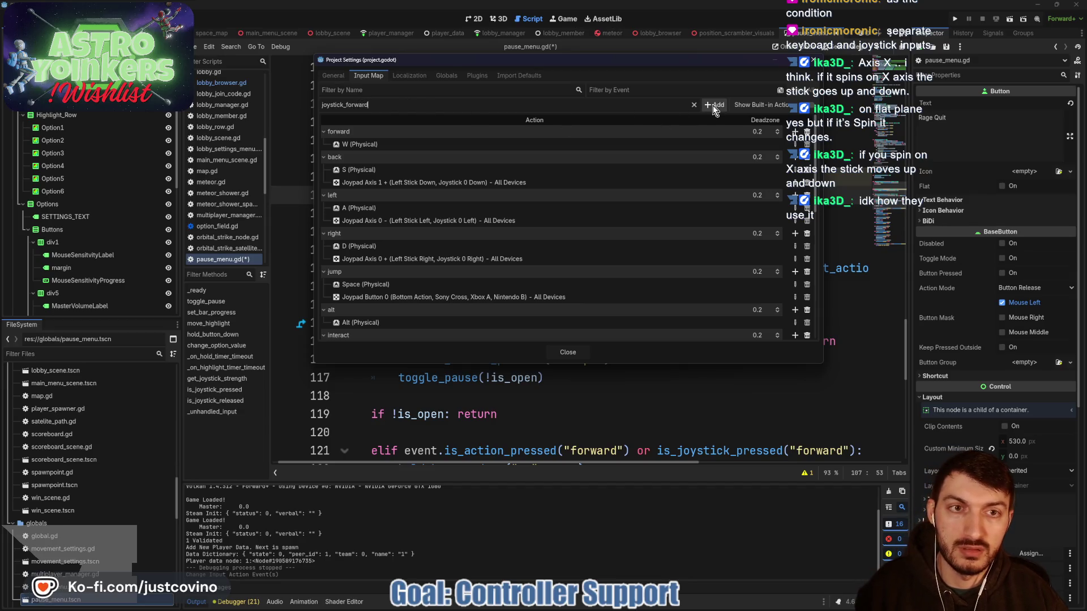
{"action": "left_click", "coordinate": [712, 105]}
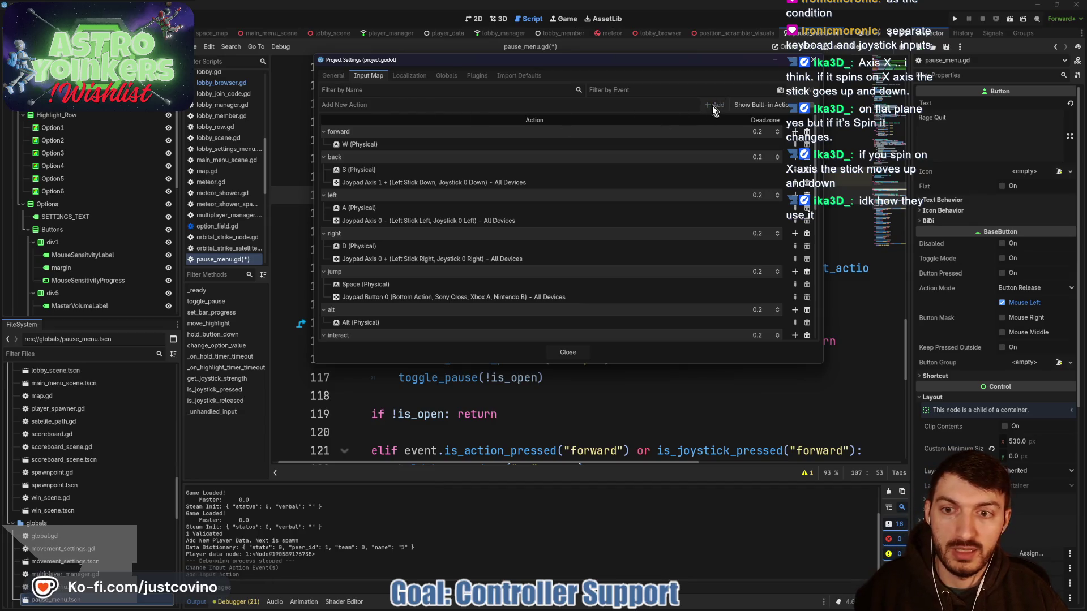
{"action": "scroll", "coordinate": [563, 232], "scroll_direction": "down", "scroll_amount": 10}
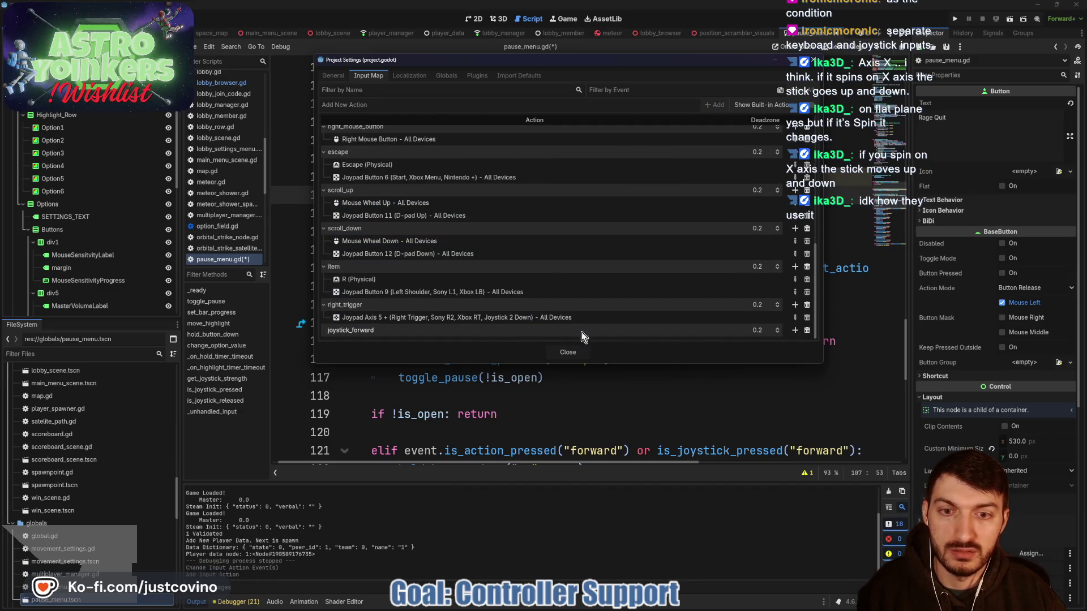
{"action": "left_click", "coordinate": [795, 331]}
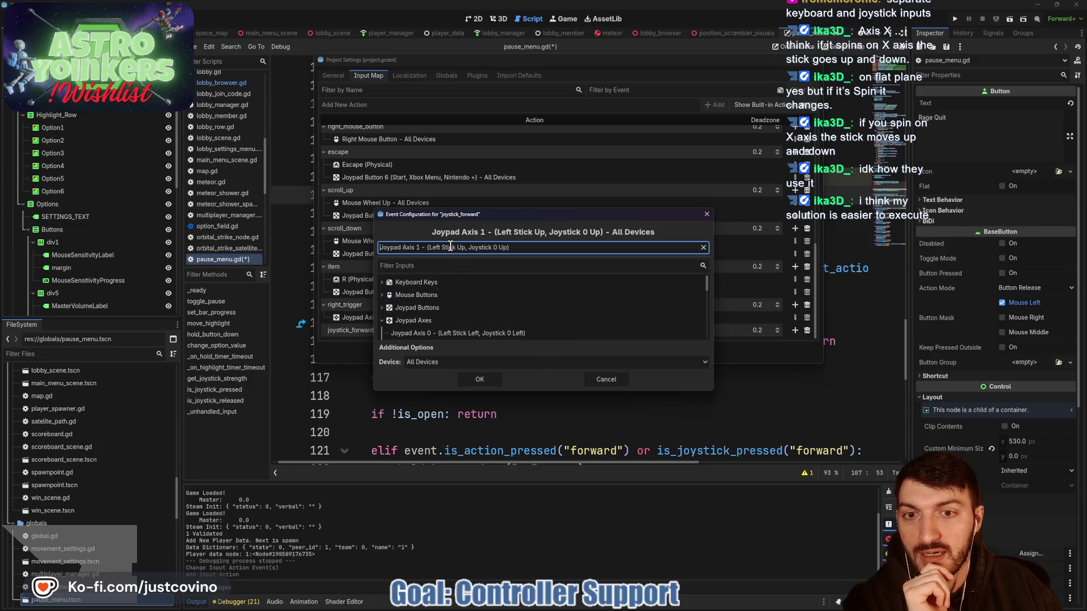
{"action": "left_click", "coordinate": [478, 382]}
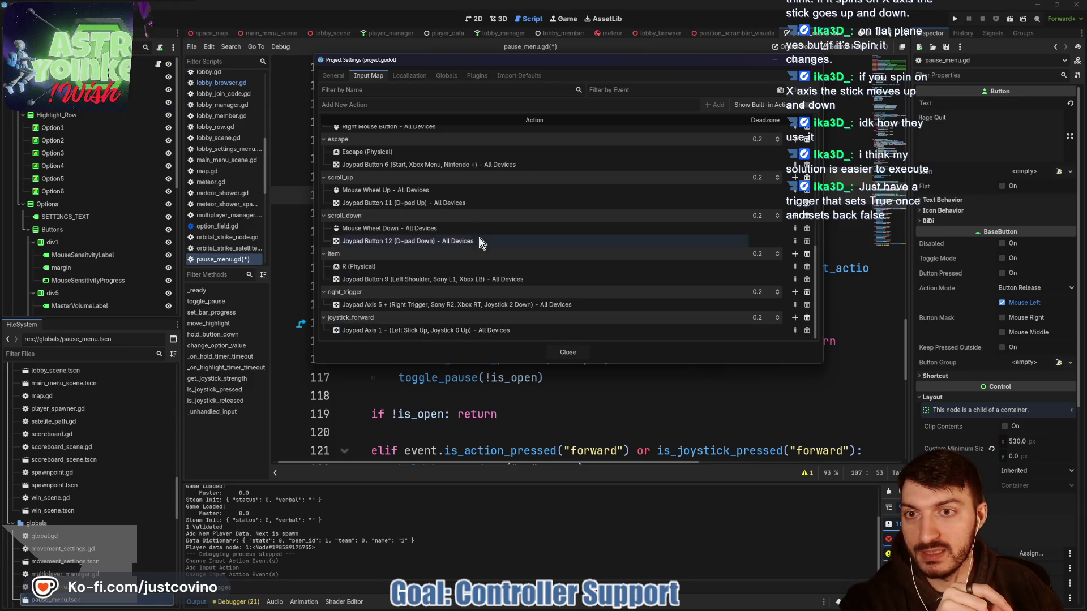
{"action": "scroll", "coordinate": [478, 235], "scroll_direction": "up", "scroll_amount": 3}
{"action": "scroll", "coordinate": [418, 209], "scroll_direction": "up", "scroll_amount": 2}
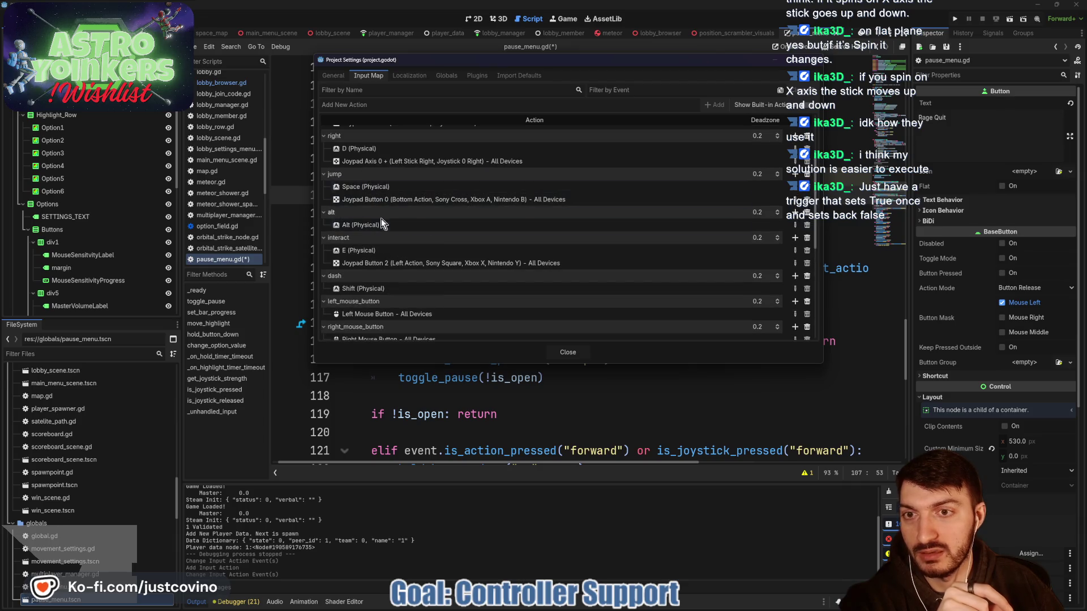
{"action": "scroll", "coordinate": [425, 226], "scroll_direction": "up", "scroll_amount": 2}
{"action": "scroll", "coordinate": [445, 248], "scroll_direction": "down", "scroll_amount": 5}
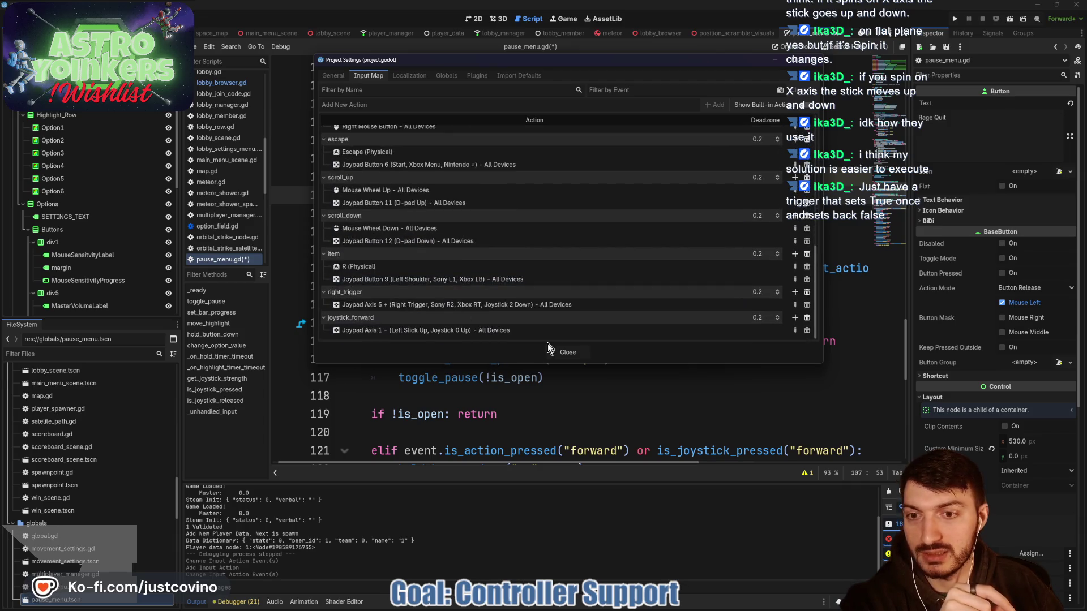
{"action": "left_click", "coordinate": [572, 353]}
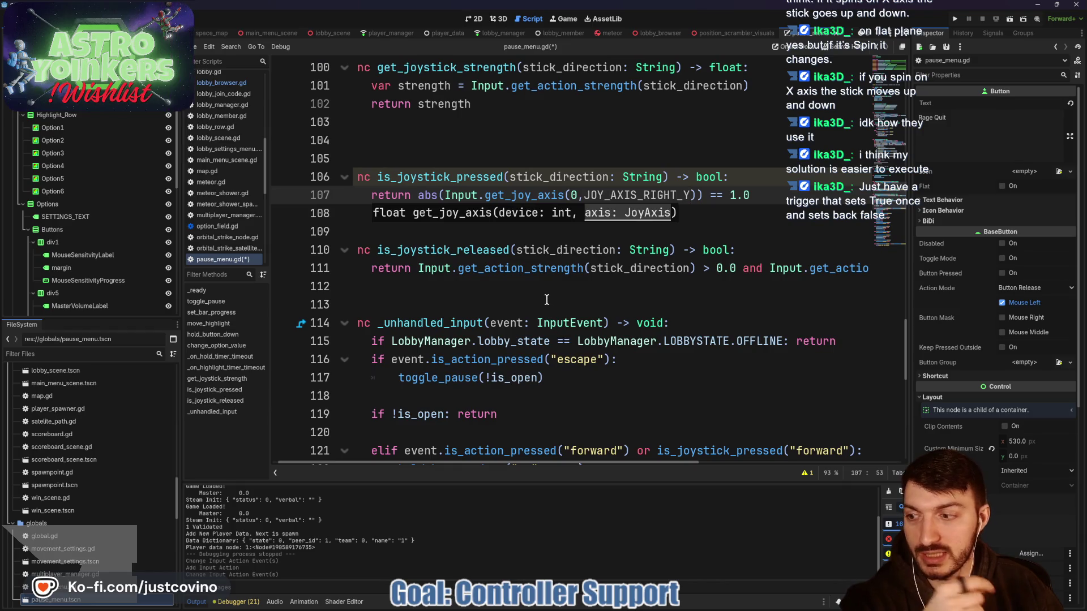
{"action": "left_click", "coordinate": [691, 199]}
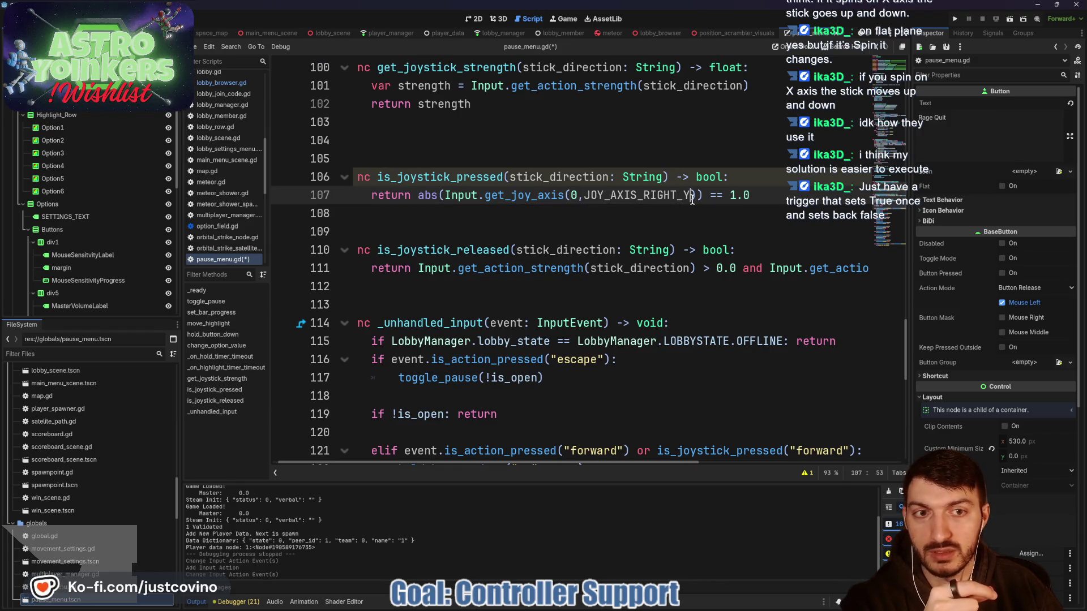
- Replace get_joy_axis on line 107 with get_action_strength("joystick_forward")
{"action": "mouse_move", "coordinate": [694, 194]}
{"action": "left_mouse_down"}
{"action": "mouse_move", "coordinate": [491, 195]}
{"action": "mouse_move", "coordinate": [512, 194]}
{"action": "left_mouse_up"}
{"action": "key", "text": "BackSpace"}
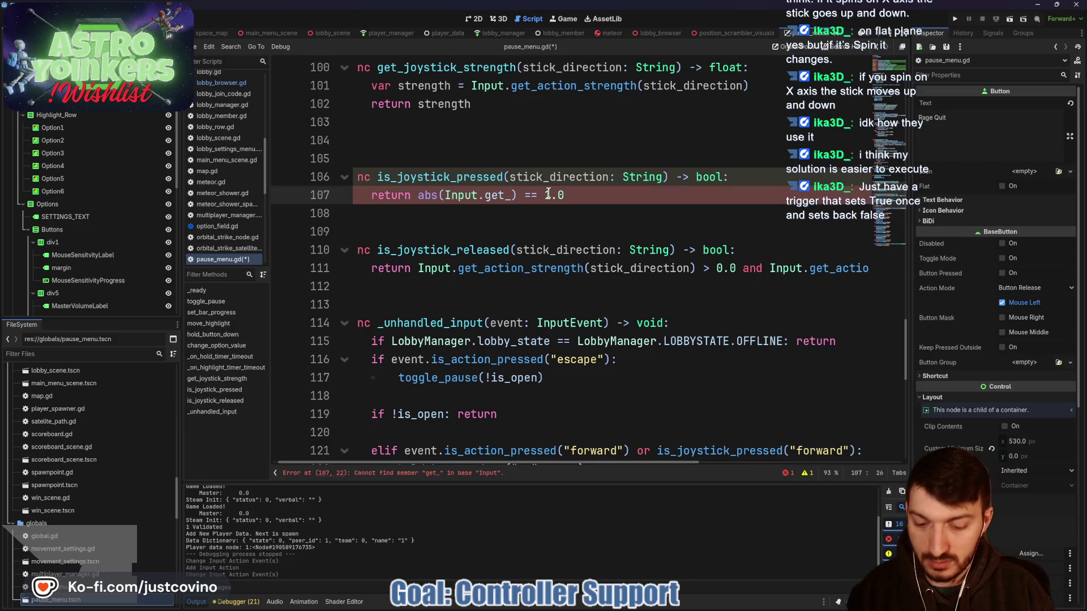
{"action": "type", "text": "stre"}
{"action": "key", "text": "Return"}
{"action": "type", "text": "\""}
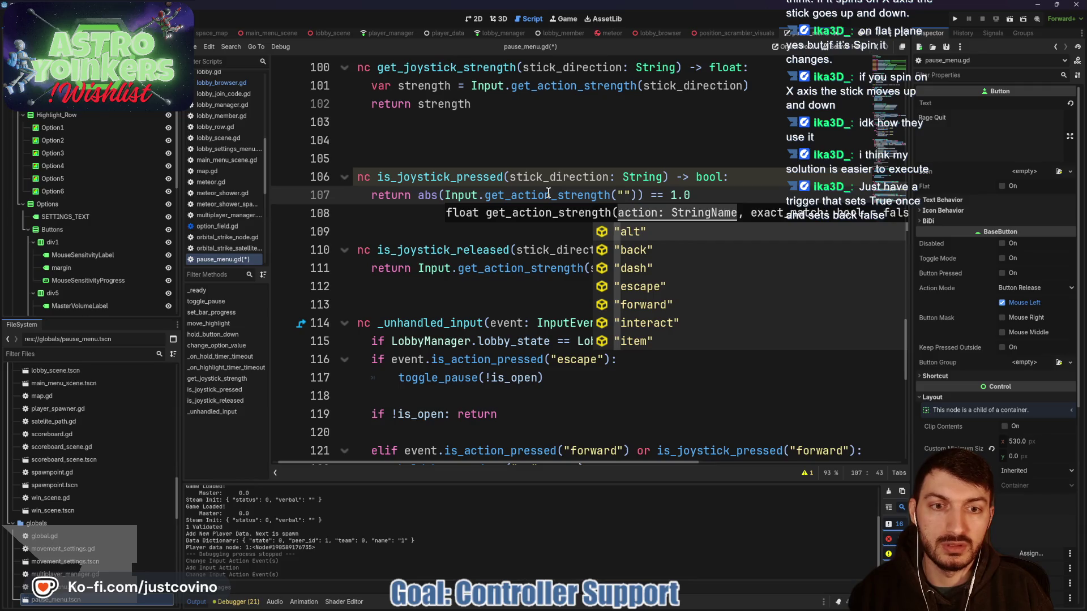
{"action": "type", "text": "j"}
{"action": "key", "text": "Return"}
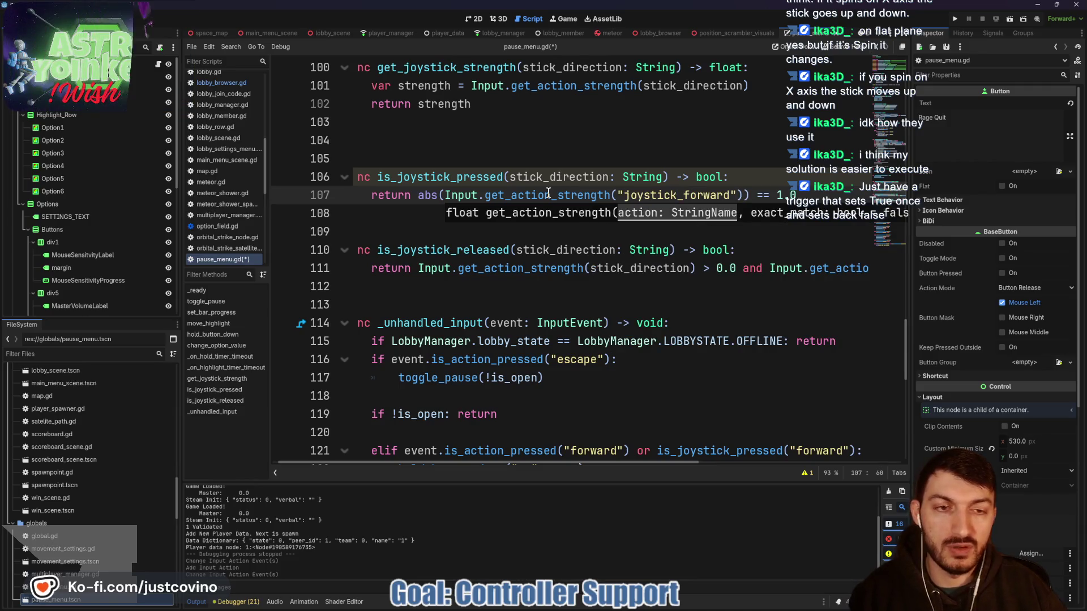
- Remove the "forward" argument from the is_joystick_pressed call on line 121
{"action": "left_click", "coordinate": [595, 184]}
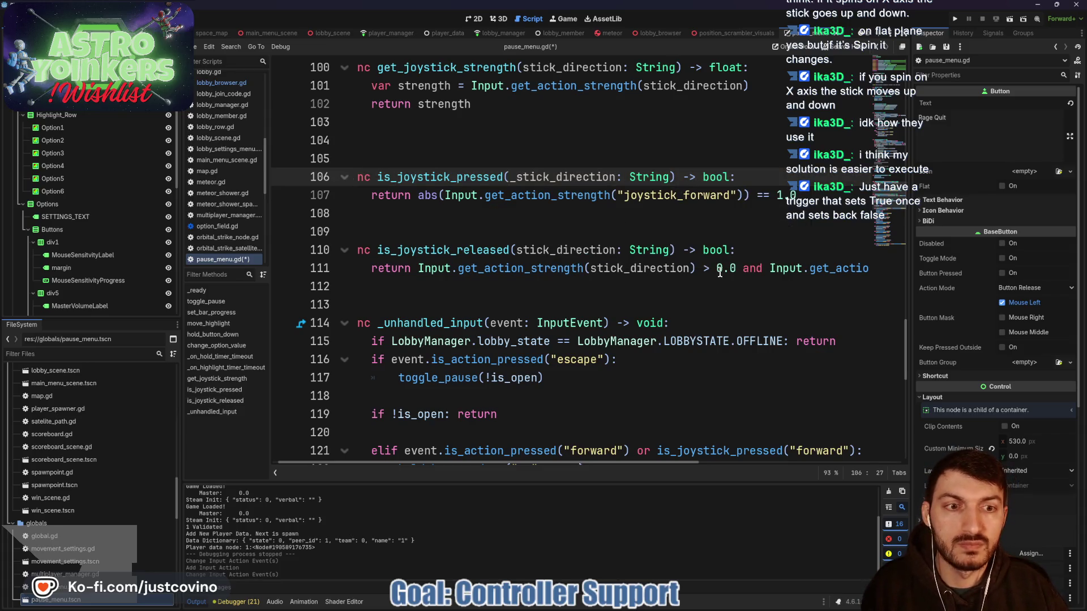
{"action": "scroll", "coordinate": [587, 213], "scroll_direction": "down", "scroll_amount": 3}
{"action": "left_click_drag", "start_coordinate": [791, 287], "coordinate": [842, 287]}
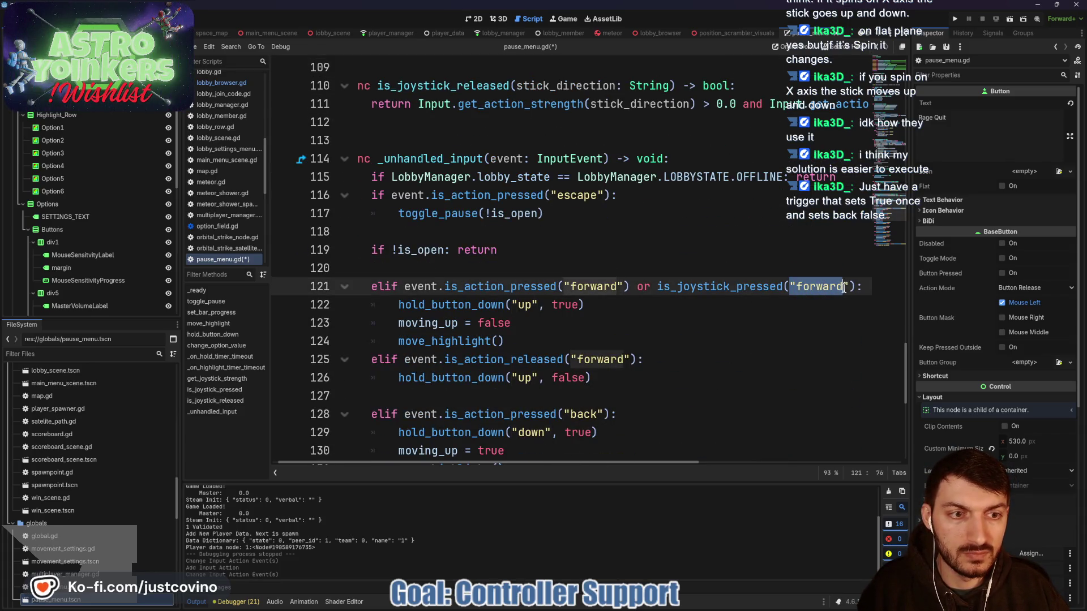
{"action": "key", "text": "BackSpace"}
- Delete is_joystick_pressed's stick_direction parameter, leaving get_joystick_strength's parameter intact
{"action": "scroll", "coordinate": [630, 201], "scroll_direction": "up", "scroll_amount": 5}
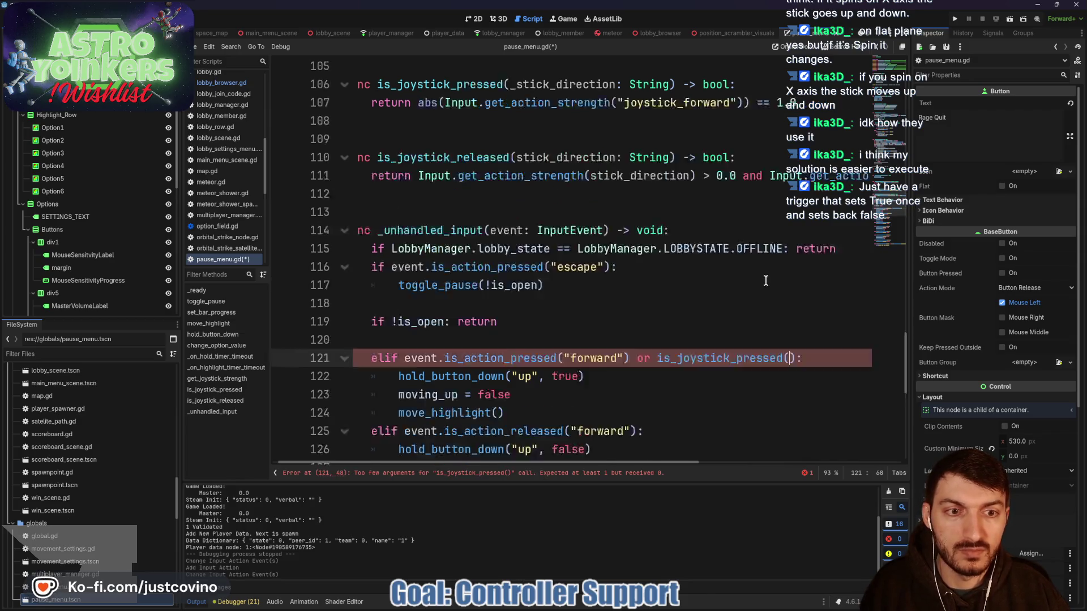
{"action": "left_click_drag", "start_coordinate": [679, 177], "coordinate": [519, 178]}
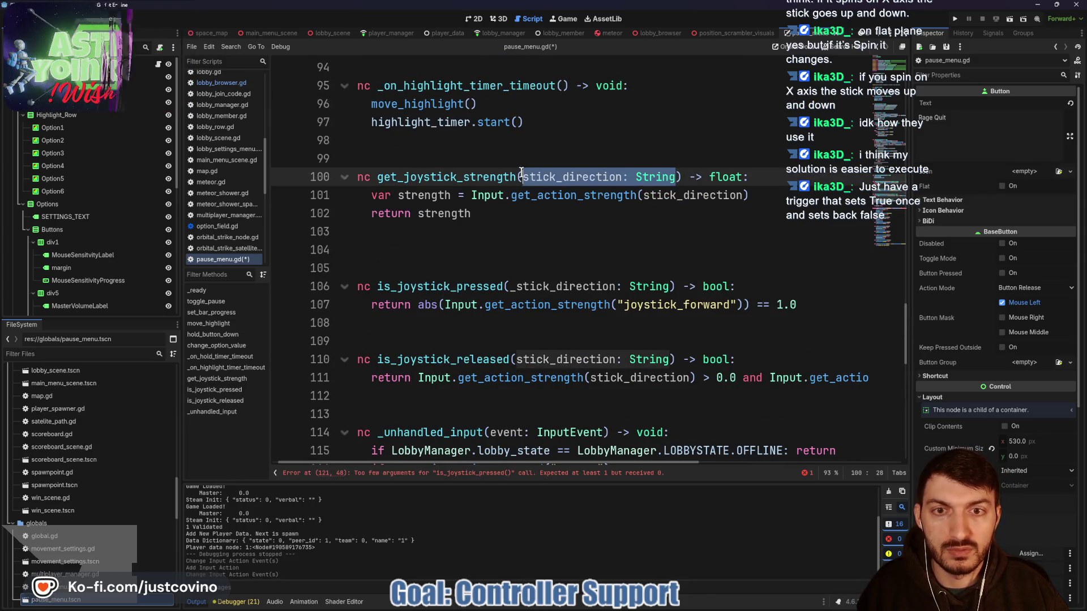
{"action": "key", "text": "BackSpace"}
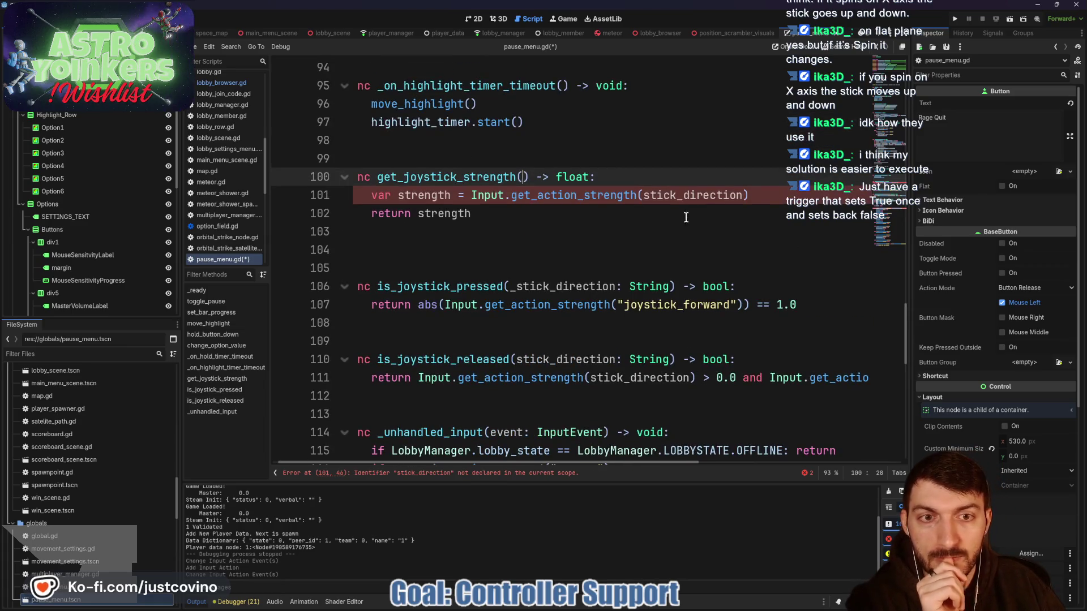
{"action": "key", "text": "ctrl+z"}
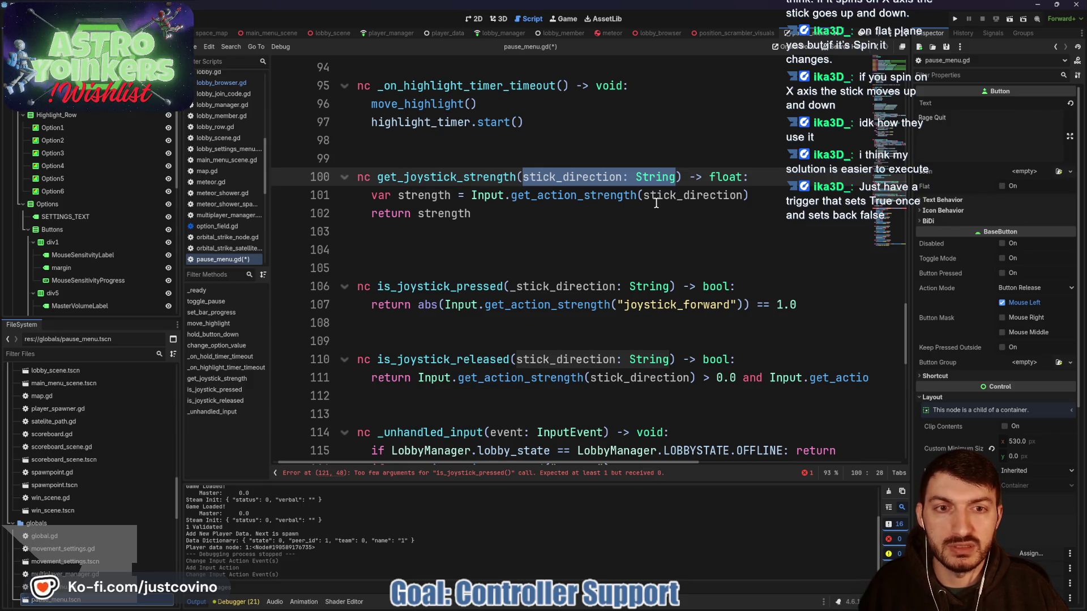
{"action": "scroll", "coordinate": [589, 232], "scroll_direction": "down", "scroll_amount": 1}
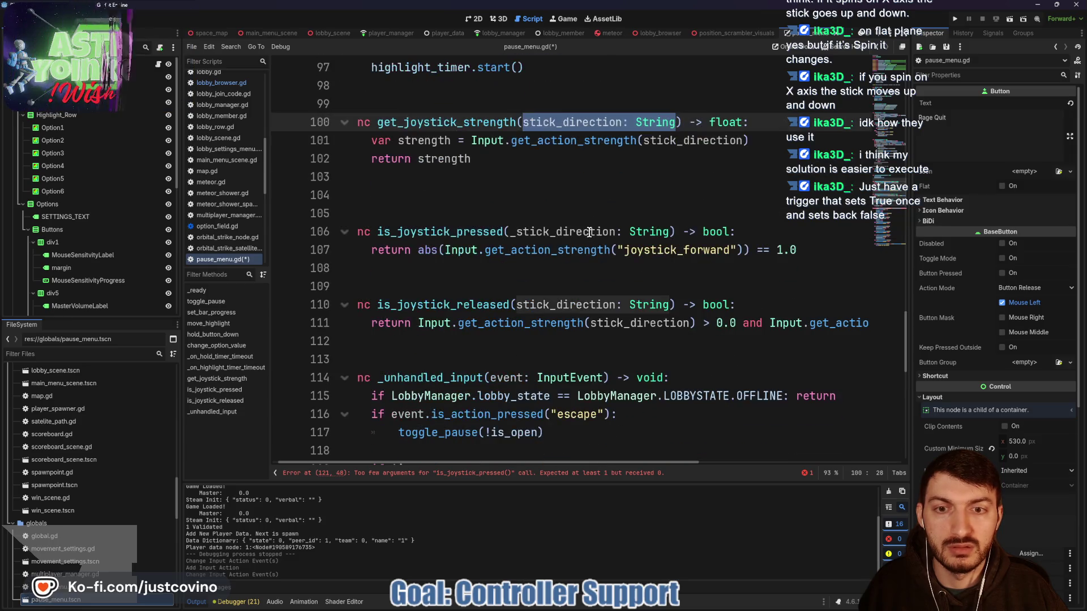
{"action": "left_click_drag", "start_coordinate": [668, 231], "coordinate": [523, 231]}
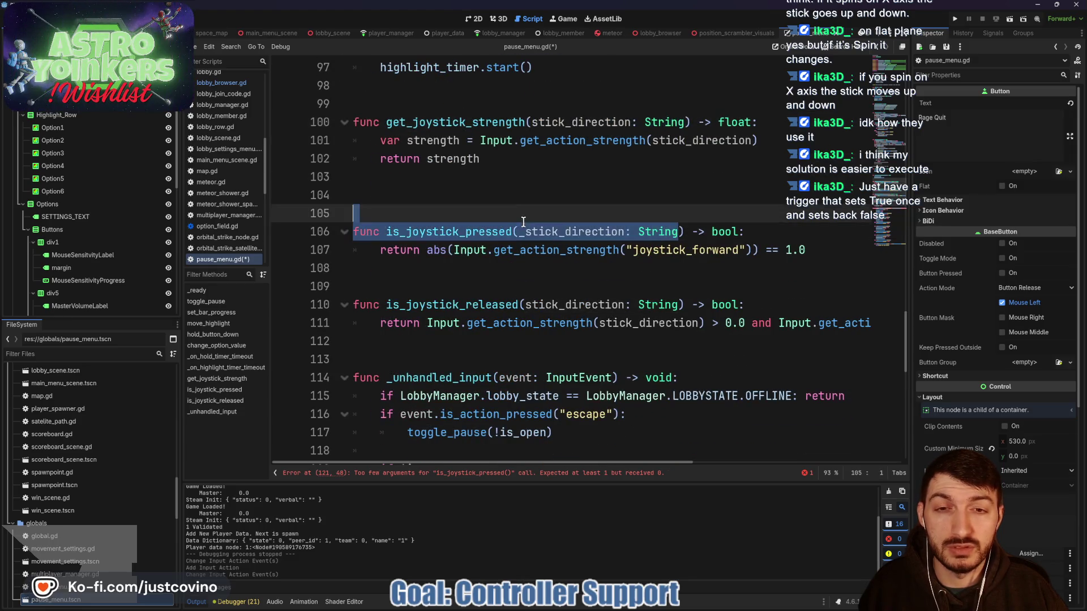
{"action": "key", "text": "BackSpace"}
{"action": "scroll", "coordinate": [627, 240], "scroll_direction": "down", "scroll_amount": 4}
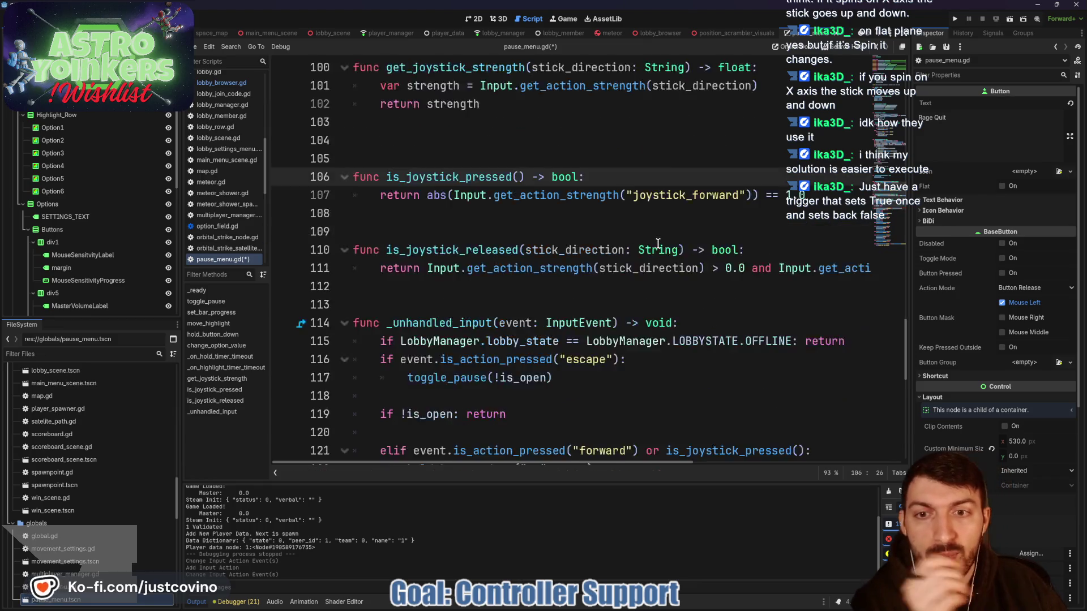
{"action": "scroll", "coordinate": [714, 297], "scroll_direction": "up", "scroll_amount": 1}
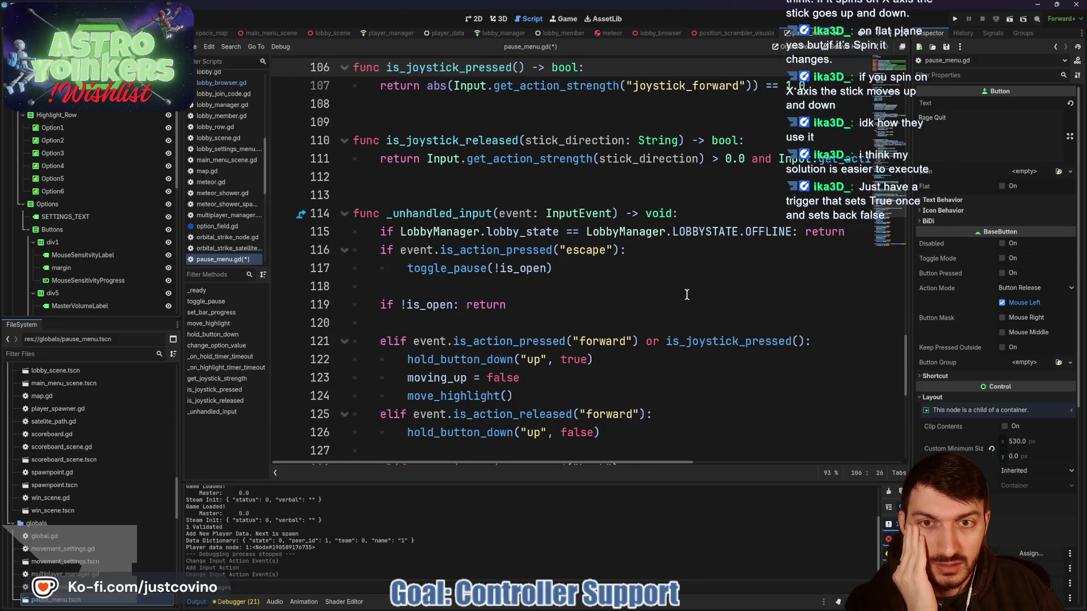
{"action": "scroll", "coordinate": [642, 176], "scroll_direction": "up", "scroll_amount": 1}
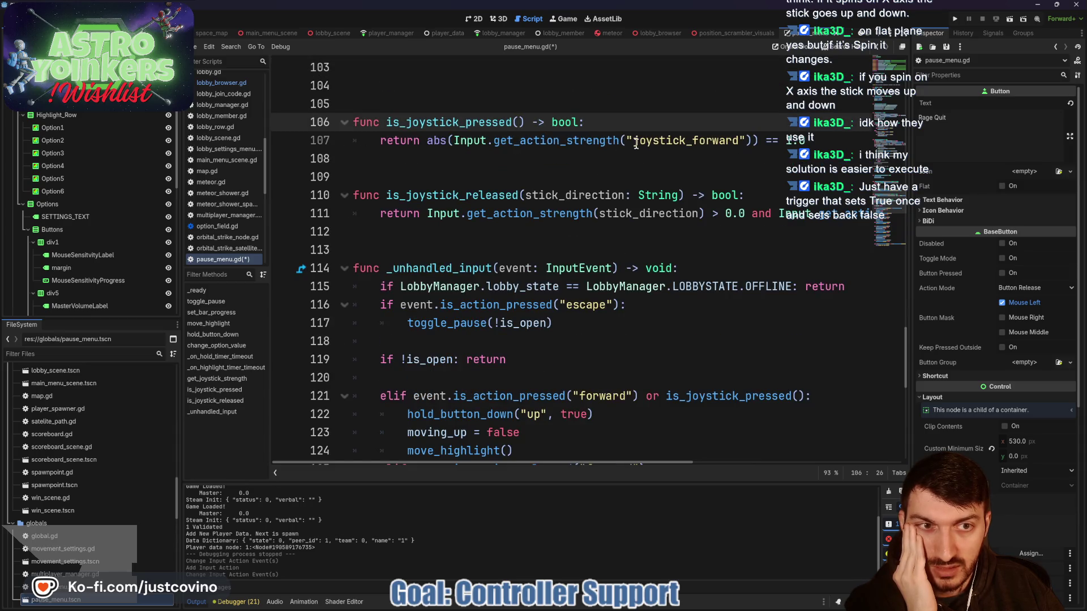
{"action": "scroll", "coordinate": [775, 181], "scroll_direction": "down", "scroll_amount": 1}
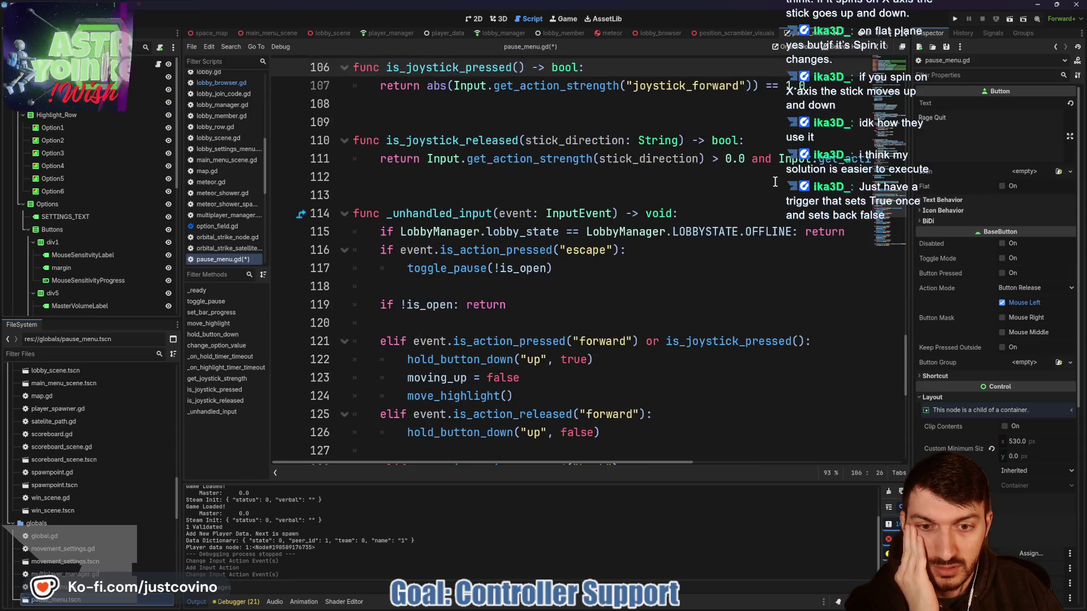
- Save and run the game, host a lobby in the second window, open the pause menu, then stop
{"action": "left_click", "coordinate": [955, 19]}
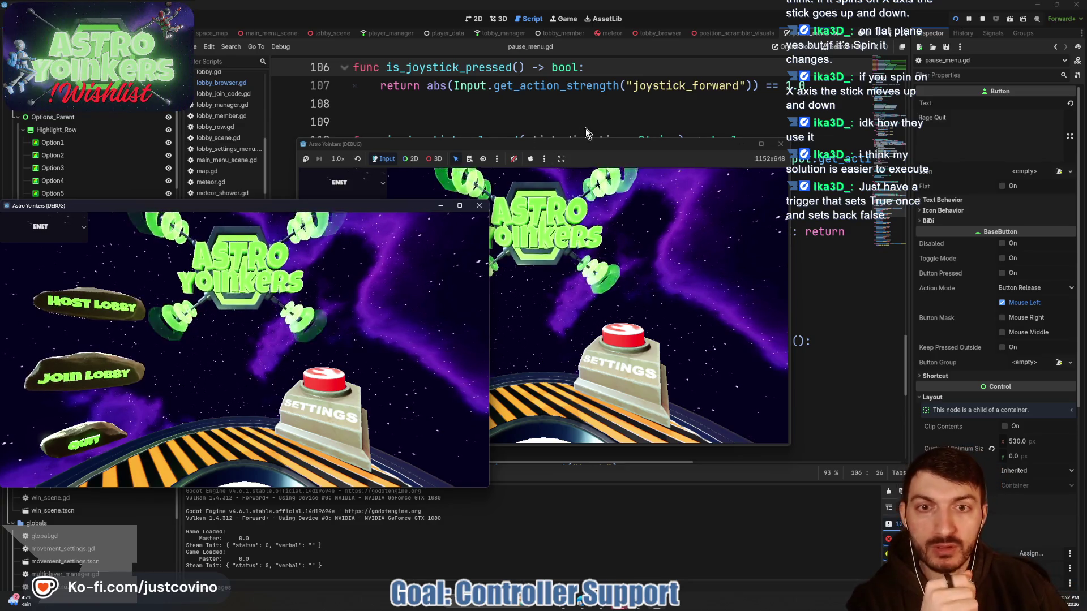
{"action": "left_click", "coordinate": [602, 148]}
{"action": "left_click", "coordinate": [385, 257]}
{"action": "left_click", "coordinate": [536, 262]}
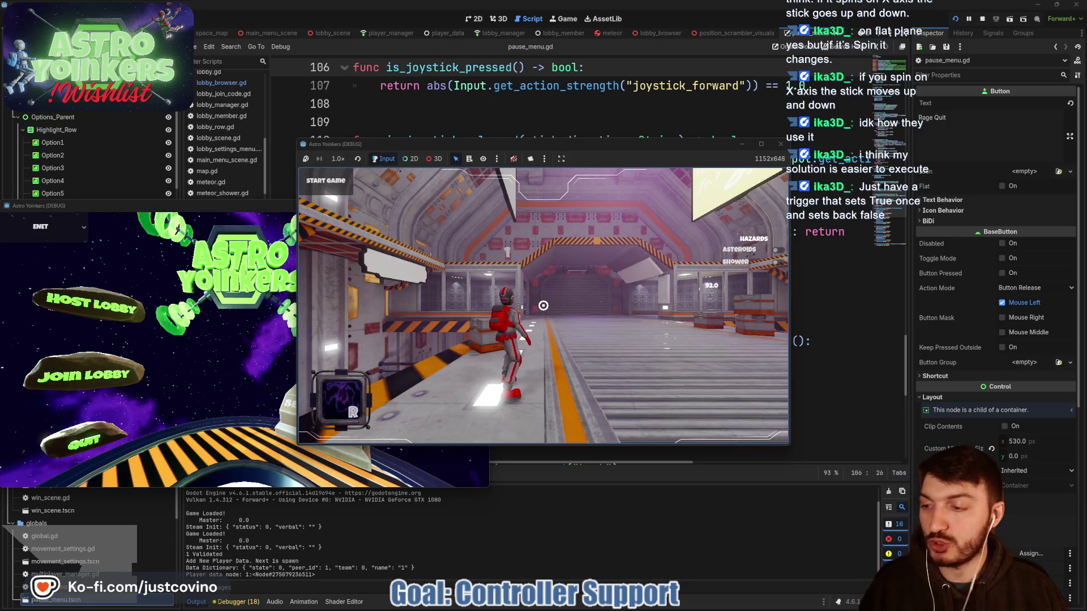
{"action": "key", "text": "Escape"}
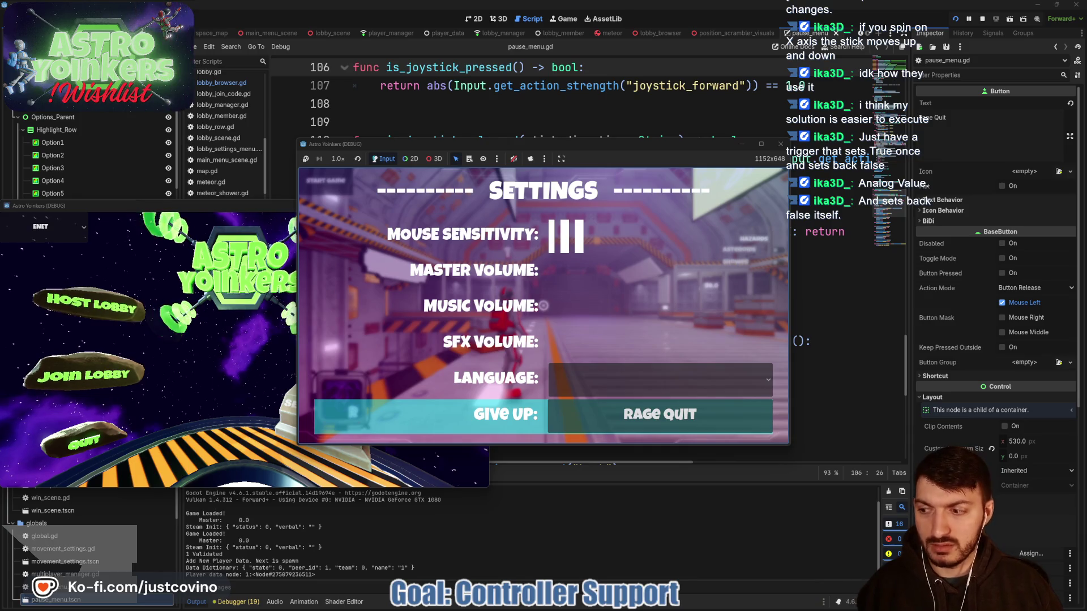
{"action": "key", "text": "F8"}
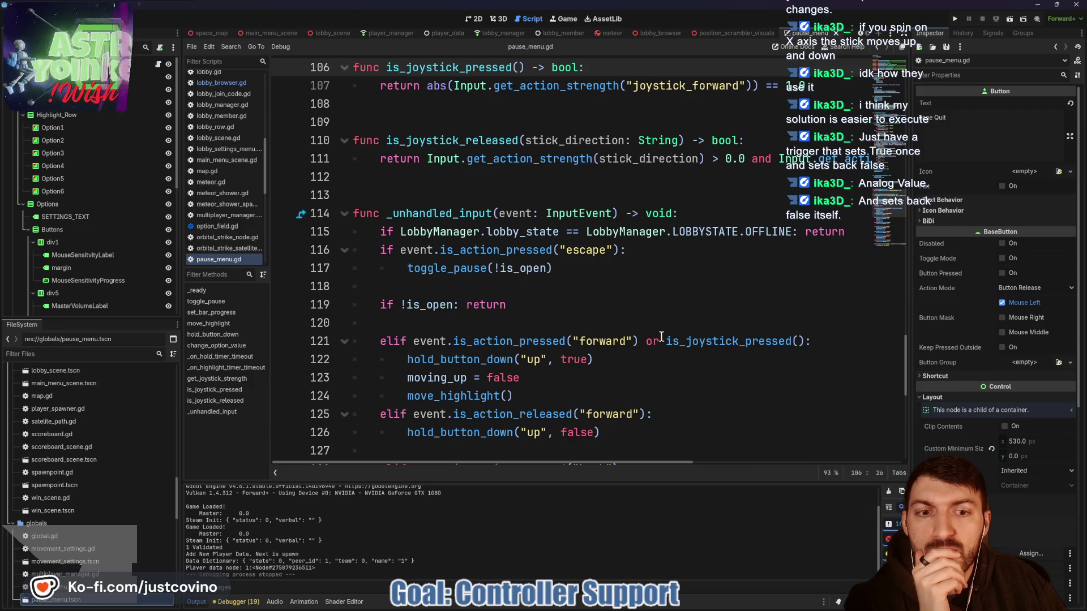
{"action": "scroll", "coordinate": [663, 331], "scroll_direction": "down", "scroll_amount": 2}
{"action": "scroll", "coordinate": [660, 328], "scroll_direction": "down", "scroll_amount": 3}
{"action": "scroll", "coordinate": [660, 328], "scroll_direction": "up", "scroll_amount": 3}
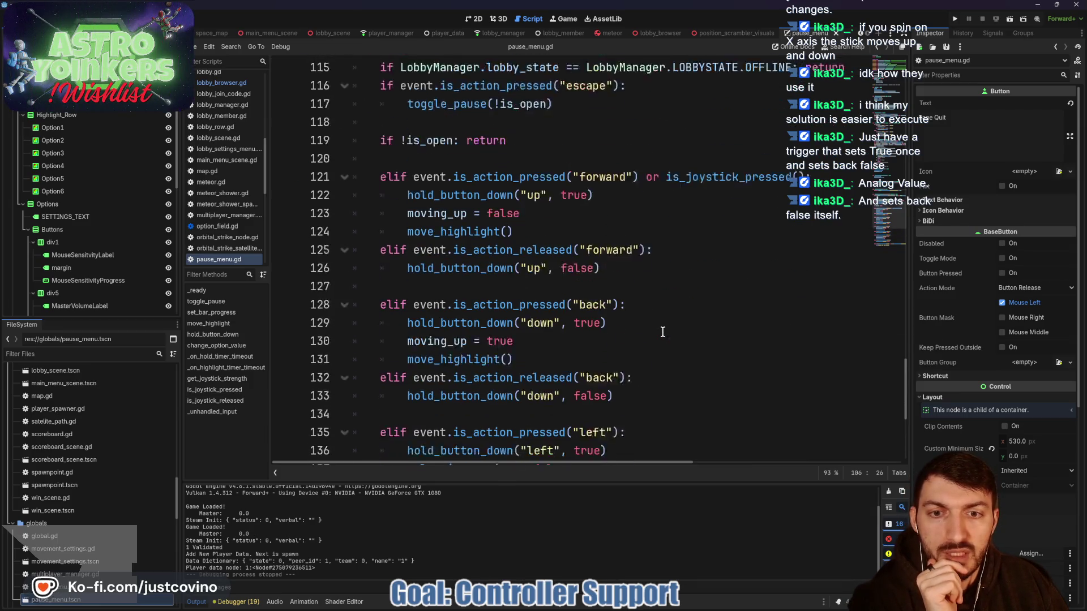
{"action": "scroll", "coordinate": [641, 308], "scroll_direction": "up", "scroll_amount": 1}
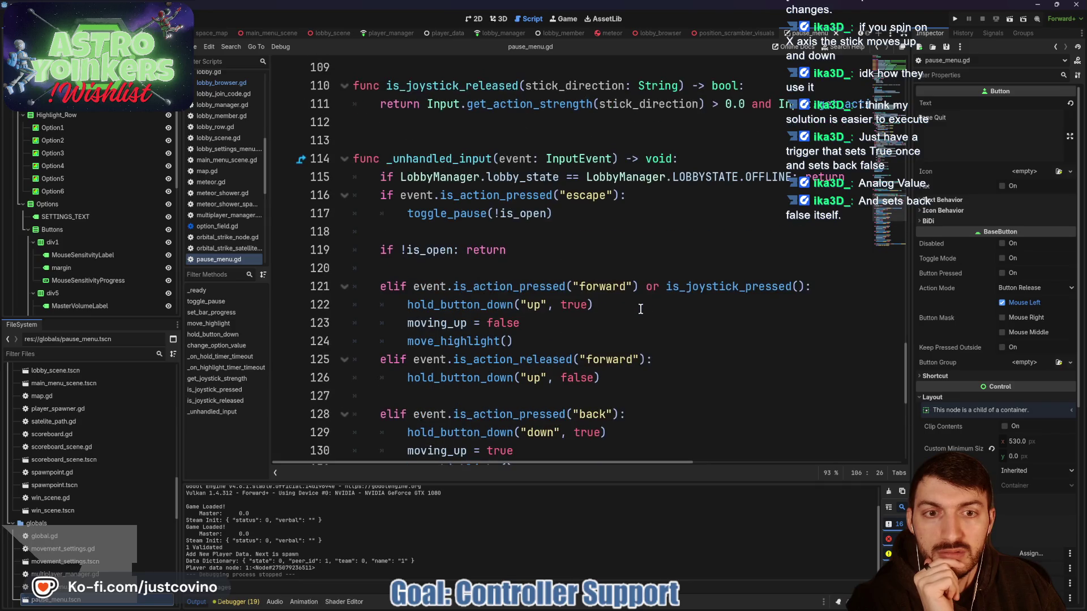
{"action": "scroll", "coordinate": [640, 309], "scroll_direction": "down", "scroll_amount": 2}
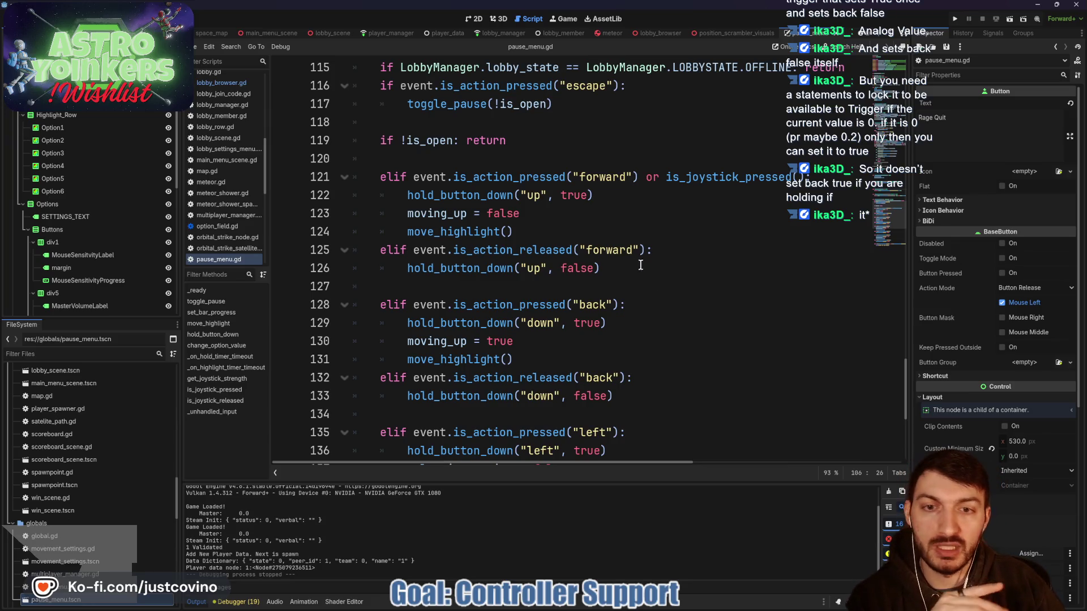
{"action": "left_click_drag", "start_coordinate": [628, 305], "coordinate": [362, 305]}
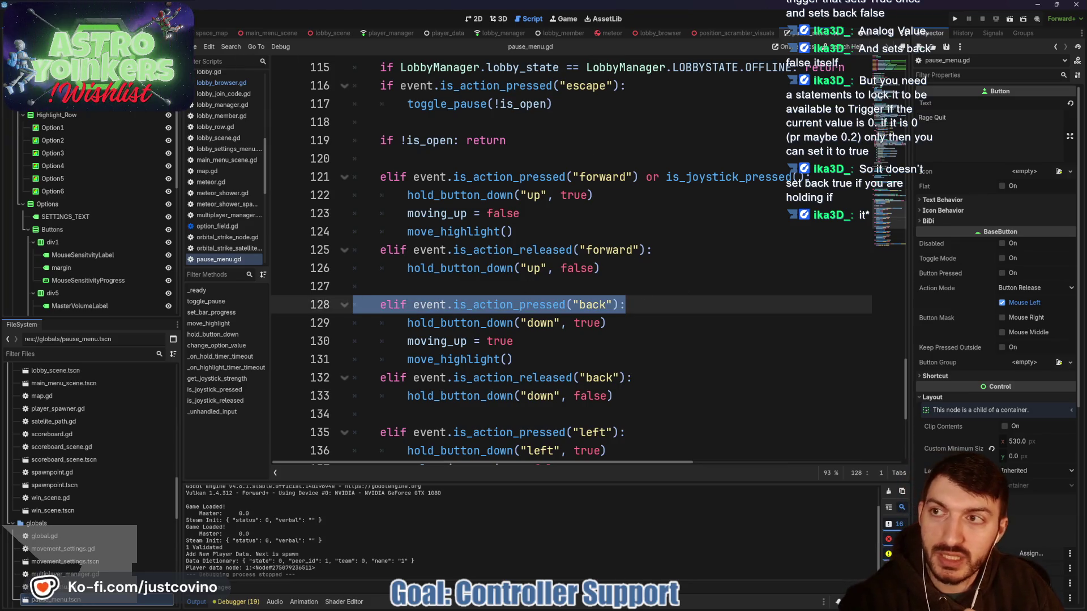
{"action": "left_click", "coordinate": [63, 6]}
{"action": "left_click", "coordinate": [85, 23]}
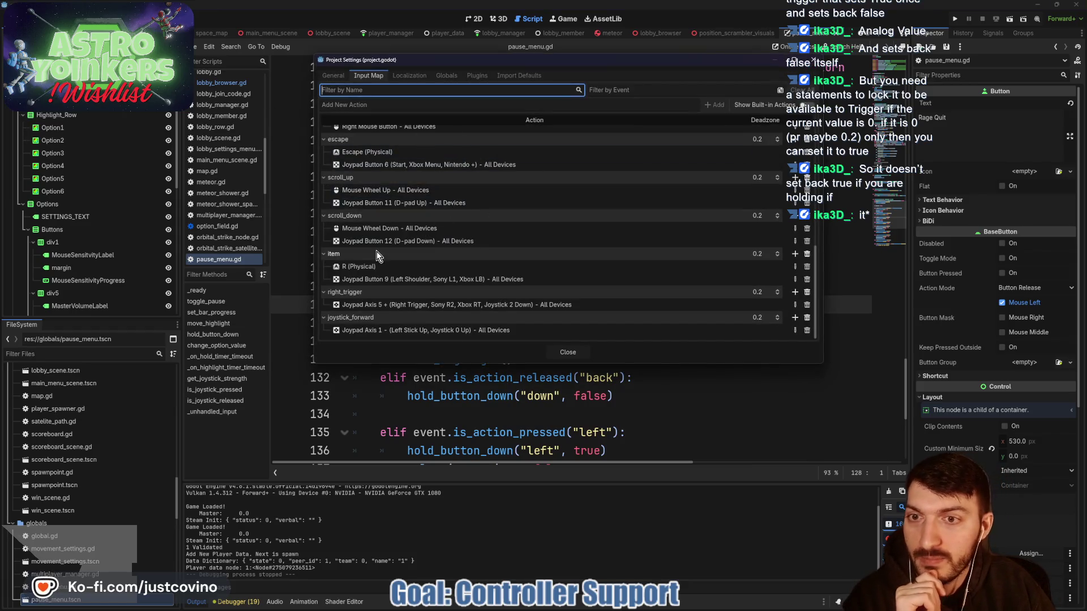
- Delete the left-stick down, left and right joypad axis events from back, left and right
{"action": "scroll", "coordinate": [402, 209], "scroll_direction": "up", "scroll_amount": 5}
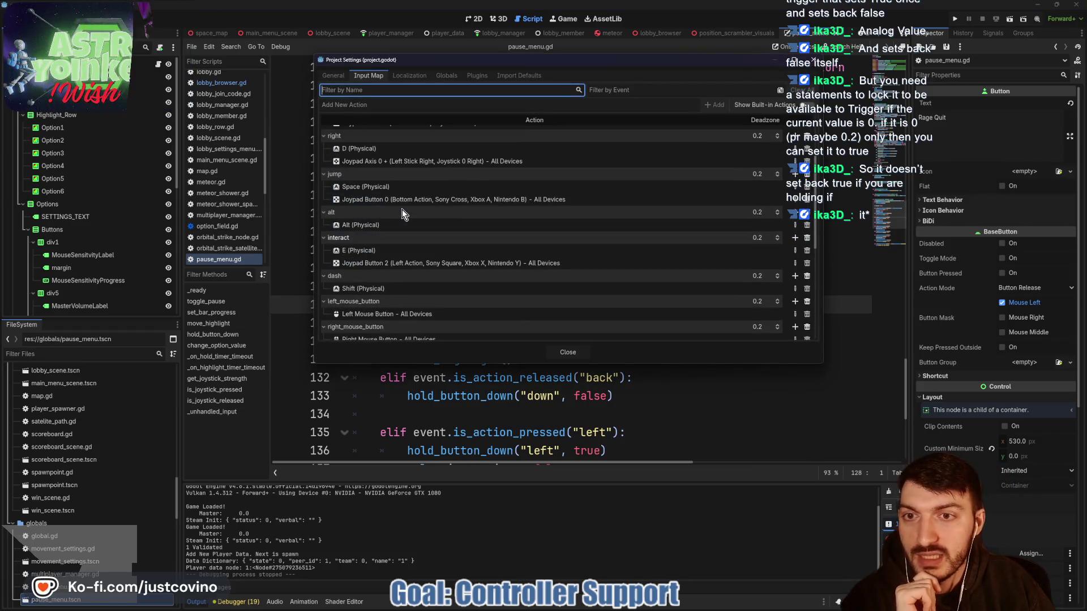
{"action": "scroll", "coordinate": [406, 235], "scroll_direction": "up", "scroll_amount": 3}
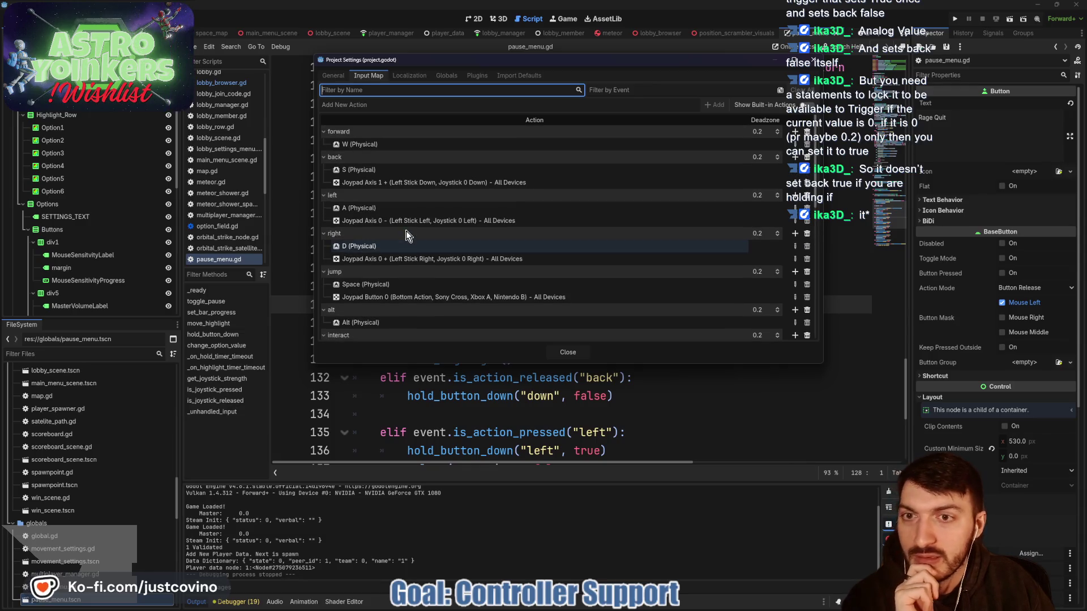
{"action": "left_click", "coordinate": [807, 185]}
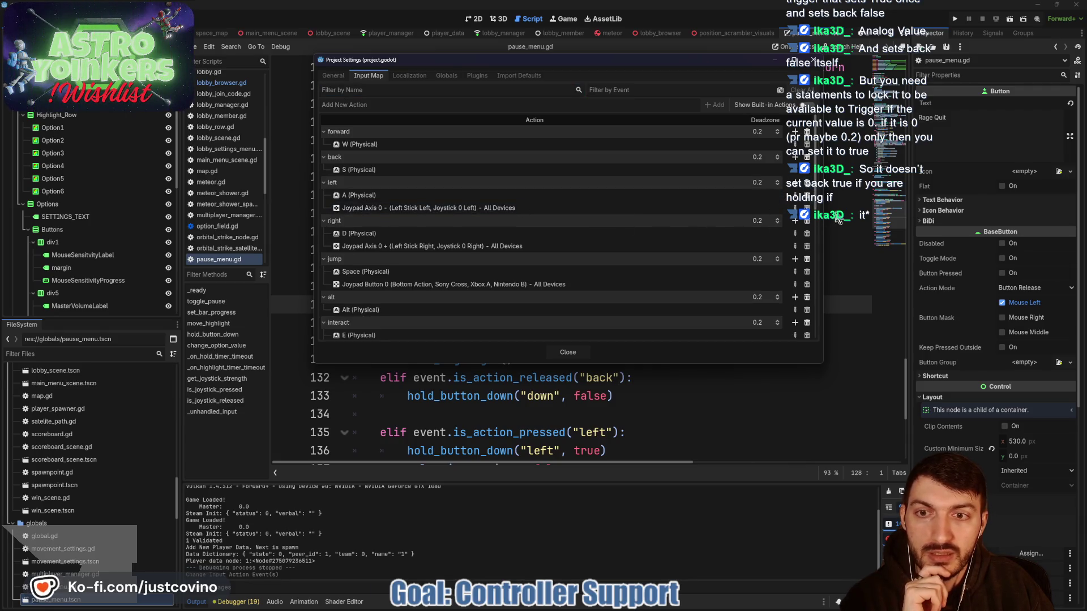
{"action": "left_click", "coordinate": [808, 208]}
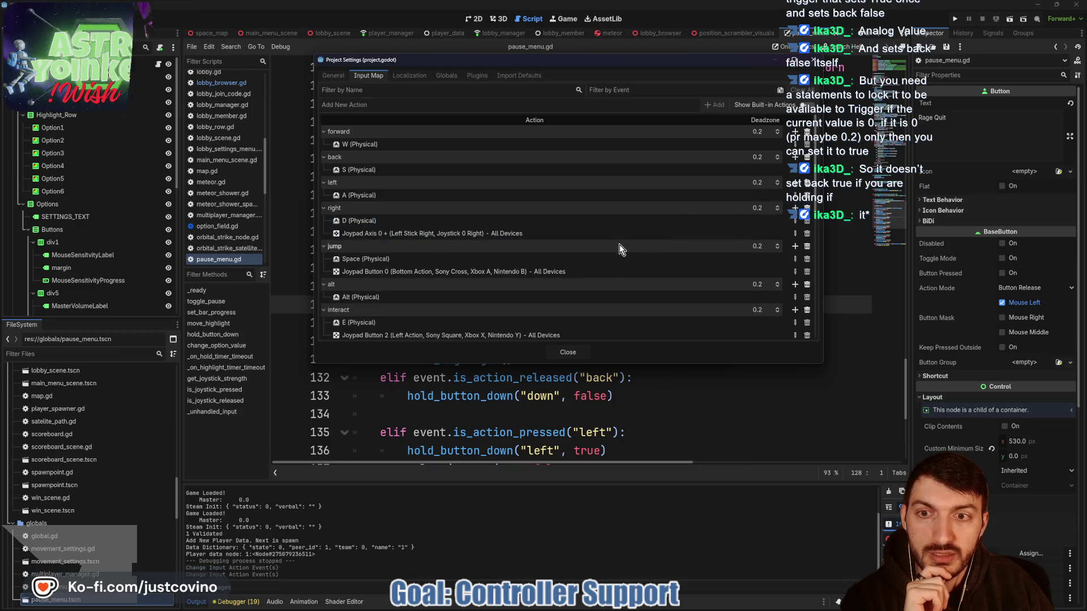
{"action": "left_click", "coordinate": [808, 234]}
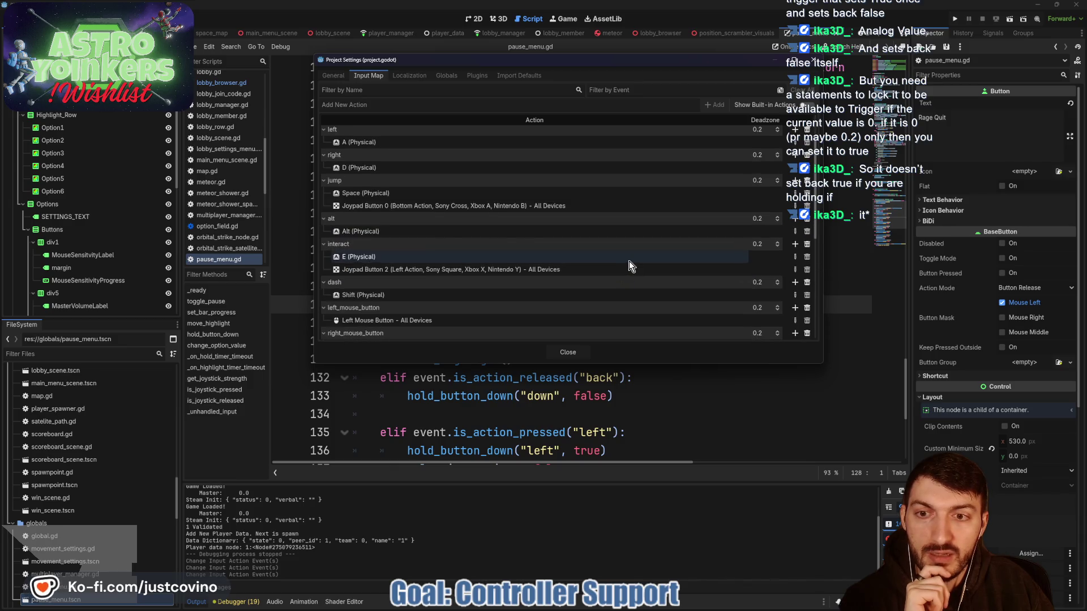
{"action": "scroll", "coordinate": [577, 279], "scroll_direction": "down", "scroll_amount": 5}
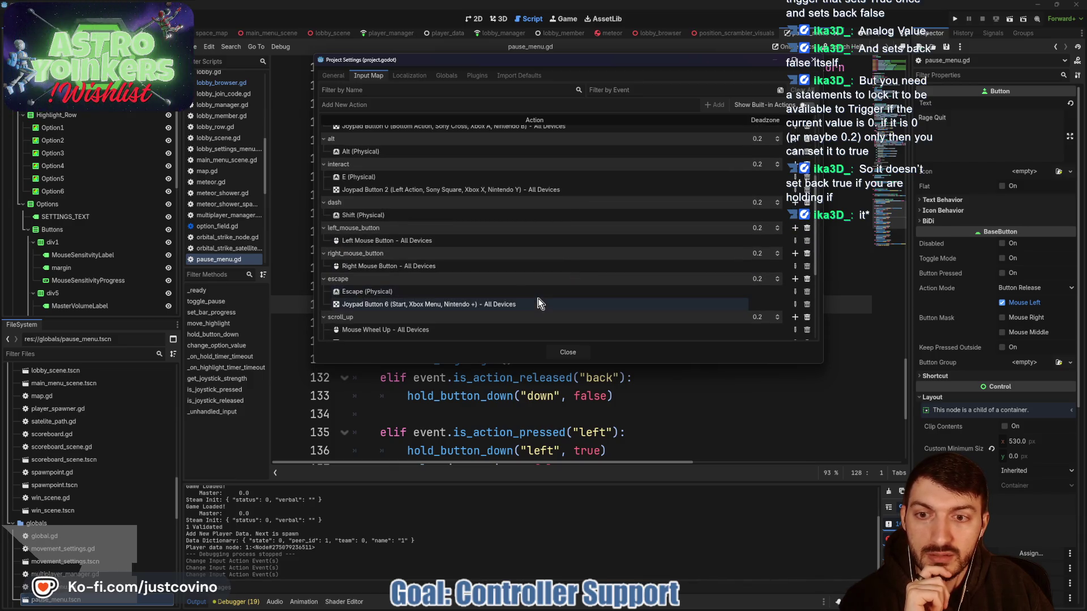
{"action": "scroll", "coordinate": [541, 304], "scroll_direction": "down", "scroll_amount": 1}
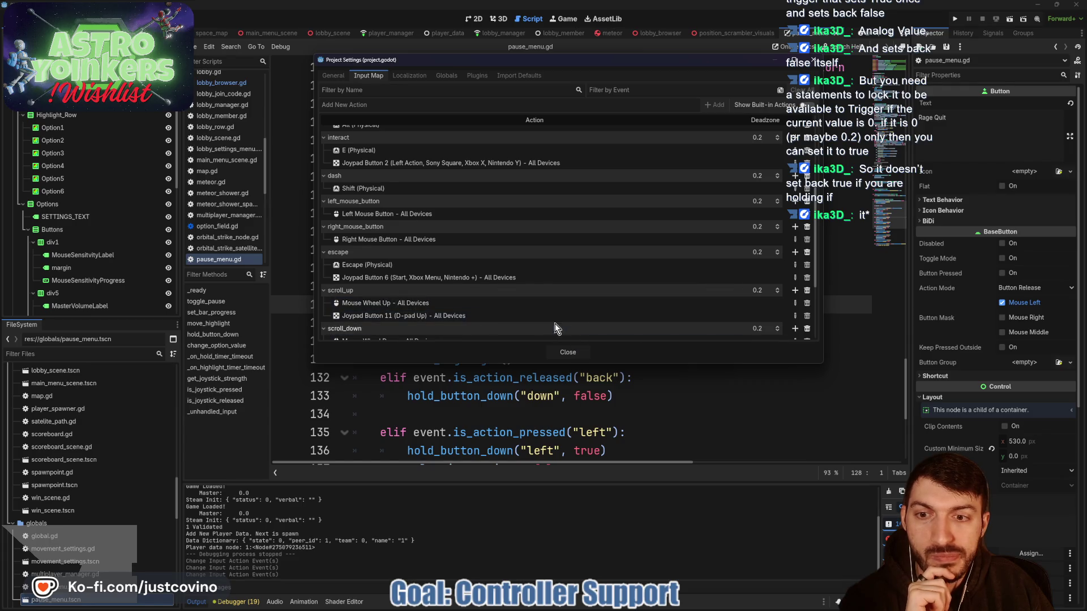
{"action": "left_click", "coordinate": [568, 352]}
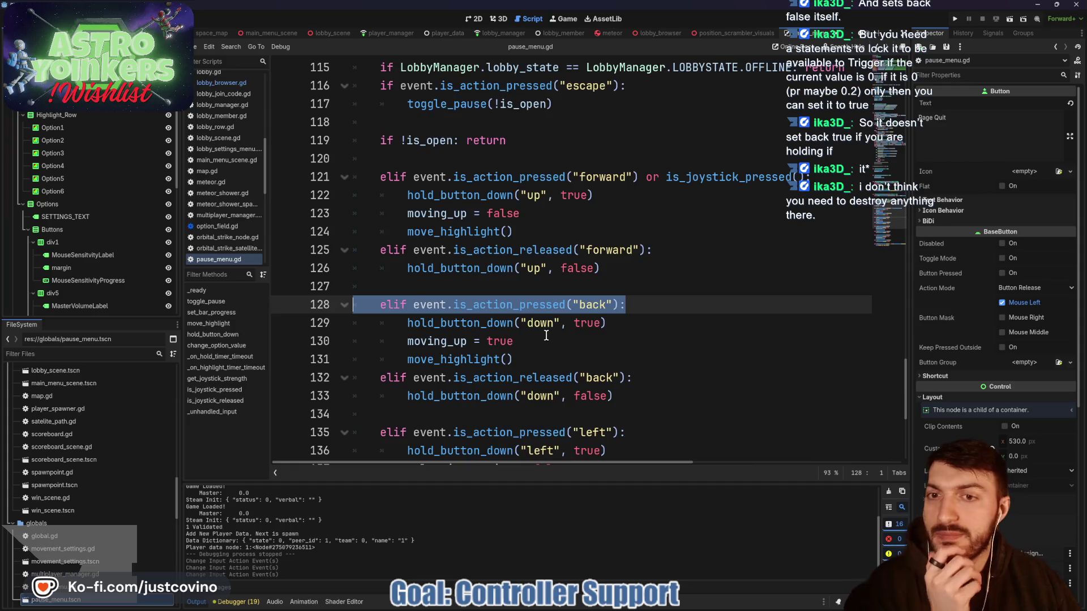
- Select and delete the get_joystick_strength function
{"action": "scroll", "coordinate": [547, 336], "scroll_direction": "up", "scroll_amount": 4}
{"action": "left_click", "coordinate": [438, 237]}
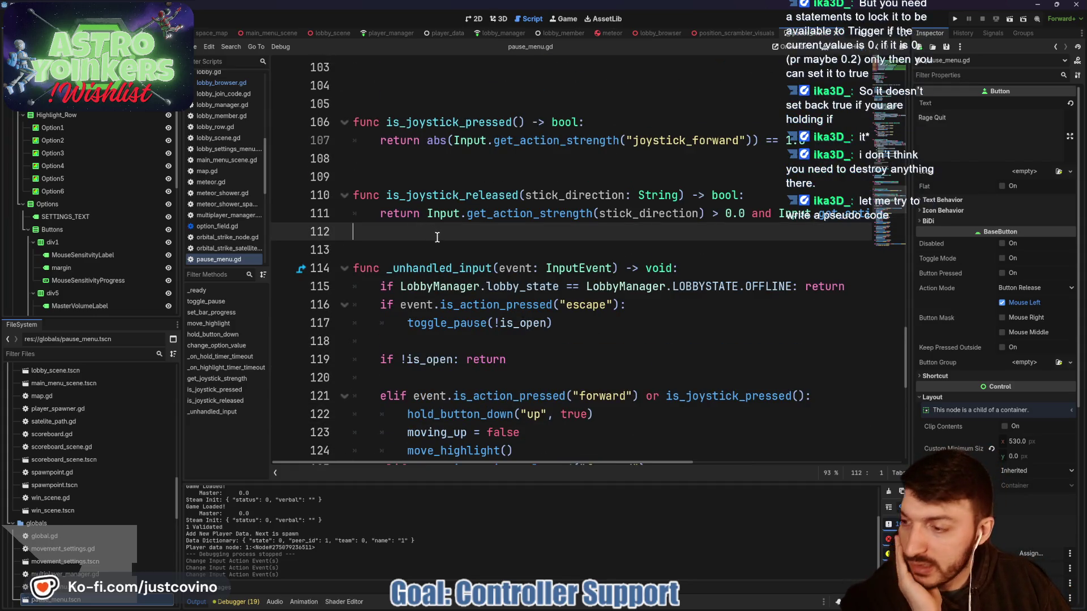
{"action": "scroll", "coordinate": [438, 237], "scroll_direction": "up", "scroll_amount": 1}
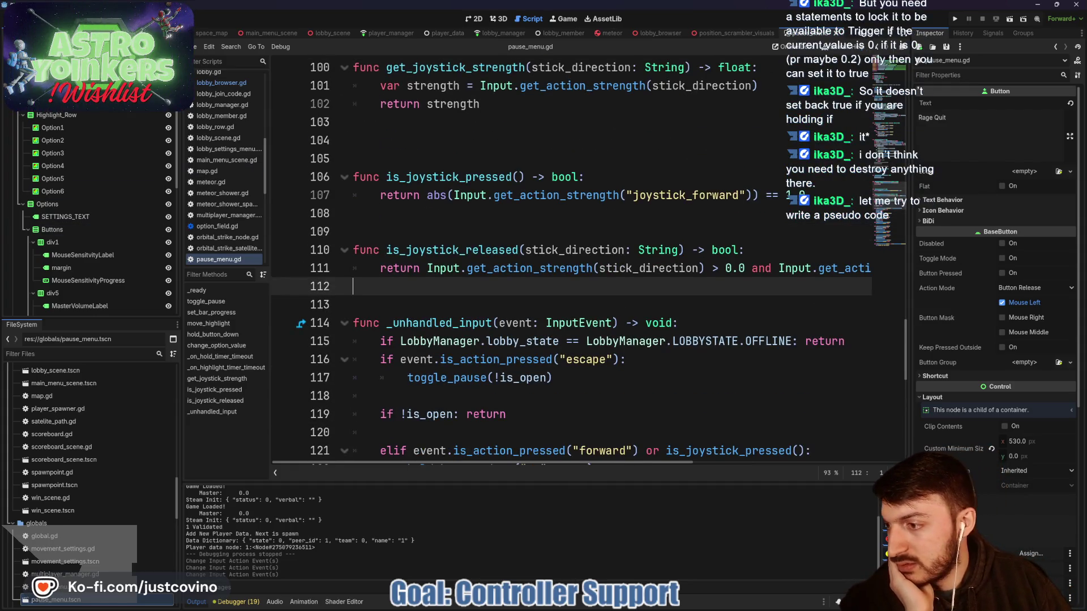
{"action": "left_click", "coordinate": [402, 152]}
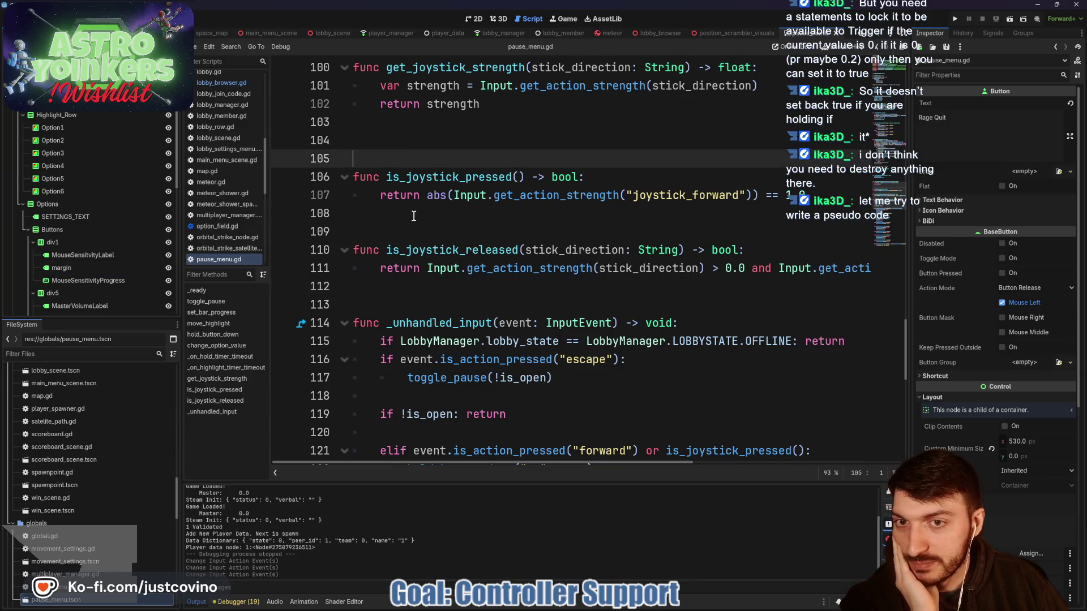
{"action": "scroll", "coordinate": [412, 227], "scroll_direction": "up", "scroll_amount": 2}
{"action": "mouse_move", "coordinate": [410, 249]}
{"action": "left_mouse_down"}
{"action": "mouse_move", "coordinate": [322, 195]}
{"action": "mouse_move", "coordinate": [321, 176]}
{"action": "left_mouse_up"}
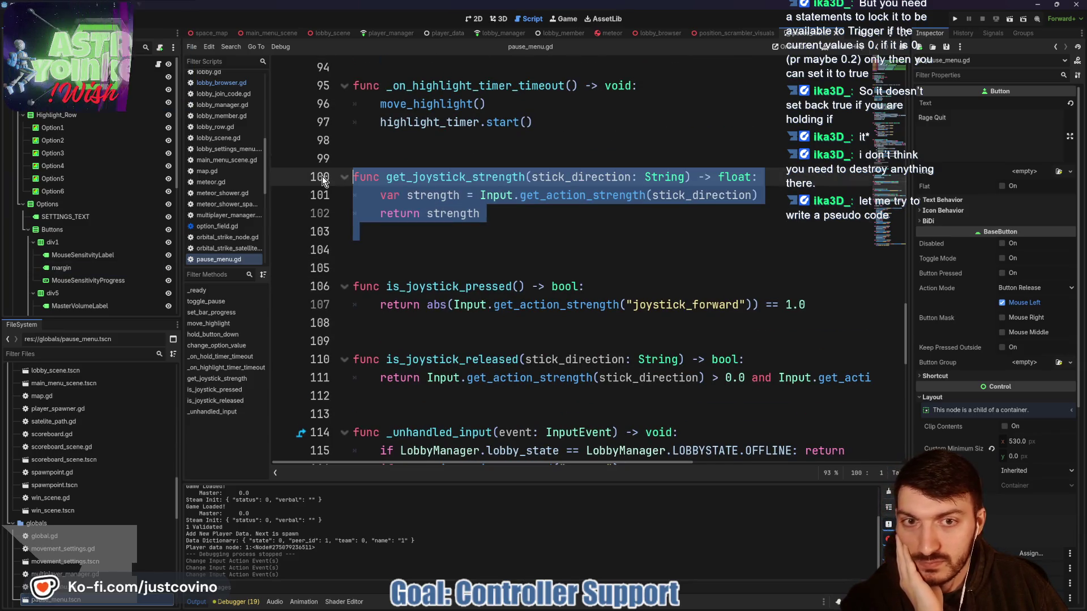
{"action": "key", "text": "BackSpace"}
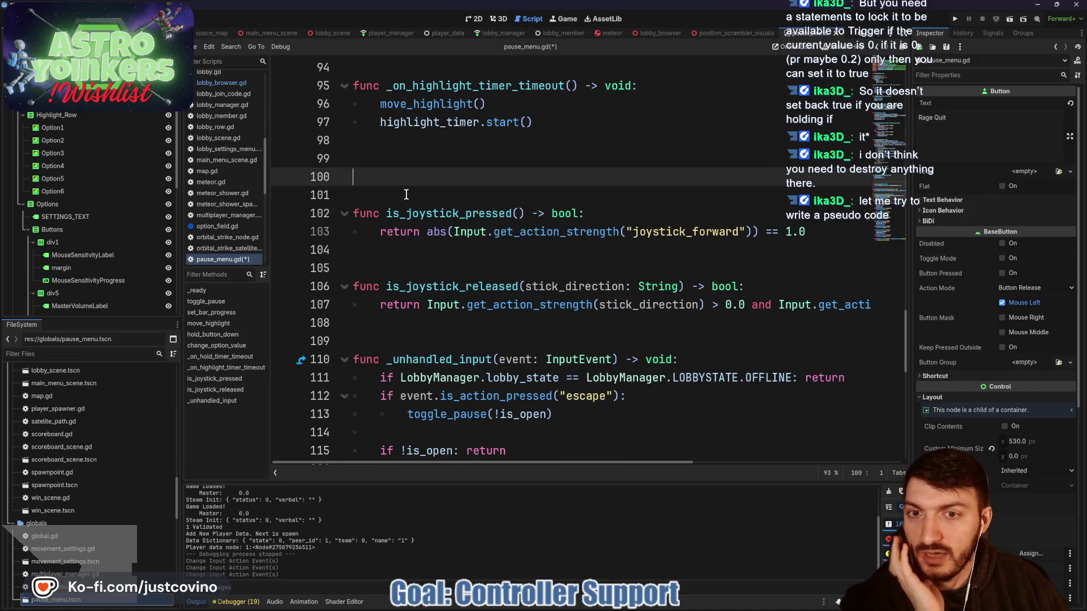
- Delete the is_joystick_released function and add a blank line below is_joystick_pressed
{"action": "left_click_drag", "start_coordinate": [359, 328], "coordinate": [342, 286]}
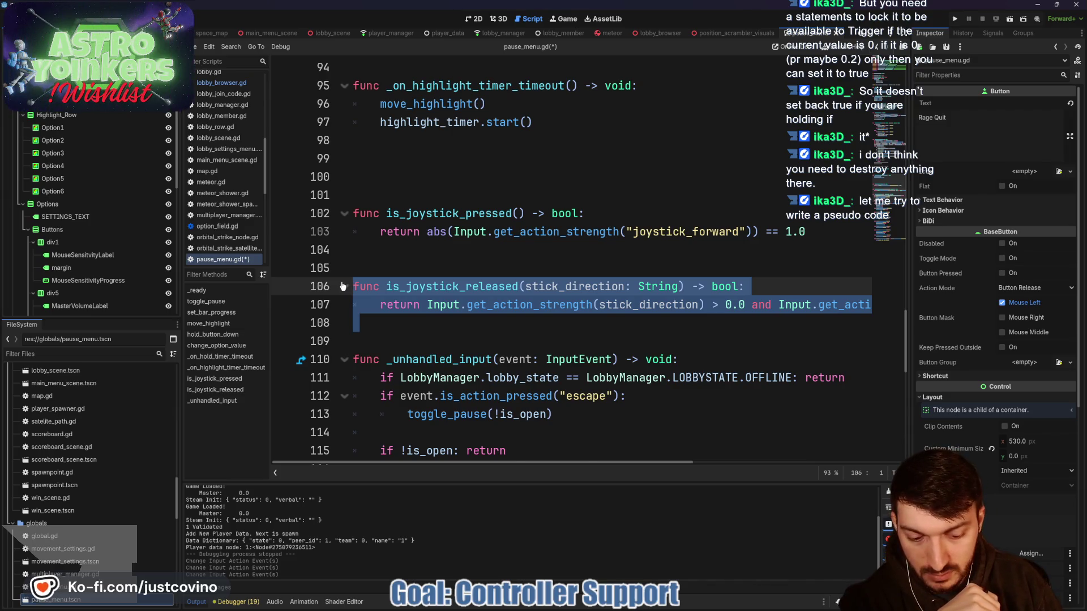
{"action": "key", "text": "BackSpace"}
{"action": "left_click", "coordinate": [406, 264]}
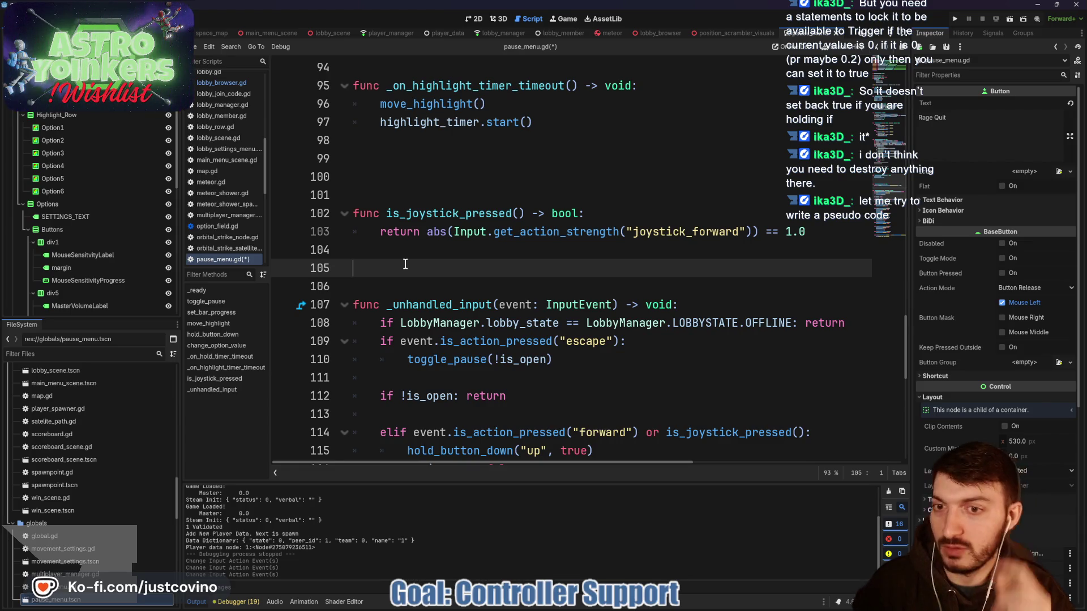
{"action": "key", "text": "Return"}
{"action": "key", "text": "Return"}
{"action": "key", "text": "Up"}
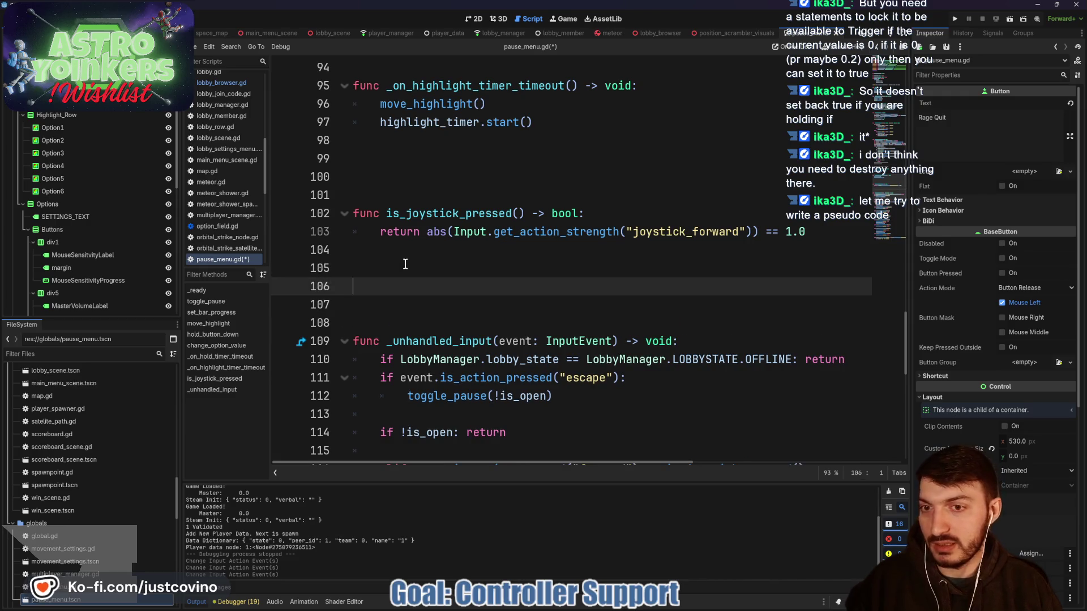
- Add var is_available: bool = true and declare func use_joystick() -> void: beneath it
{"action": "type", "text": "var is_a"}
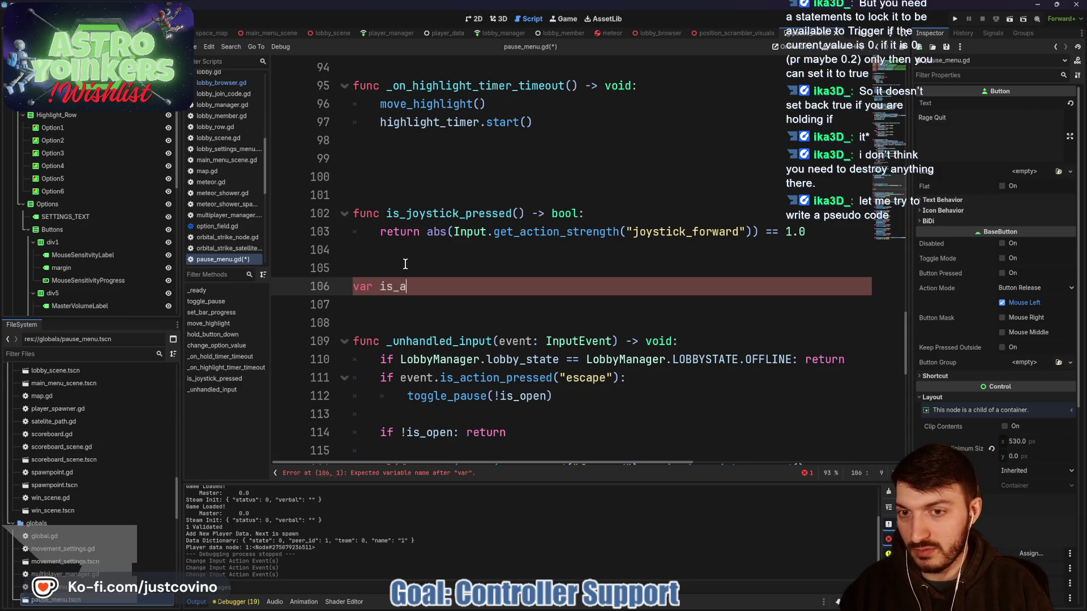
{"action": "type", "text": "vailable:"}
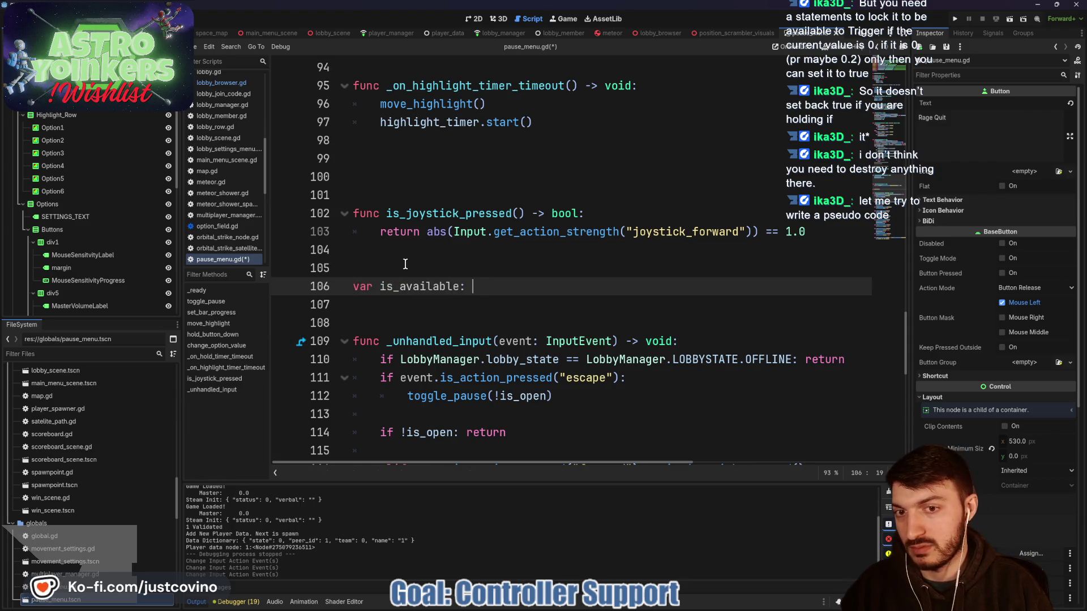
{"action": "type", "text": "bool = false"}
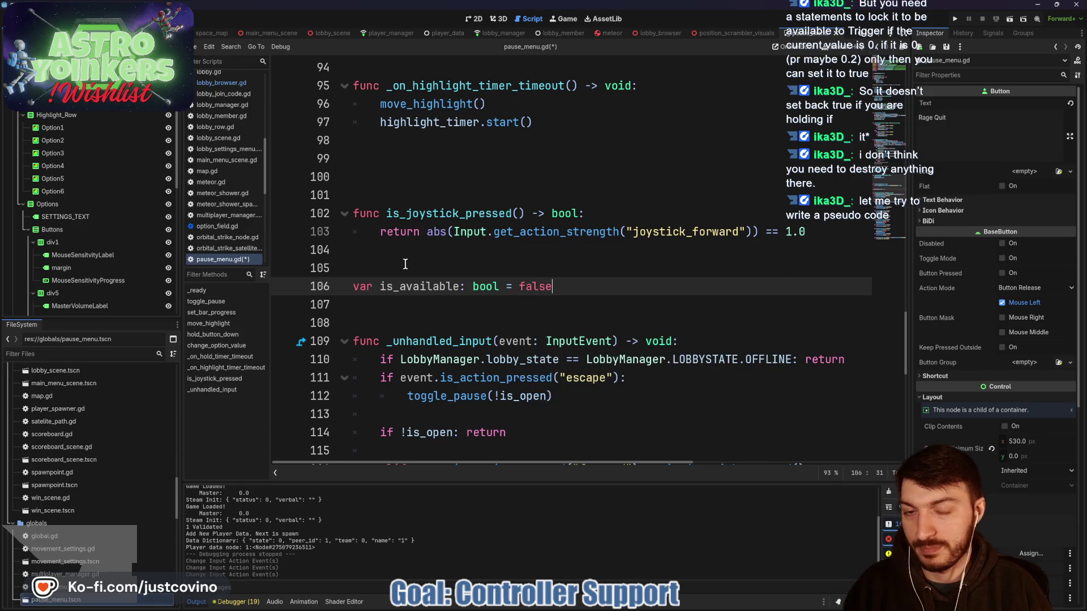
{"action": "key", "text": "BackSpace"}
{"action": "key", "text": "BackSpace"}
{"action": "key", "text": "BackSpace"}
{"action": "key", "text": "BackSpace"}
{"action": "key", "text": "BackSpace"}
{"action": "type", "text": "true"}
{"action": "key", "text": "Return"}
{"action": "key", "text": "Return"}
{"action": "type", "text": "func "}
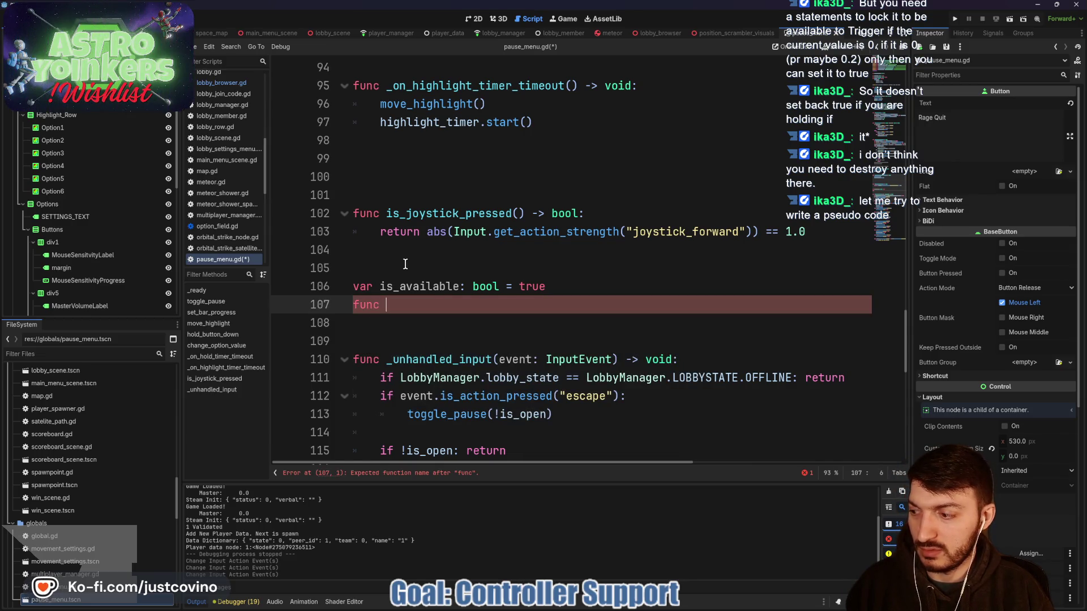
{"action": "type", "text": "use_"}
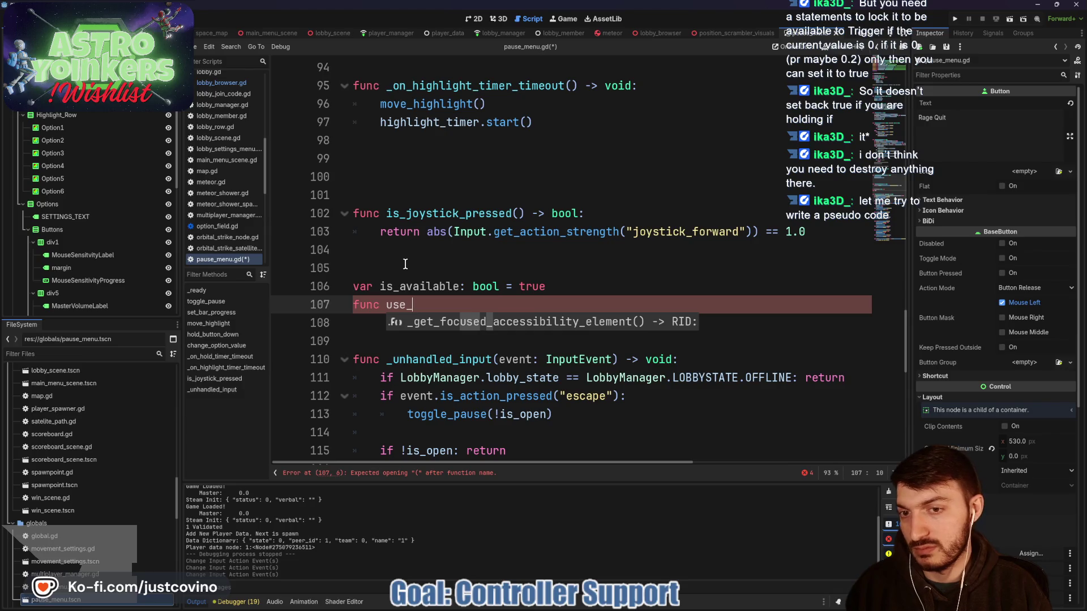
{"action": "type", "text": "joystick() -> void:"}
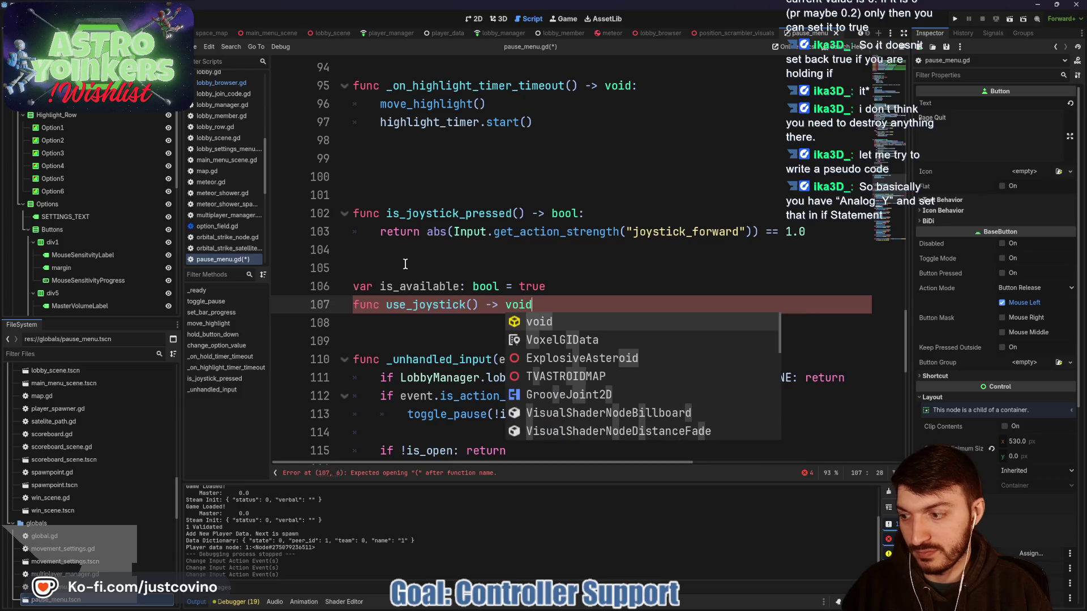
{"action": "key", "text": "Return"}
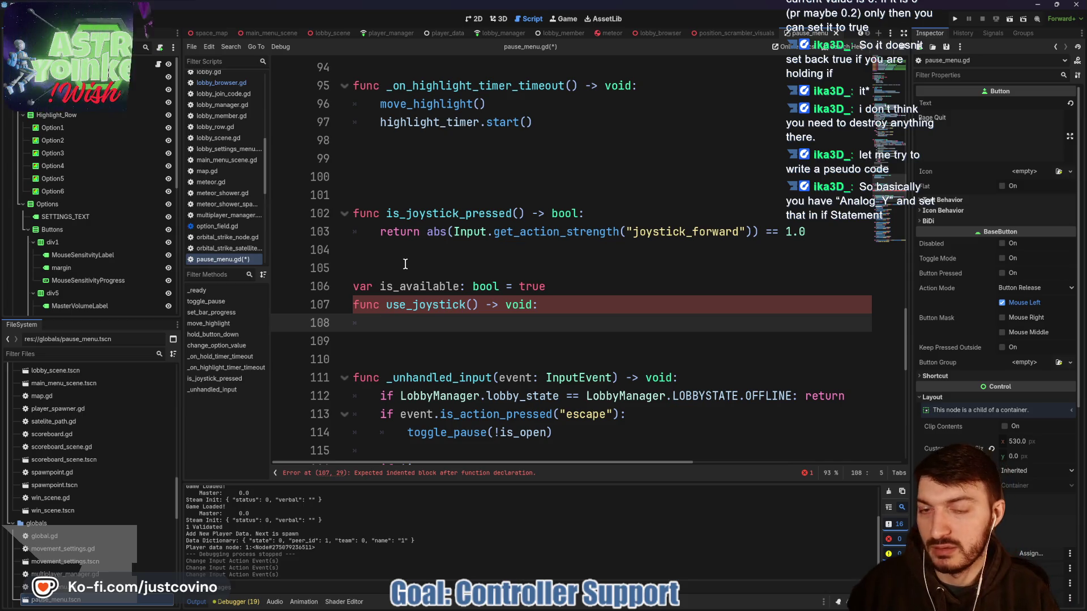
- Begin the use_joystick body with the partial condition 'if Input.' on line 108
{"action": "type", "text": "if Input."}
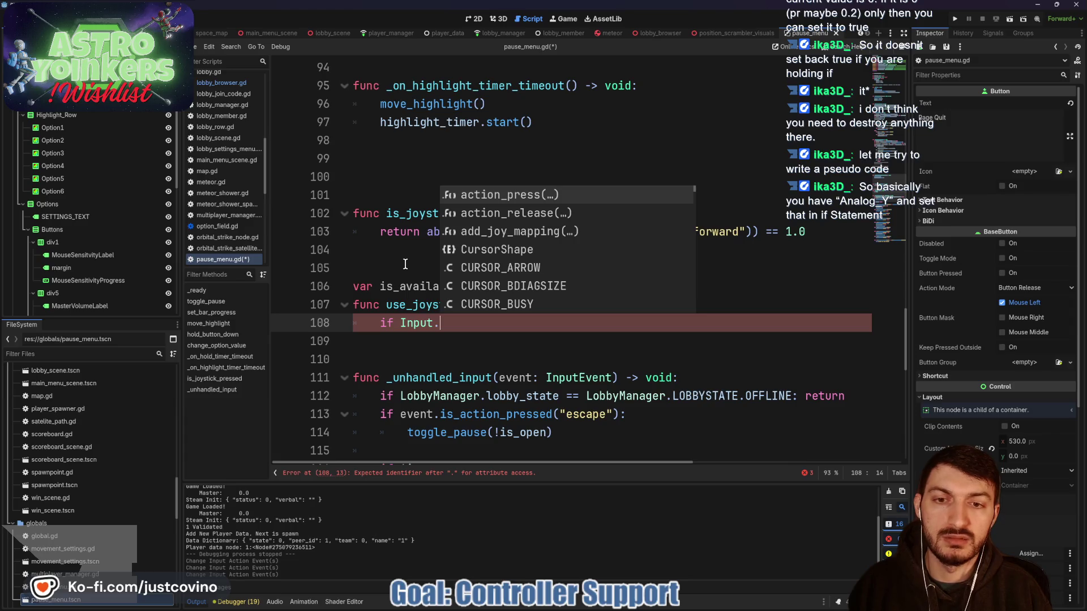
- Write the condition `if Input.get_action_strength("joystick_forward") == 0.0:` in use_joystick
{"action": "left_click", "coordinate": [504, 324]}
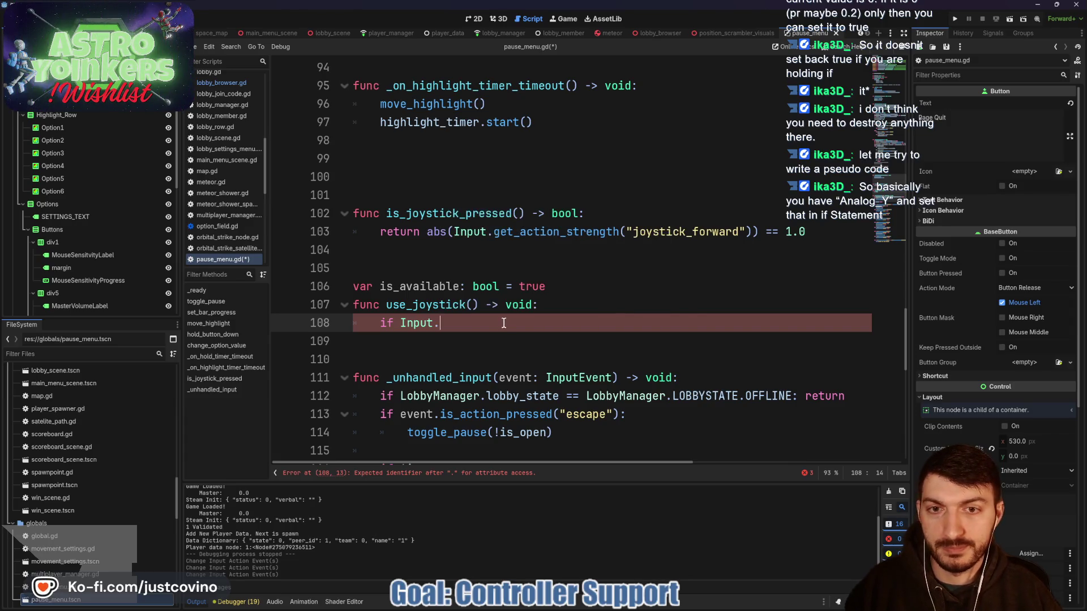
{"action": "type", "text": "get_action"}
{"action": "key", "text": "Down"}
{"action": "key", "text": "Return"}
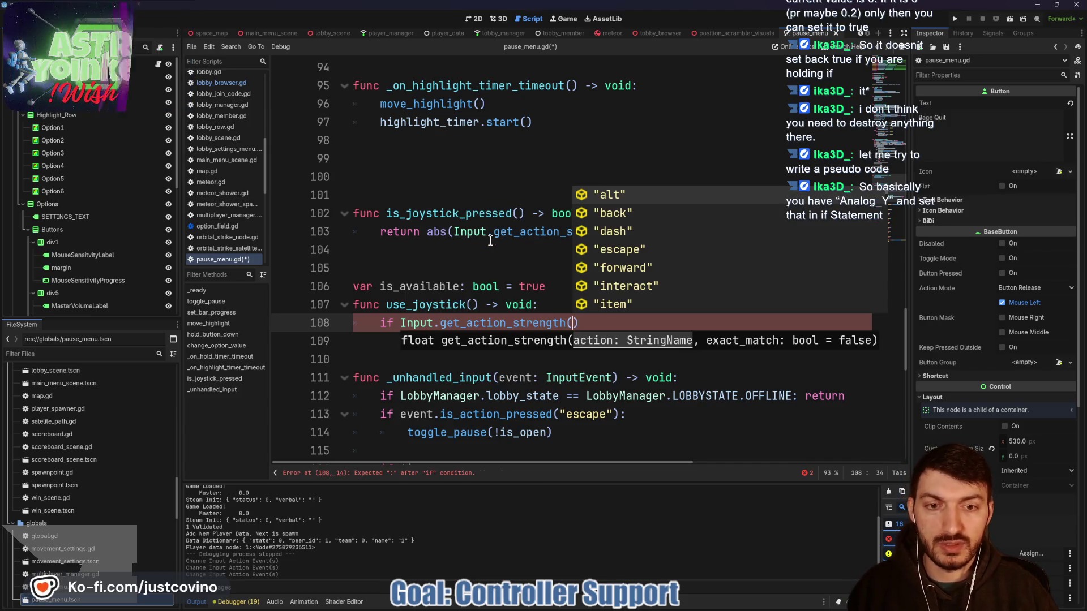
{"action": "type", "text": "\""}
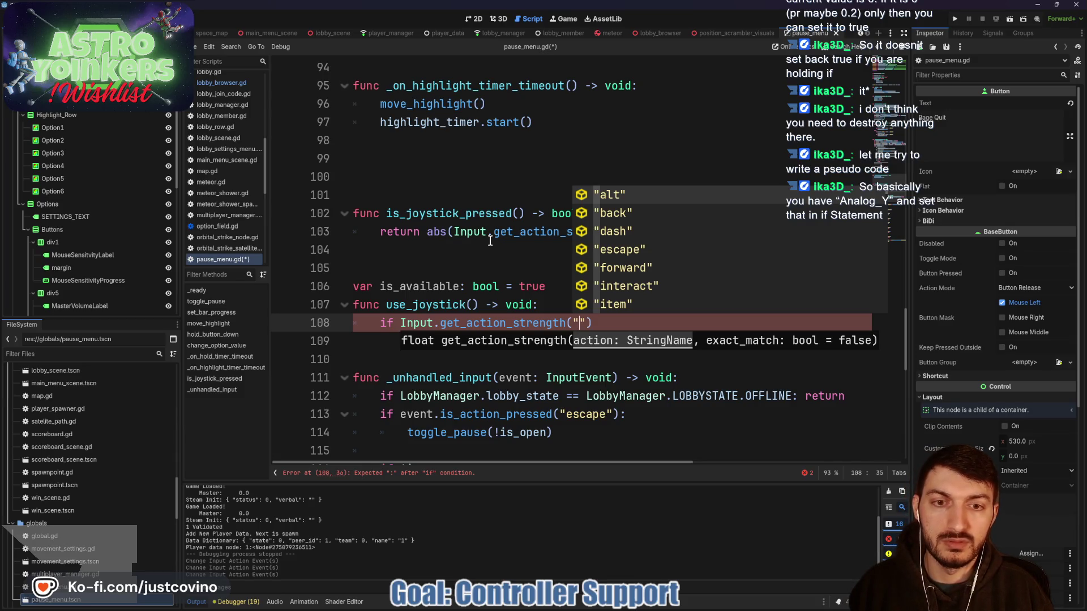
{"action": "type", "text": "jo"}
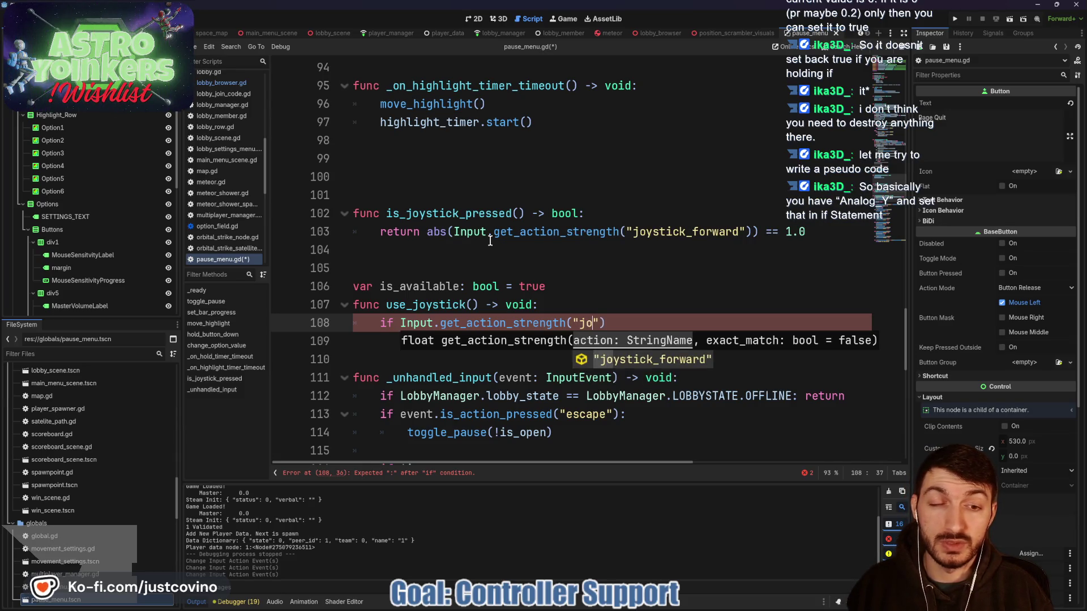
{"action": "key", "text": "Return"}
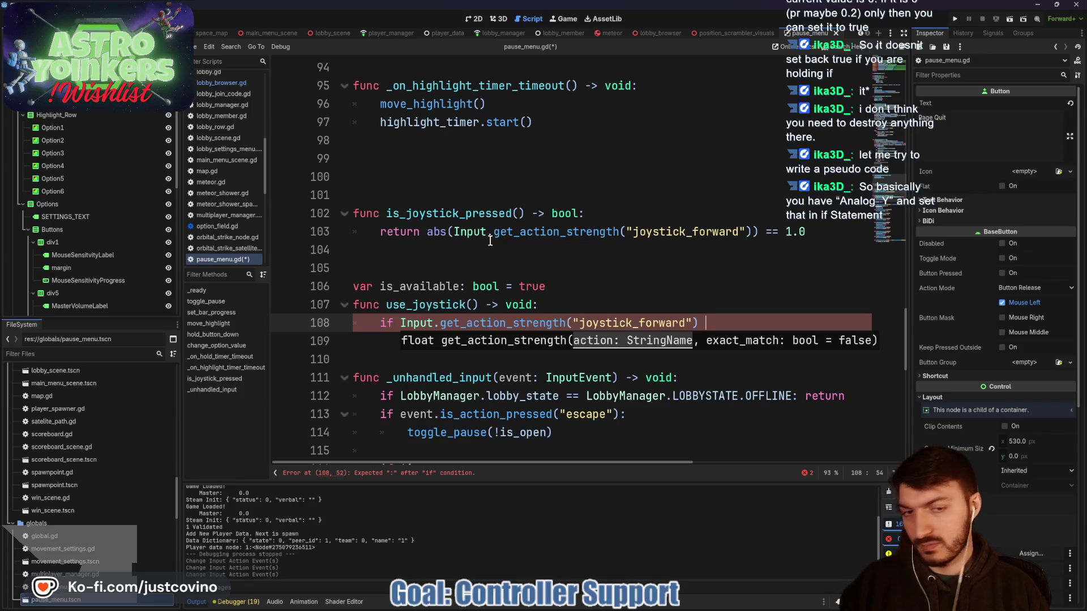
{"action": "type", "text": "=="}
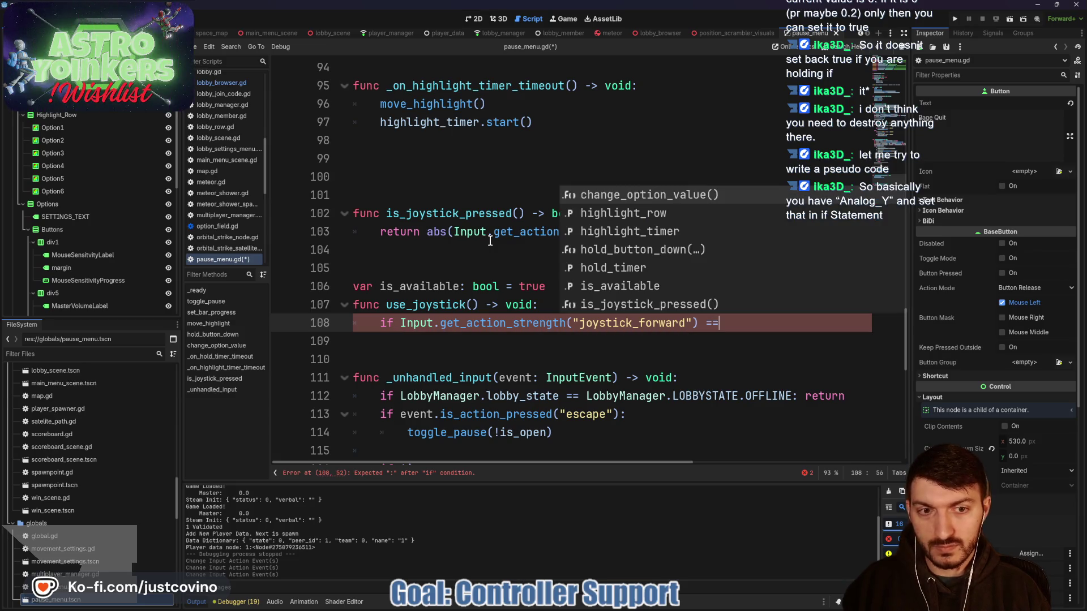
{"action": "type", "text": " 0.0"}
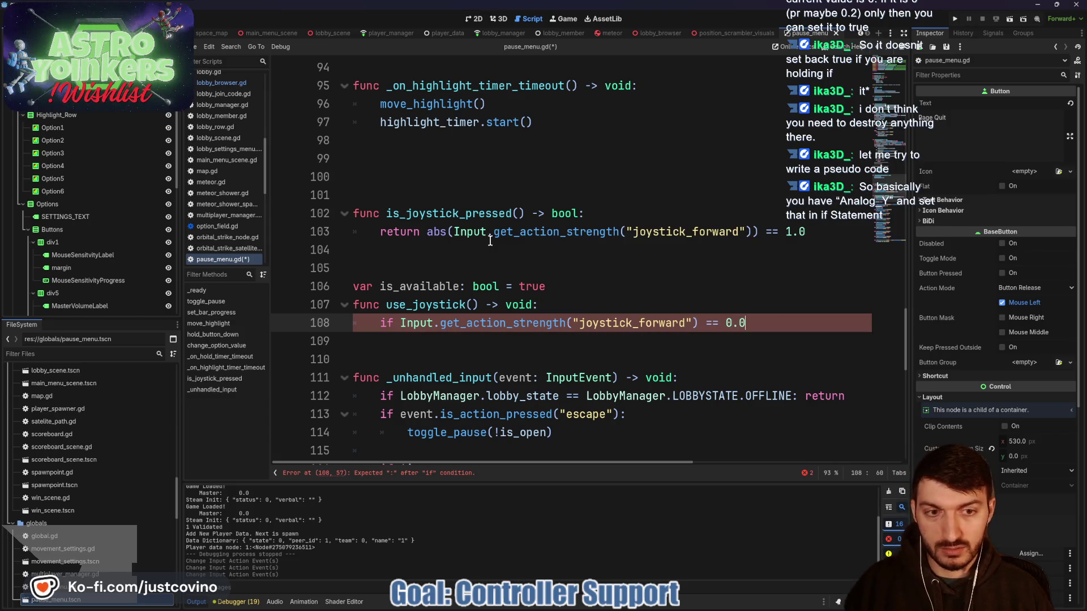
{"action": "type", "text": ":"}
{"action": "key", "text": "Return"}
- Set `is_available = true` as the body of the 0.0 check
{"action": "type", "text": "is"}
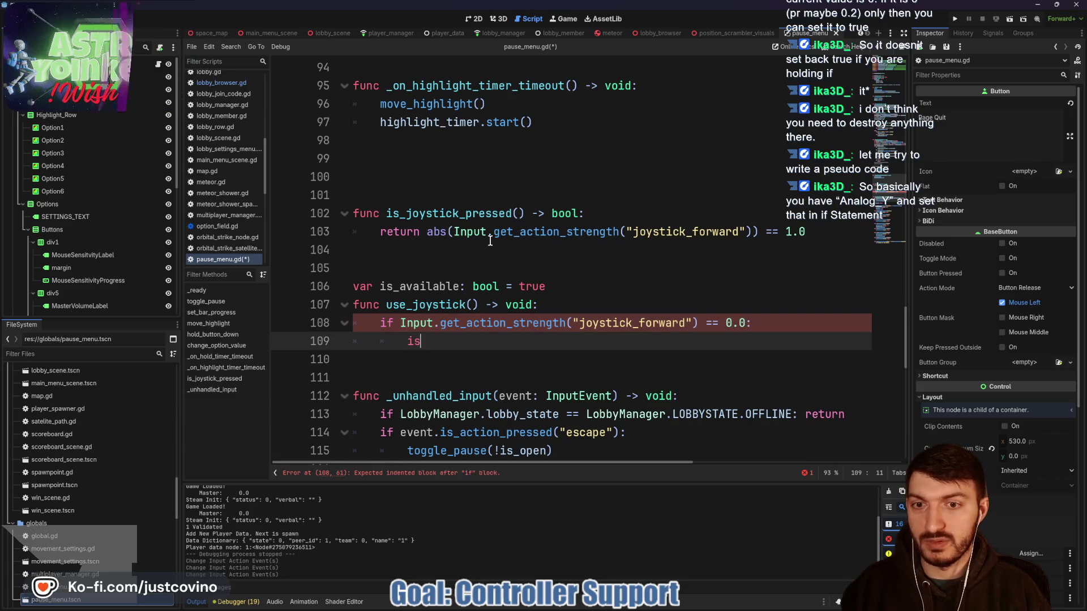
{"action": "key", "text": "Return"}
{"action": "type", "text": "= "}
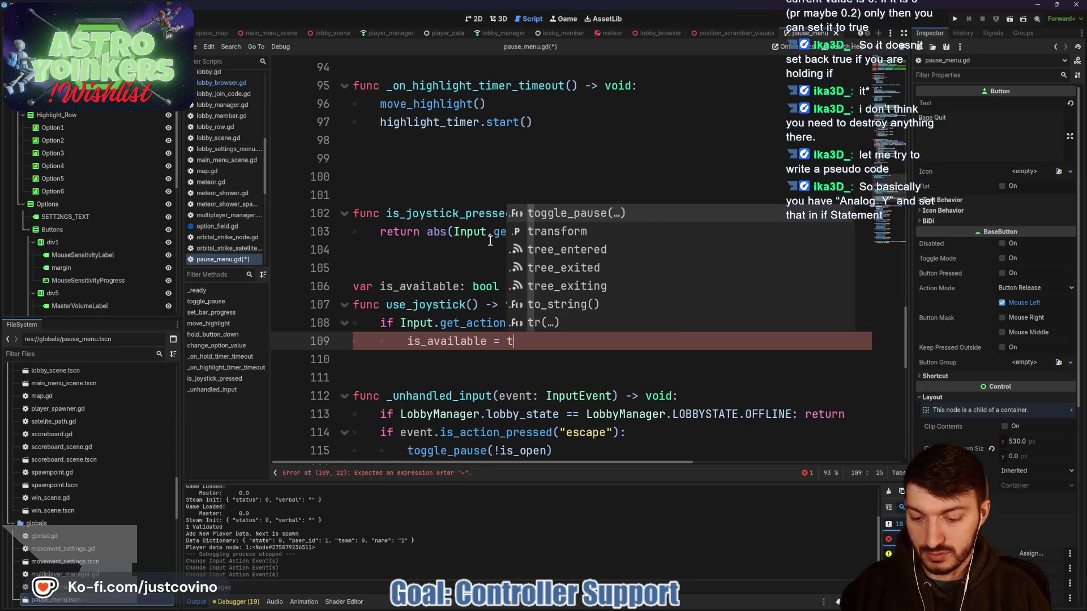
{"action": "type", "text": "true"}
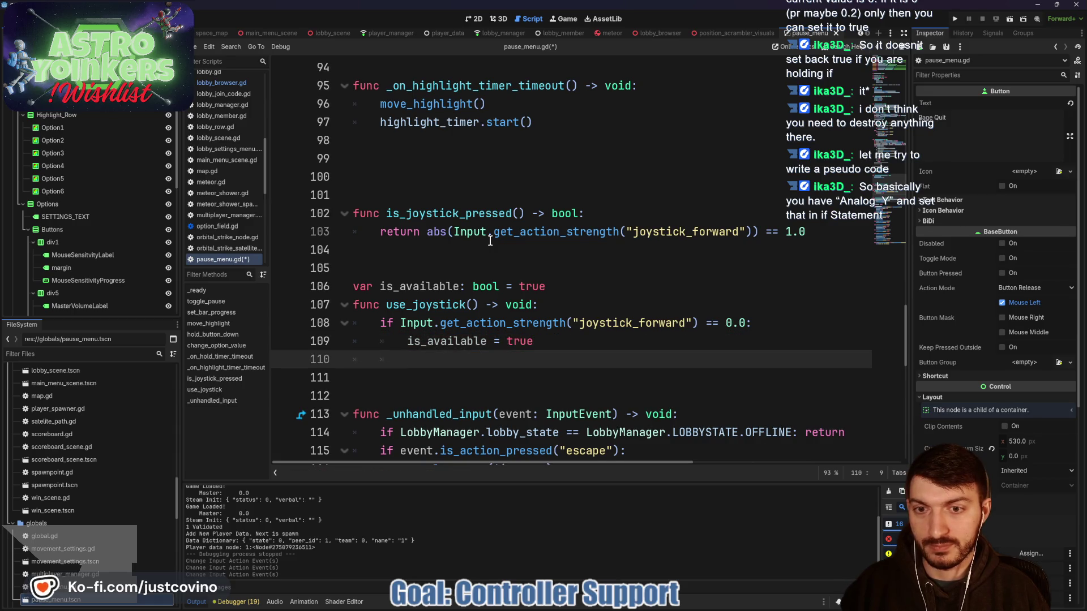
{"action": "key", "text": "Return"}
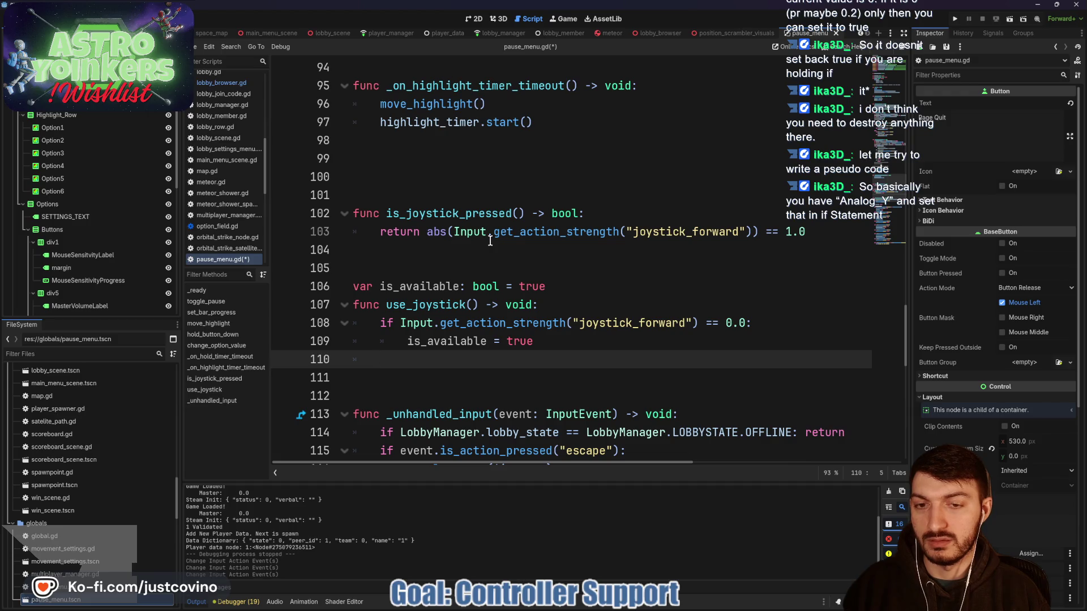
- Add an else branch with an `Input.get_action_strength("joystick_forward") >= 0.5` condition line
{"action": "type", "text": "else"}
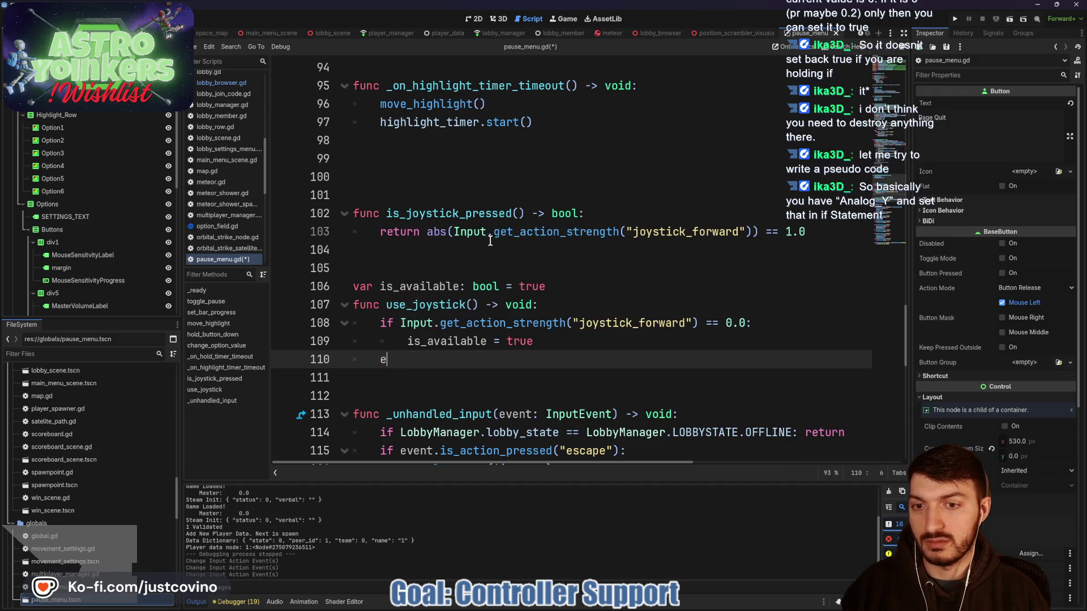
{"action": "type", "text": "lse:"}
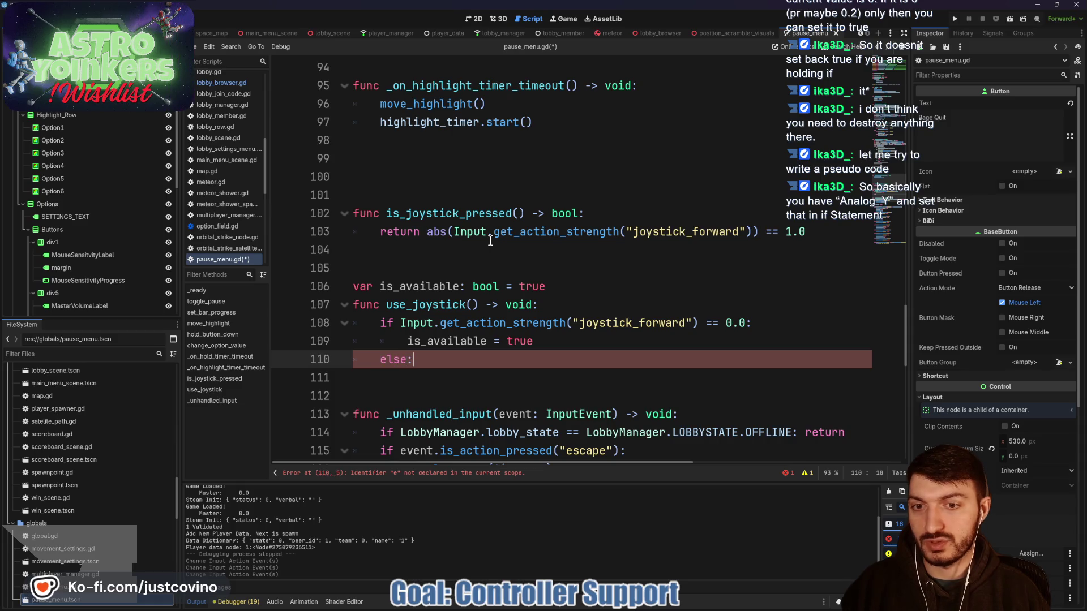
{"action": "key", "text": "Return"}
{"action": "type", "text": "Input."}
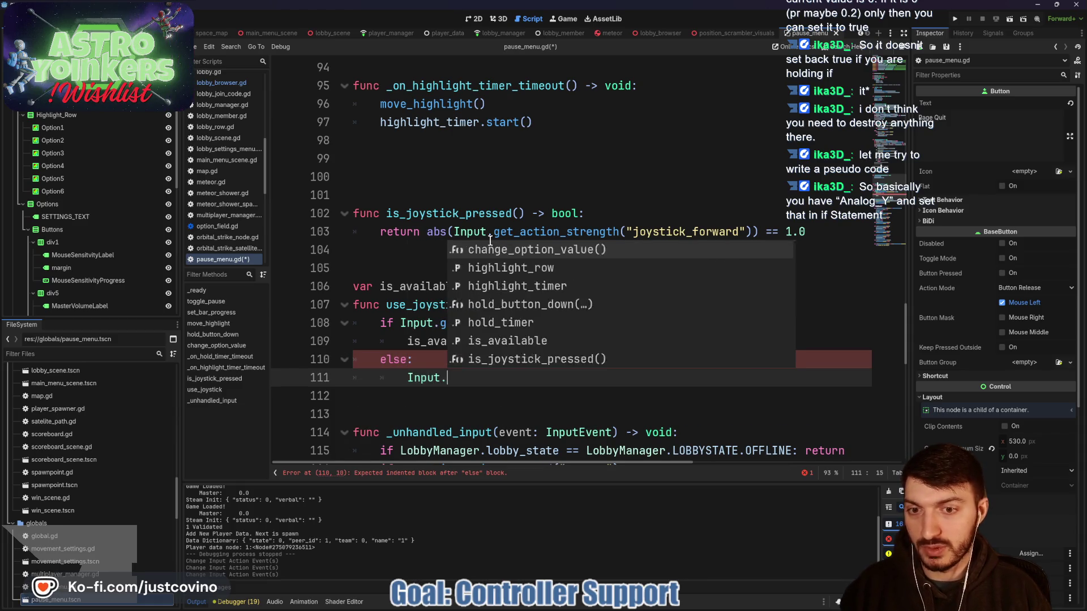
{"action": "type", "text": "get_action"}
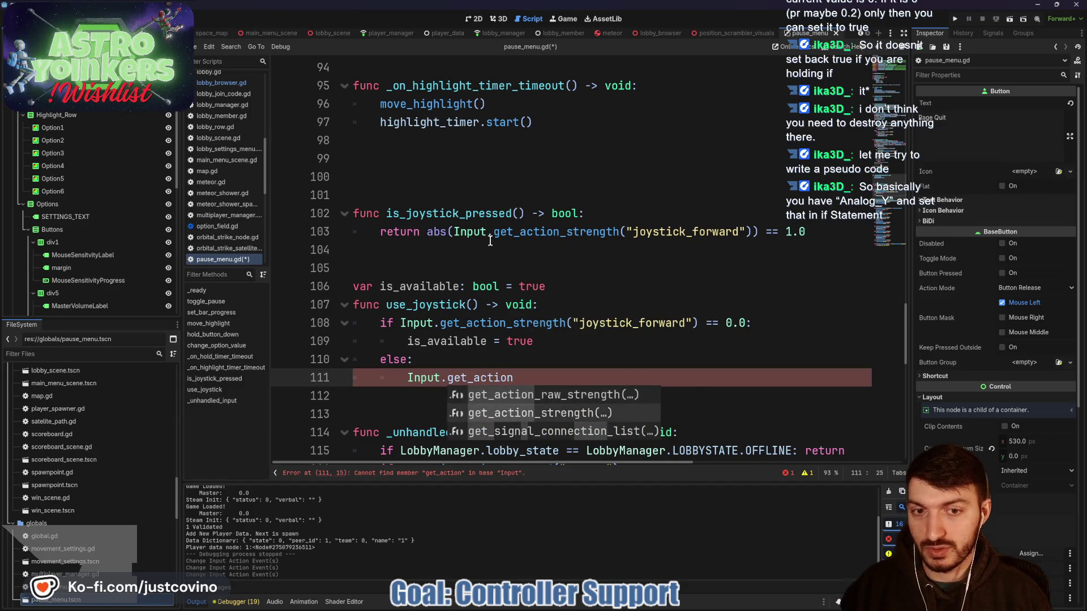
{"action": "key", "text": "Down"}
{"action": "key", "text": "Return"}
{"action": "type", "text": "\"joy"}
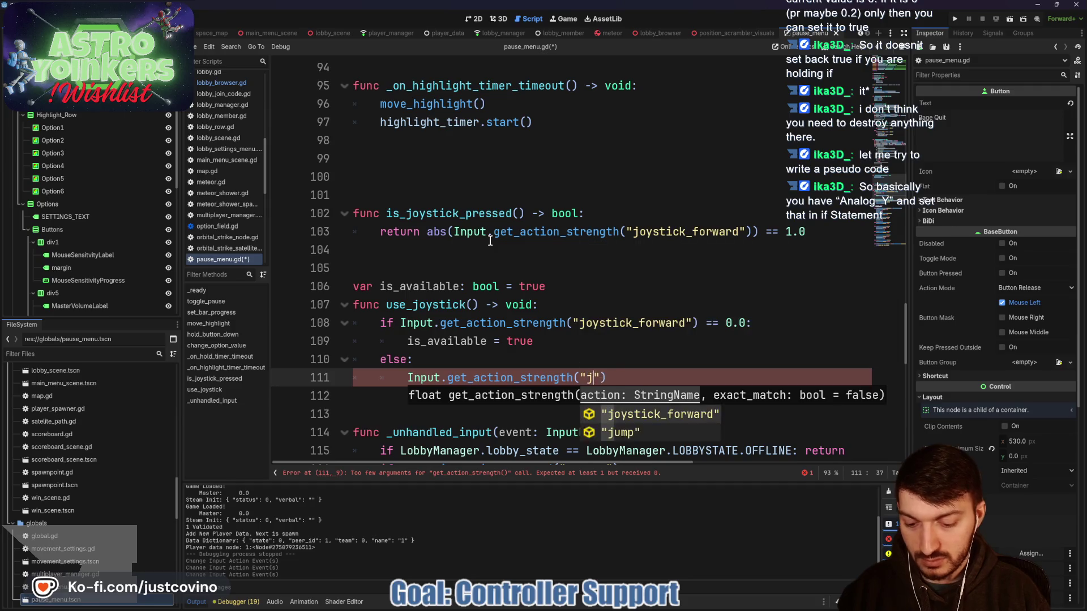
{"action": "key", "text": "Return"}
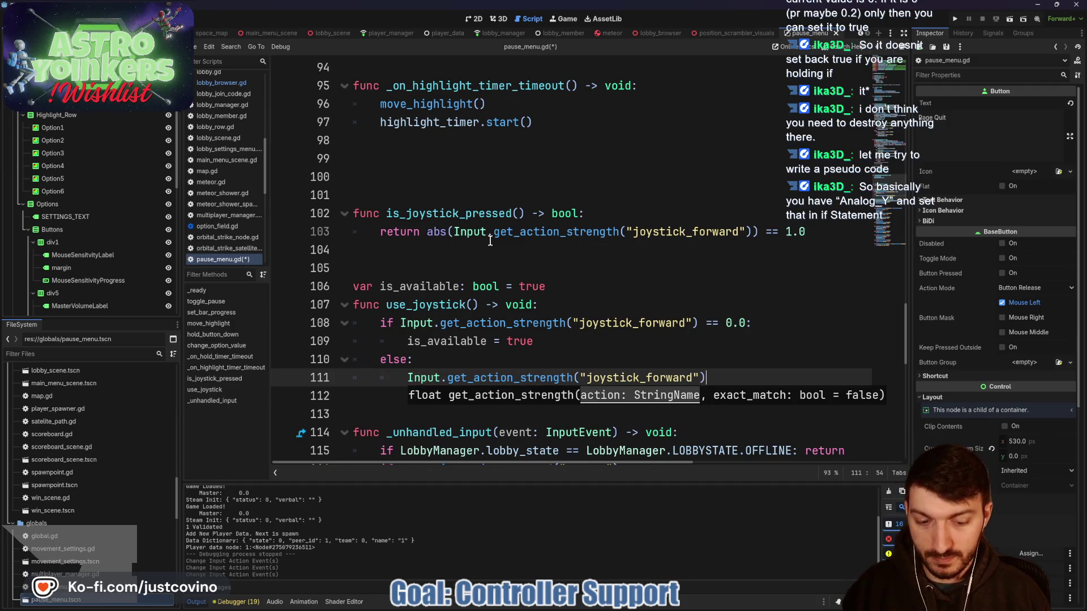
{"action": "type", "text": " >="}
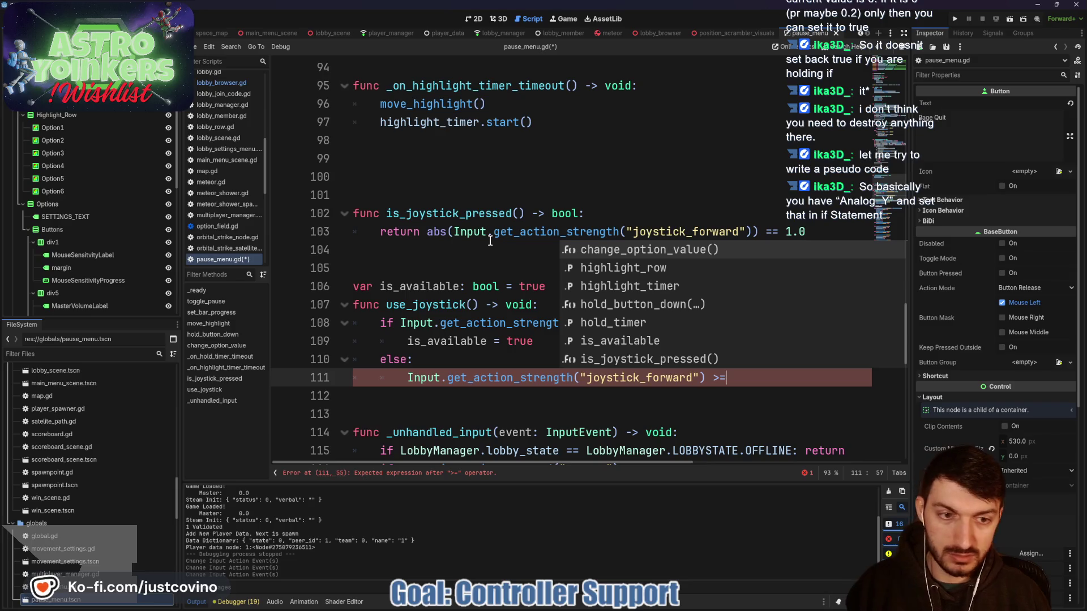
{"action": "type", "text": " 0.5"}
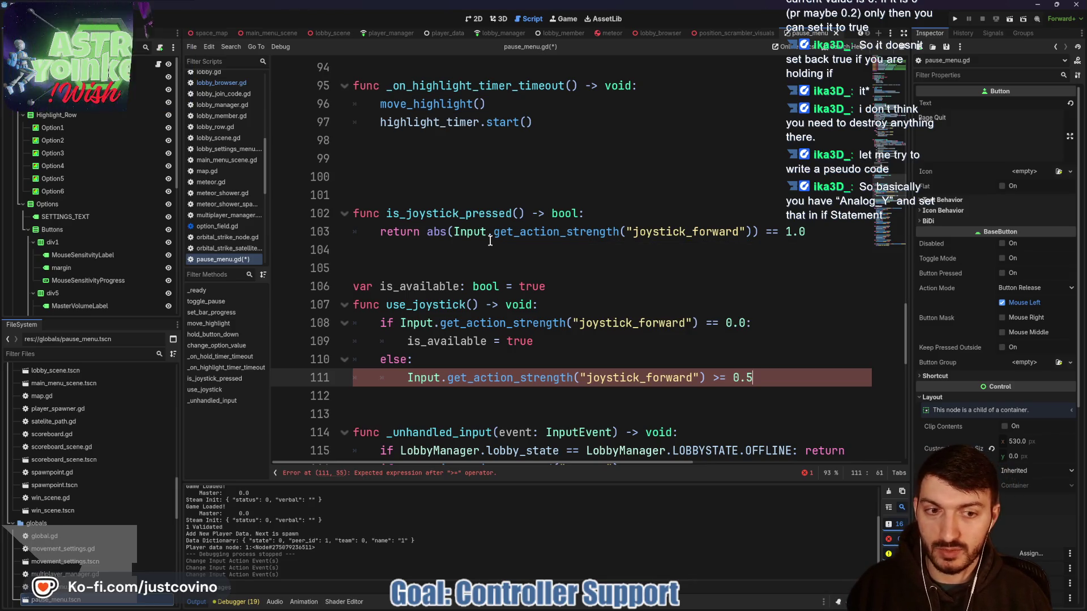
{"action": "type", "text": "\""}
{"action": "key", "text": "Return"}
{"action": "type", "text": "is_"}
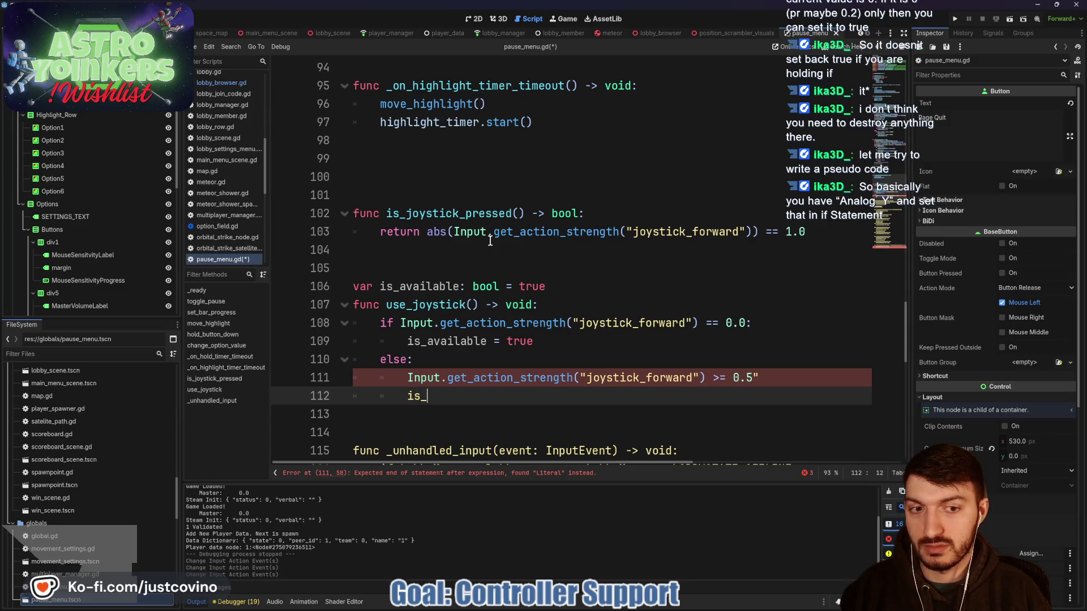
- Replace the stray quote after 0.5 with a colon and write `is_available = false`
{"action": "left_click", "coordinate": [764, 373]}
{"action": "key", "text": "BackSpace"}
{"action": "type", "text": ":"}
{"action": "left_click", "coordinate": [474, 394]}
{"action": "type", "text": "available = "}
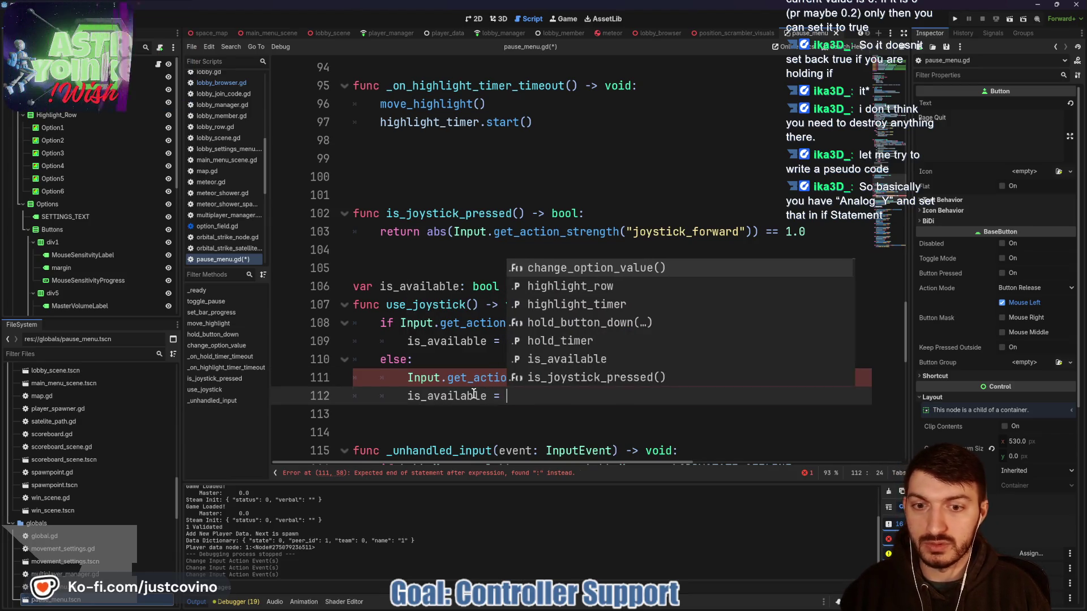
{"action": "type", "text": "false"}
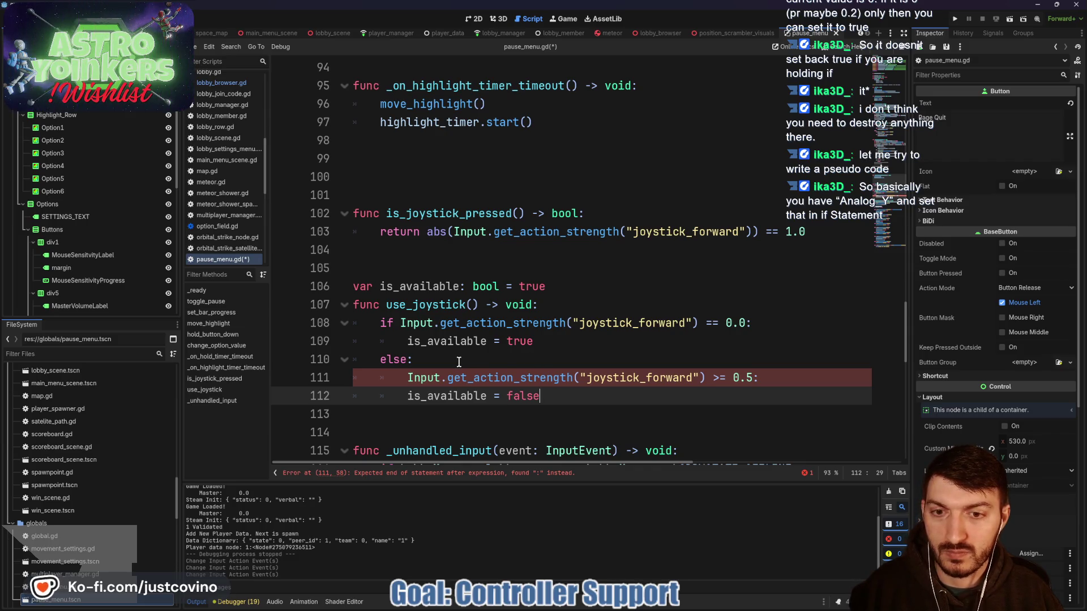
- Turn else into `elif` and join the 0.5 condition onto the elif line
{"action": "left_click", "coordinate": [406, 360]}
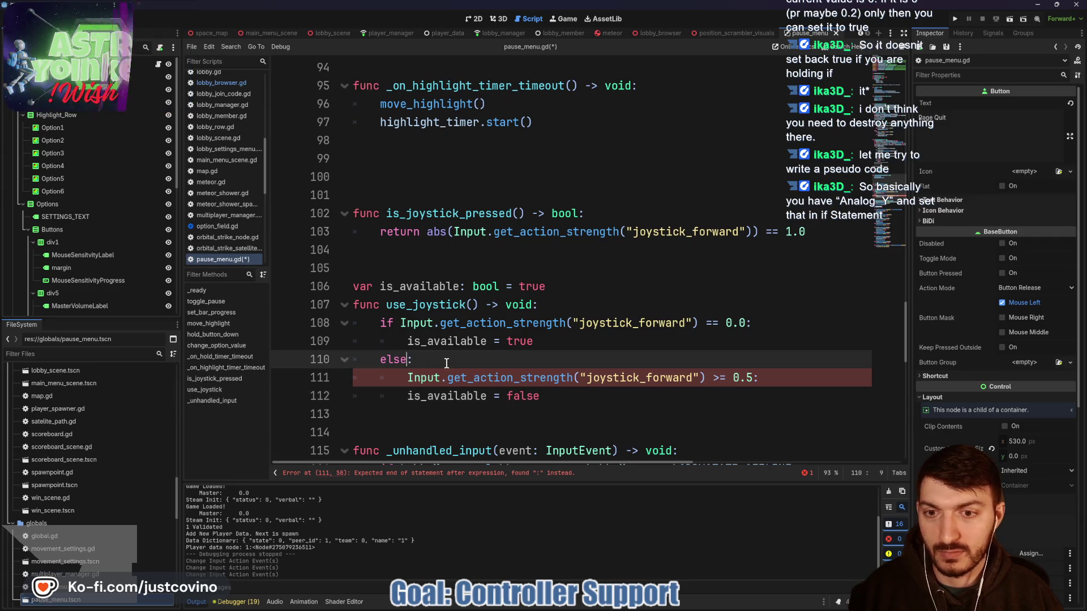
{"action": "key", "text": "BackSpace"}
{"action": "key", "text": "BackSpace"}
{"action": "type", "text": "if"}
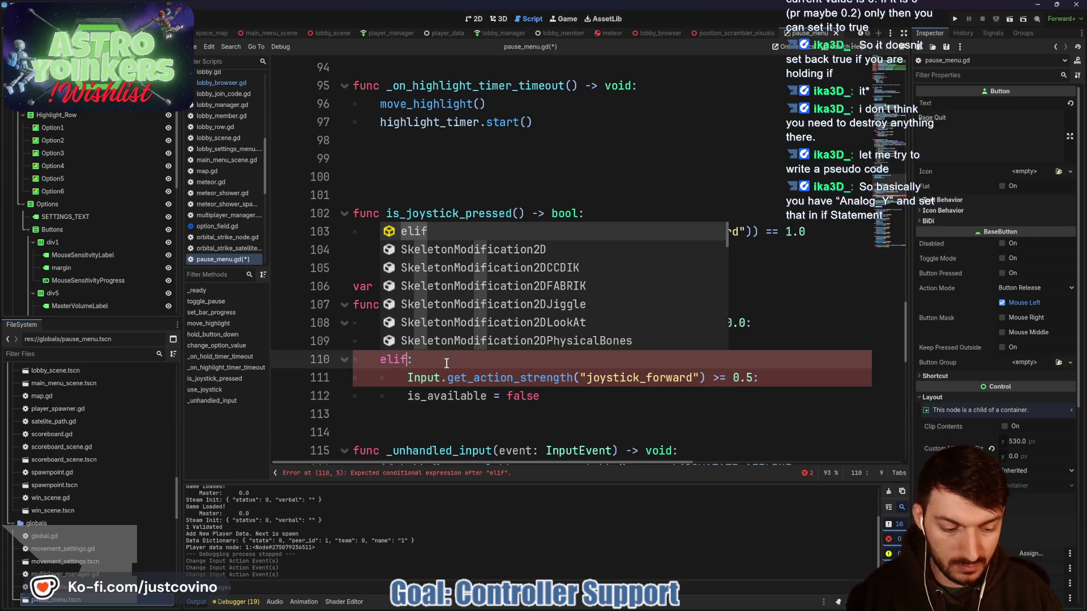
{"action": "key", "text": "Delete"}
{"action": "left_click", "coordinate": [401, 378]}
{"action": "key", "text": "BackSpace"}
{"action": "key", "text": "BackSpace"}
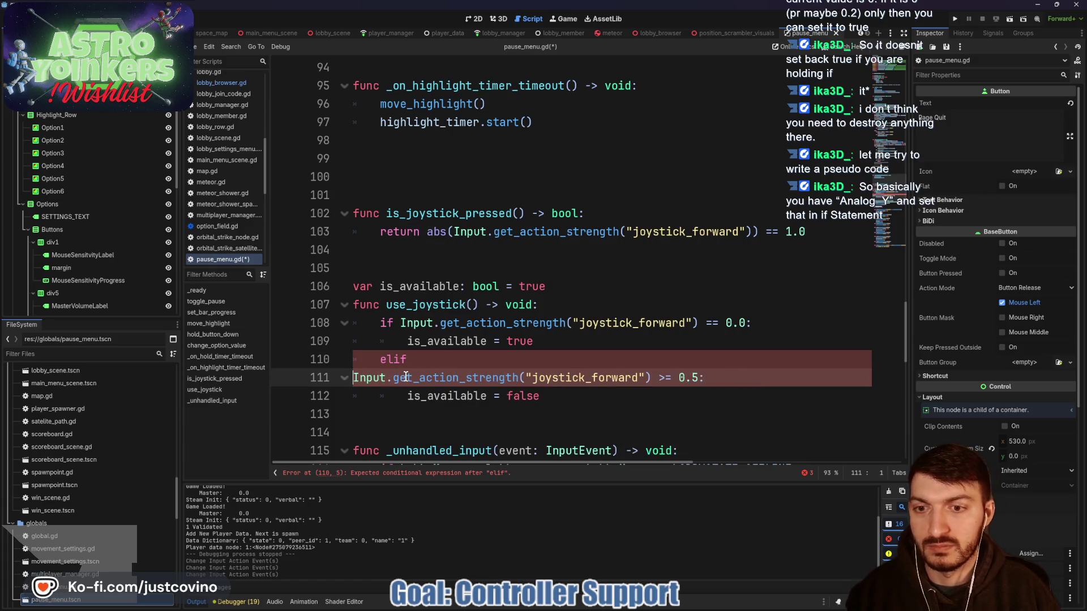
{"action": "key", "text": "BackSpace"}
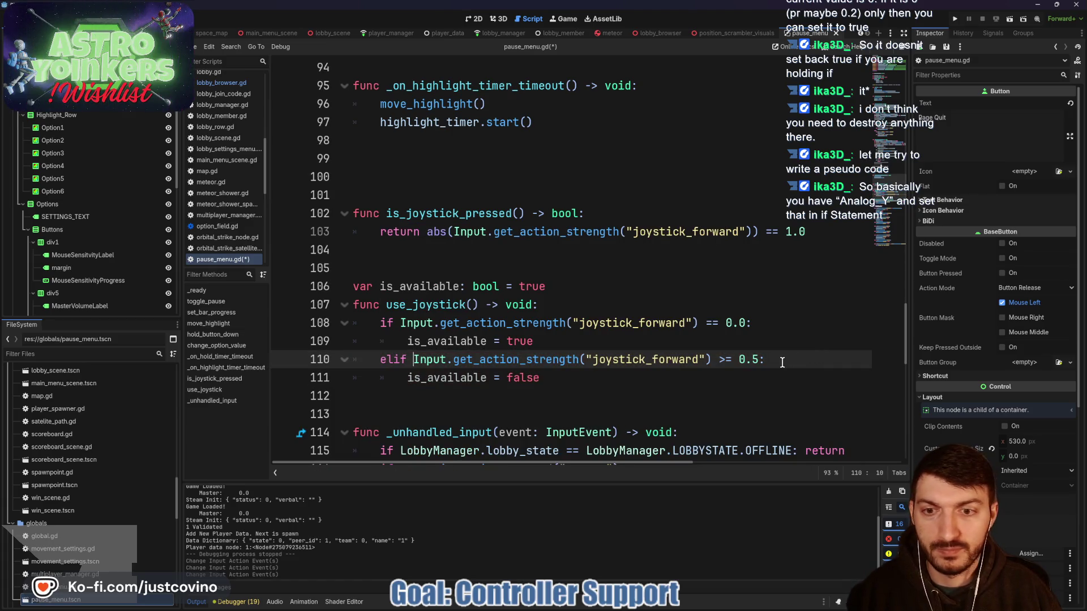
{"action": "left_click", "coordinate": [612, 383]}
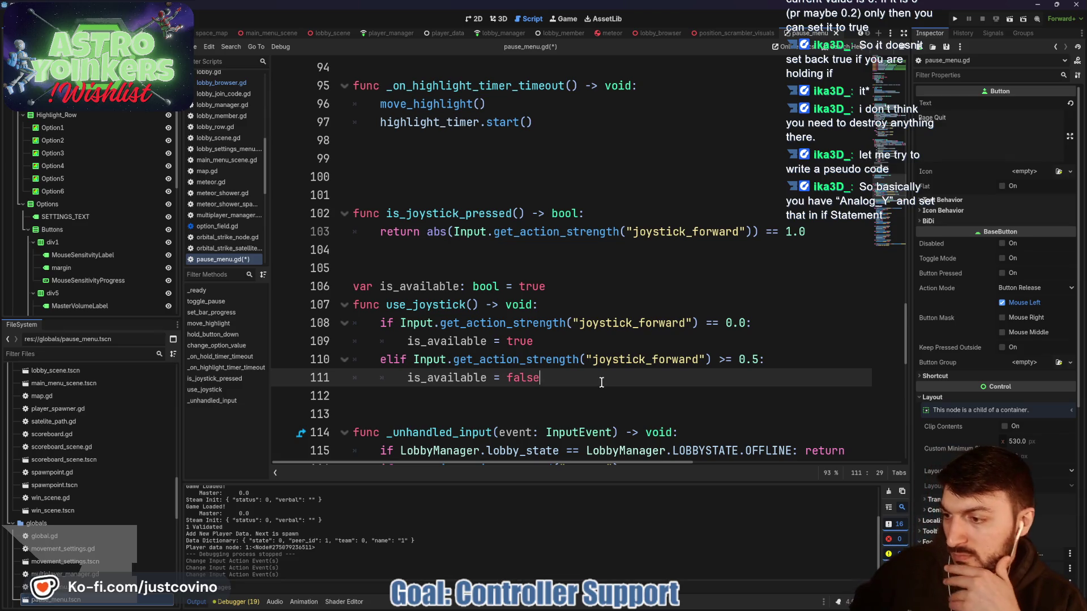
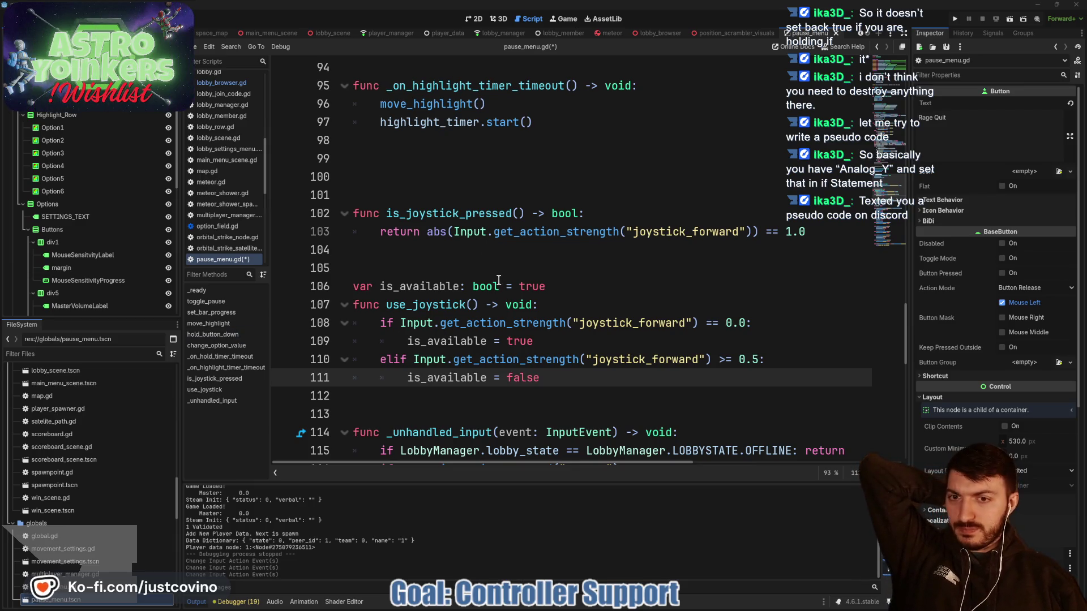
- Rename the is_available variable on line 106 to analog_y
{"action": "double_click", "coordinate": [431, 287]}
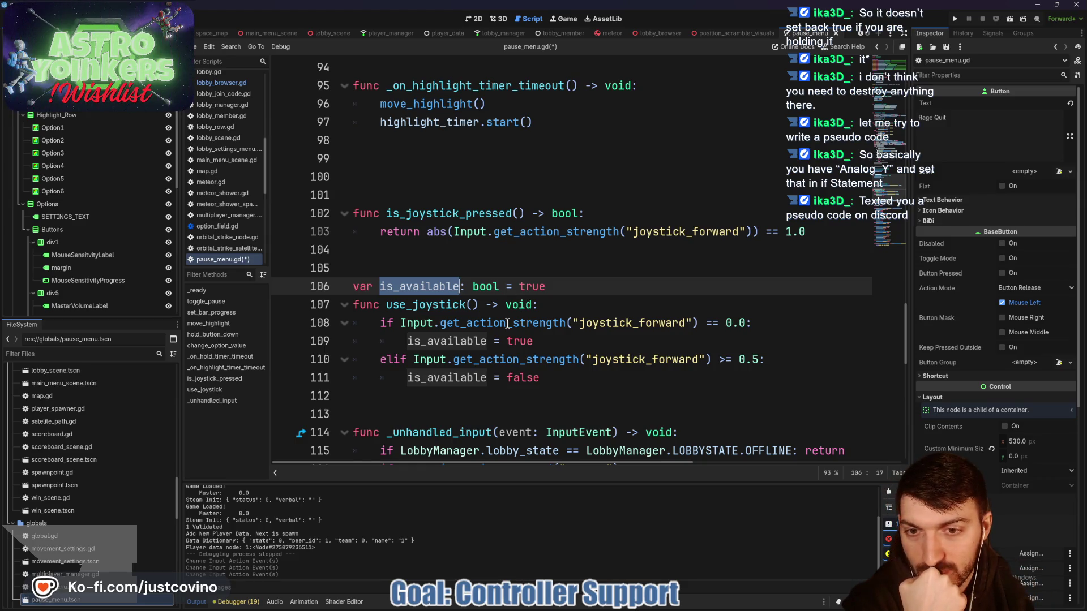
{"action": "left_click_drag", "start_coordinate": [459, 286], "coordinate": [378, 284]}
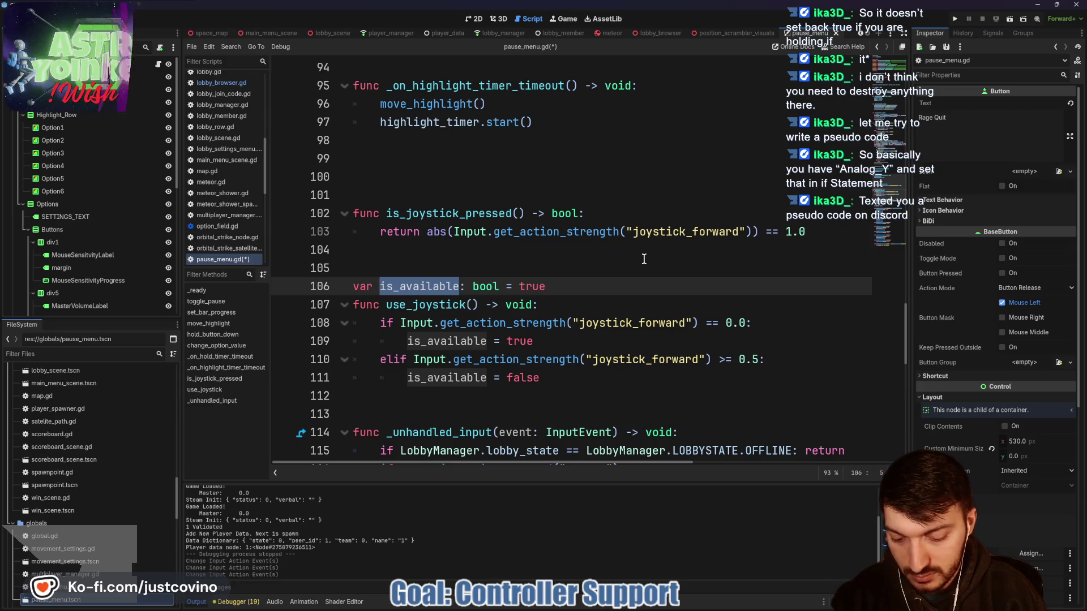
{"action": "type", "text": "analog"}
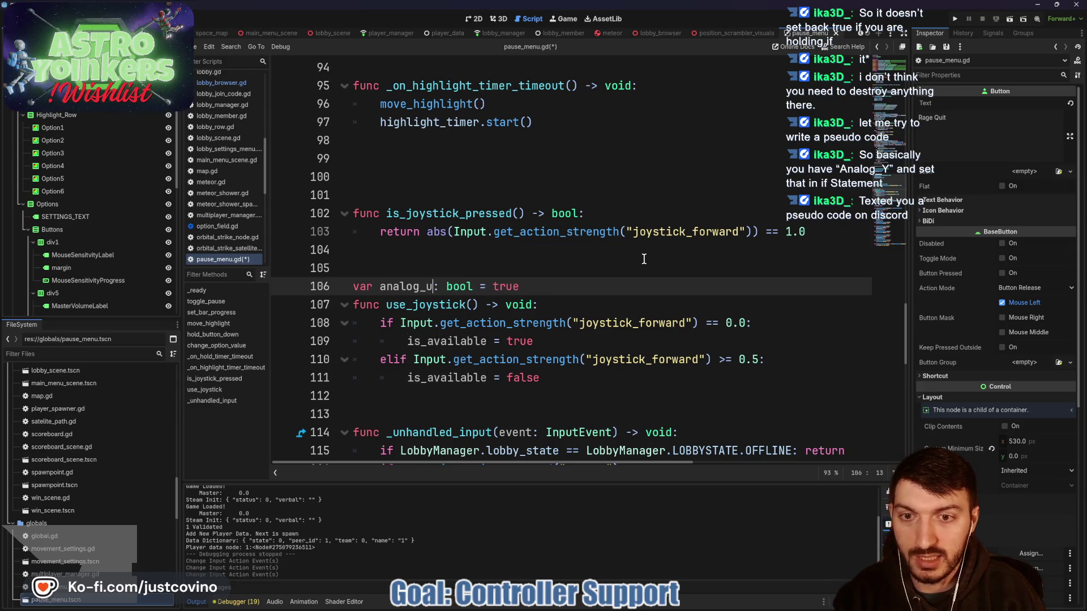
{"action": "key", "text": "BackSpace"}
{"action": "type", "text": "y"}
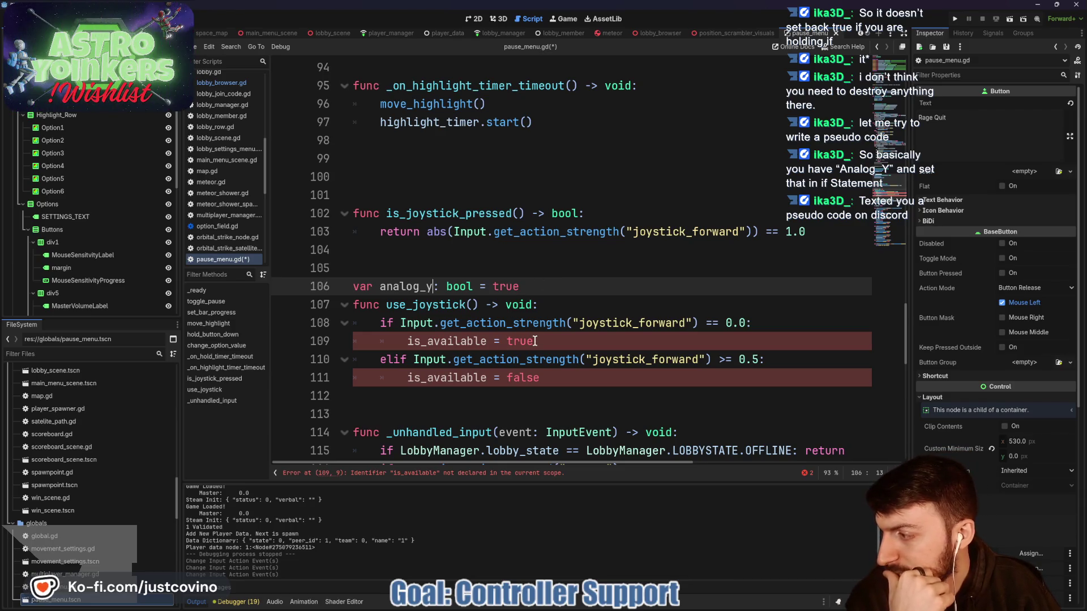
- Change line 111's assignment to analog_y = true
{"action": "left_click", "coordinate": [555, 304]}
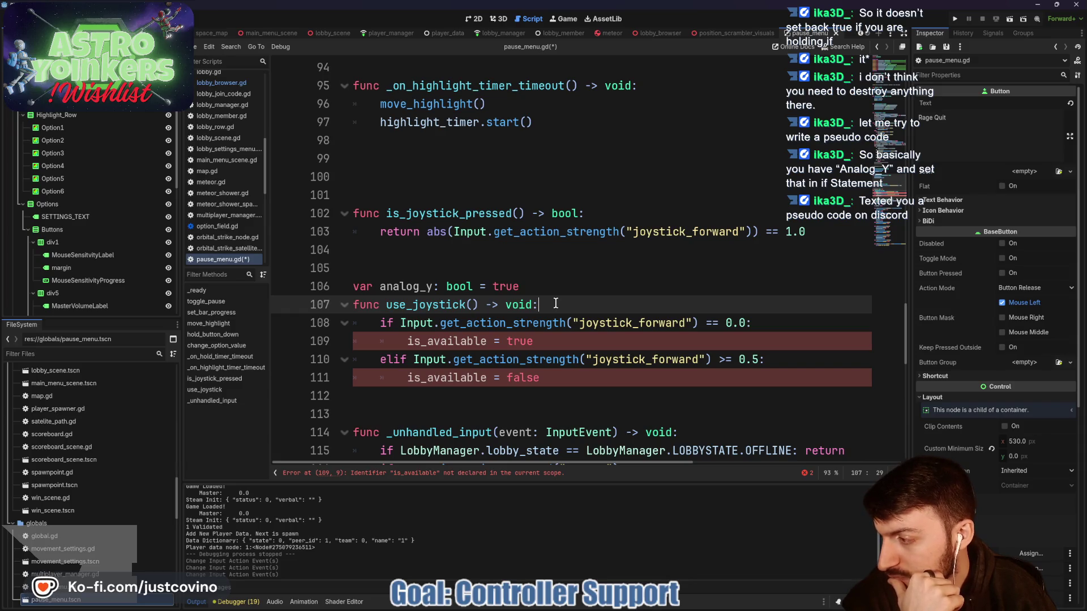
{"action": "left_click_drag", "start_coordinate": [551, 383], "coordinate": [399, 377]}
{"action": "type", "text": "analog_y = tue"}
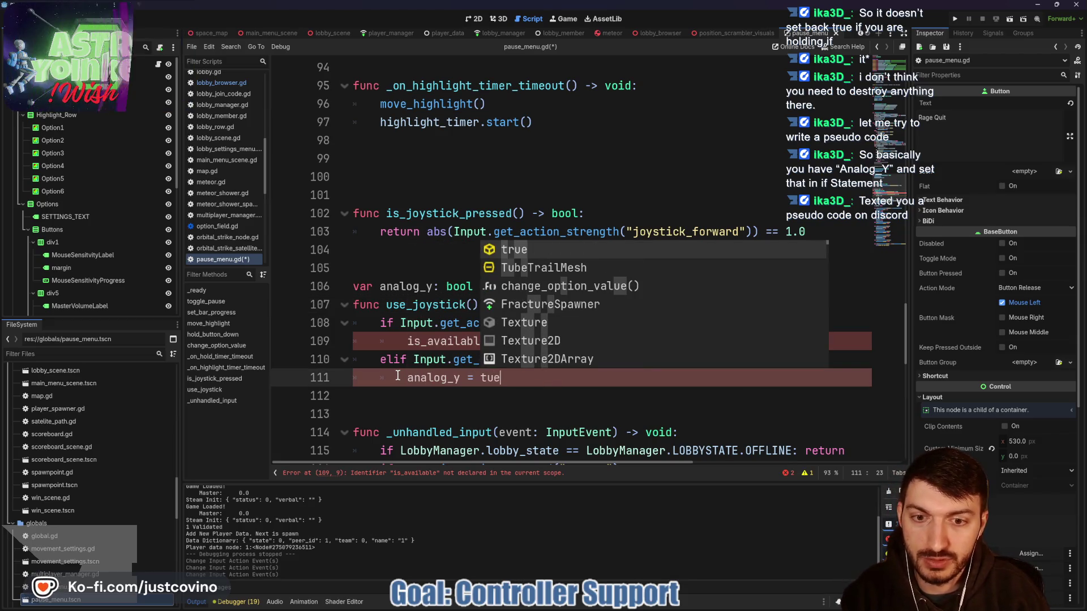
{"action": "key", "text": "BackSpace"}
{"action": "key", "text": "BackSpace"}
{"action": "type", "text": "rue"}
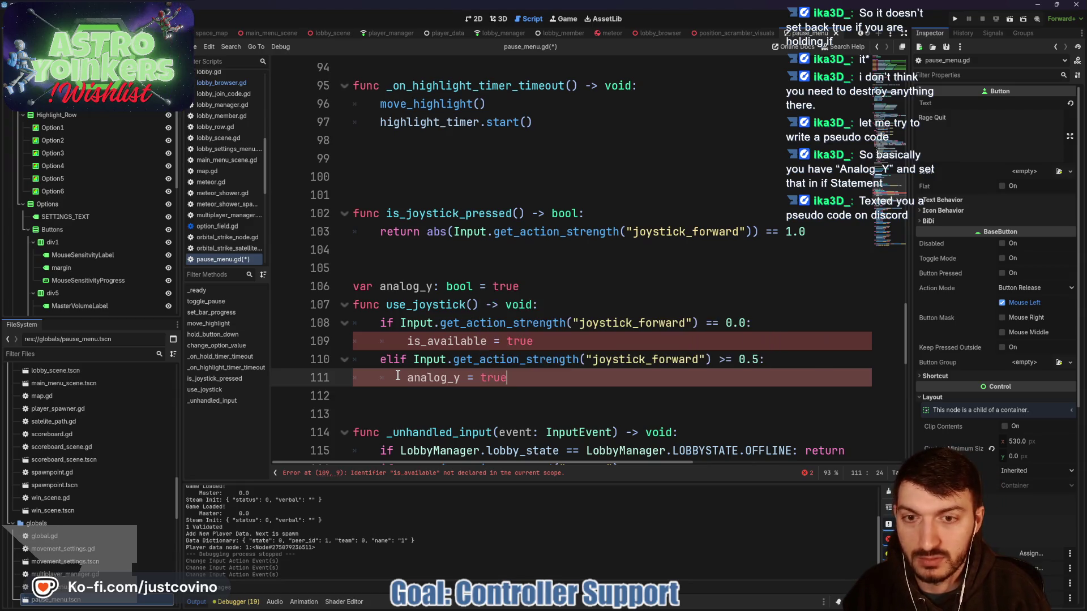
- Set analog_y's default value to false and review the leftover is_available assignment on line 109
{"action": "double_click", "coordinate": [491, 286]}
{"action": "type", "text": "f"}
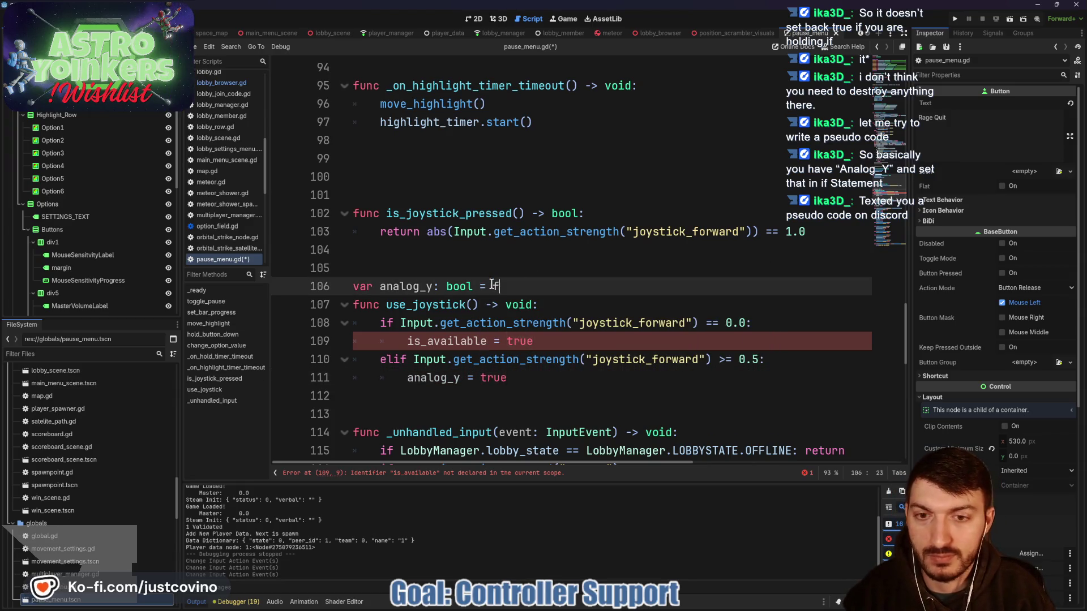
{"action": "type", "text": "alse"}
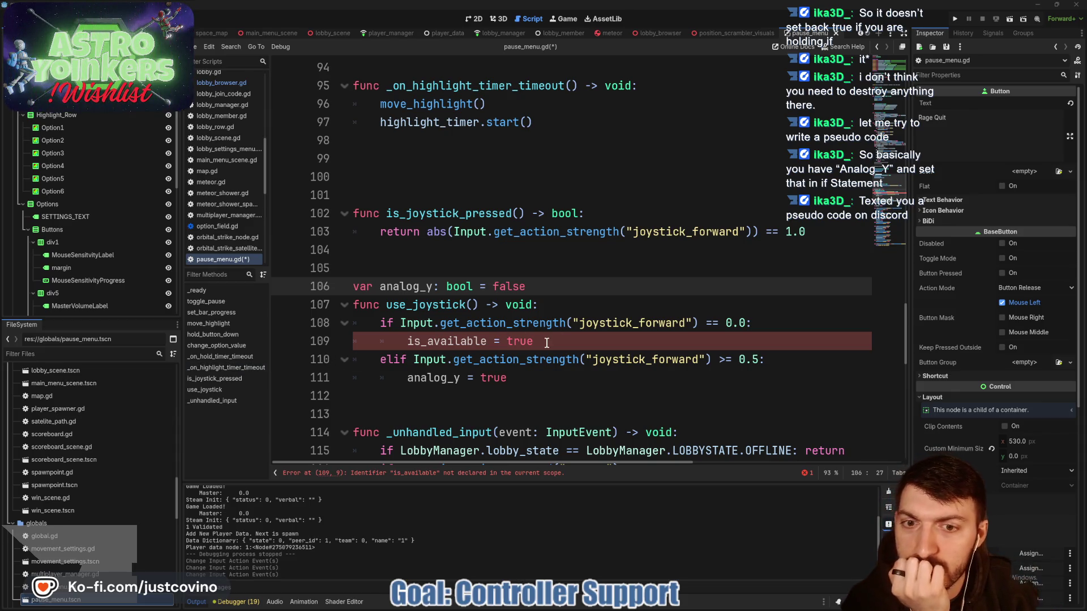
{"action": "left_click", "coordinate": [552, 305]}
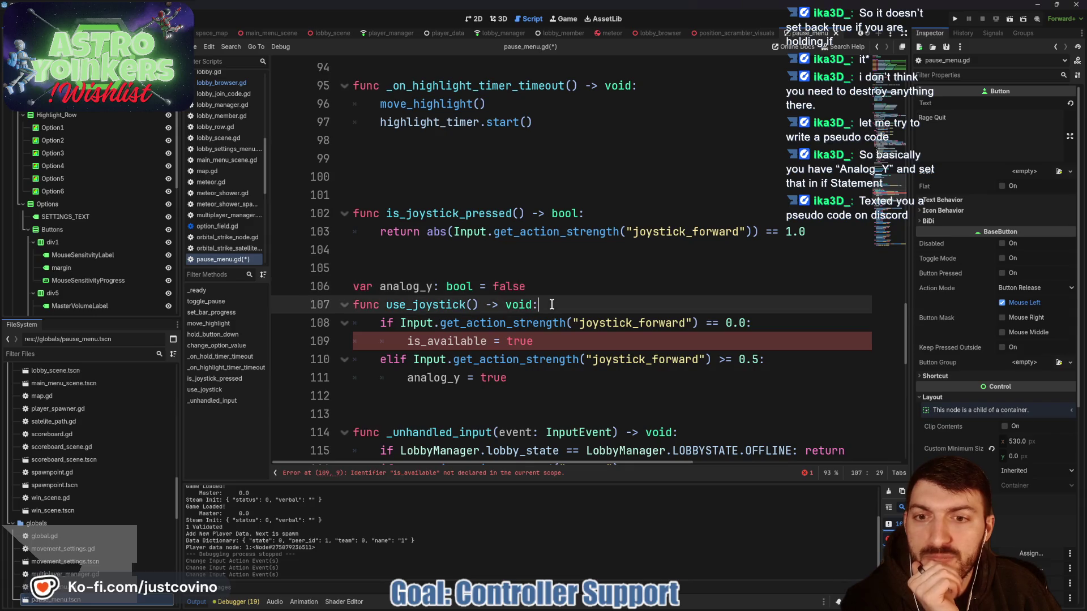
{"action": "key", "text": "shift+Home"}
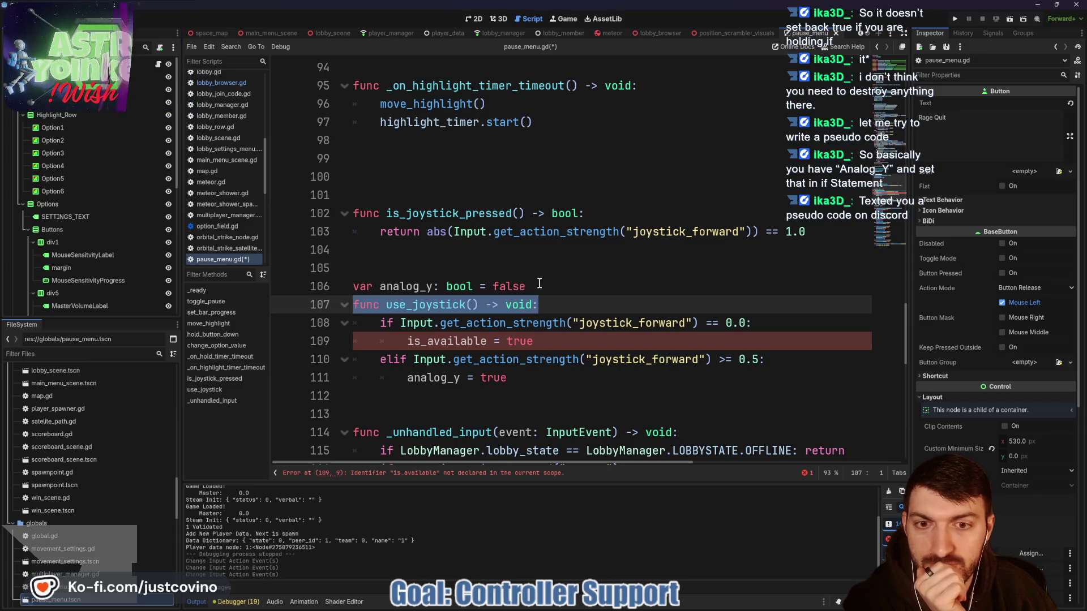
{"action": "left_click_drag", "start_coordinate": [540, 341], "coordinate": [397, 338]}
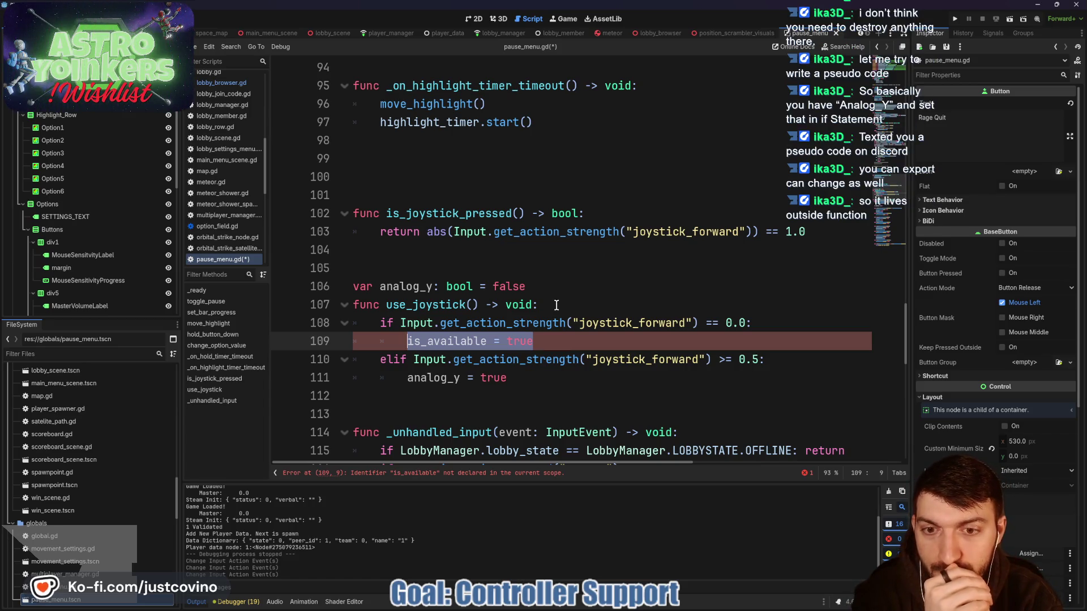
{"action": "left_click", "coordinate": [542, 287]}
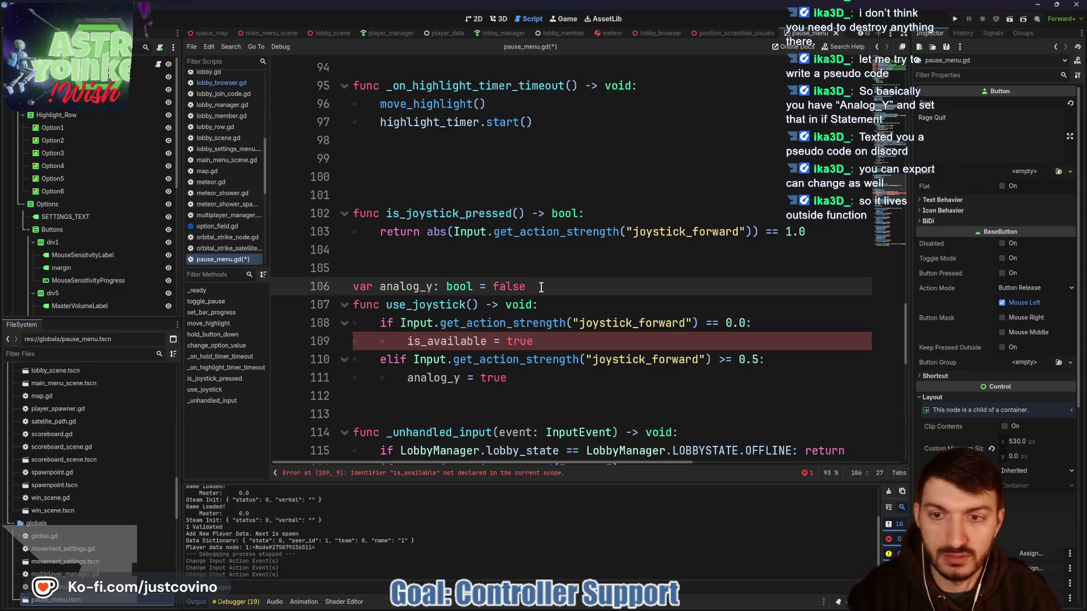
- Add a new line below the analog_y declaration, then switch to the Astro Yoinkers Steam page
{"action": "key", "text": "Return"}
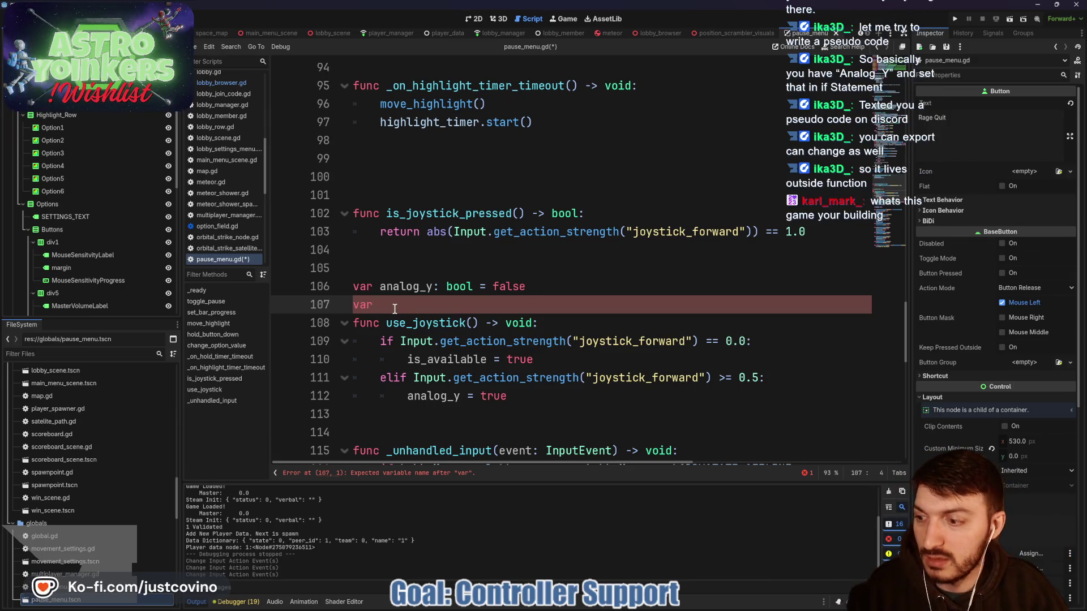
{"action": "type", "text": "var"}
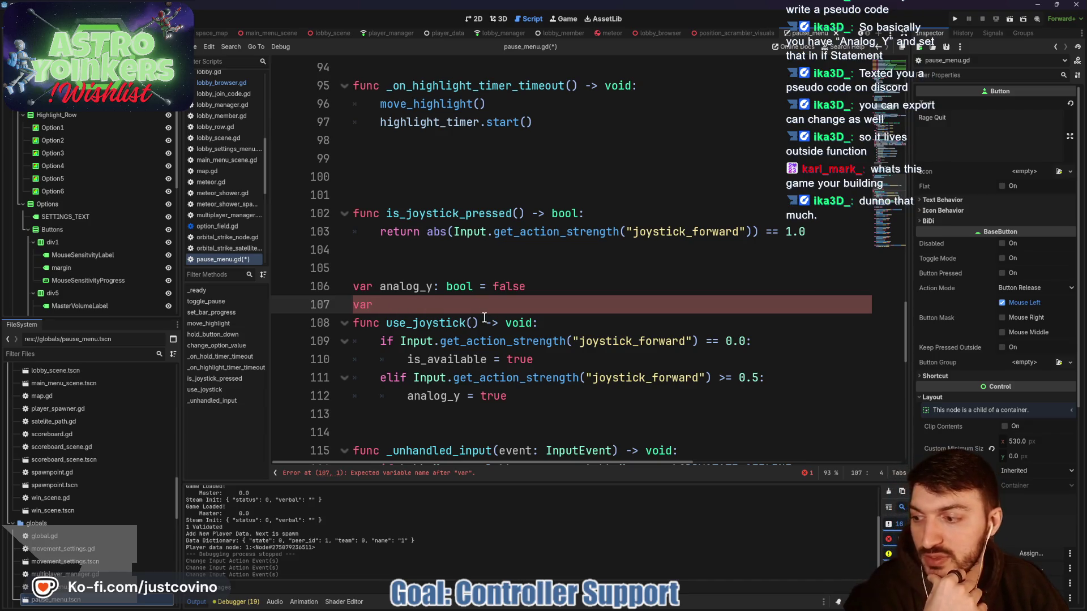
{"action": "key", "text": "alt+Tab"}
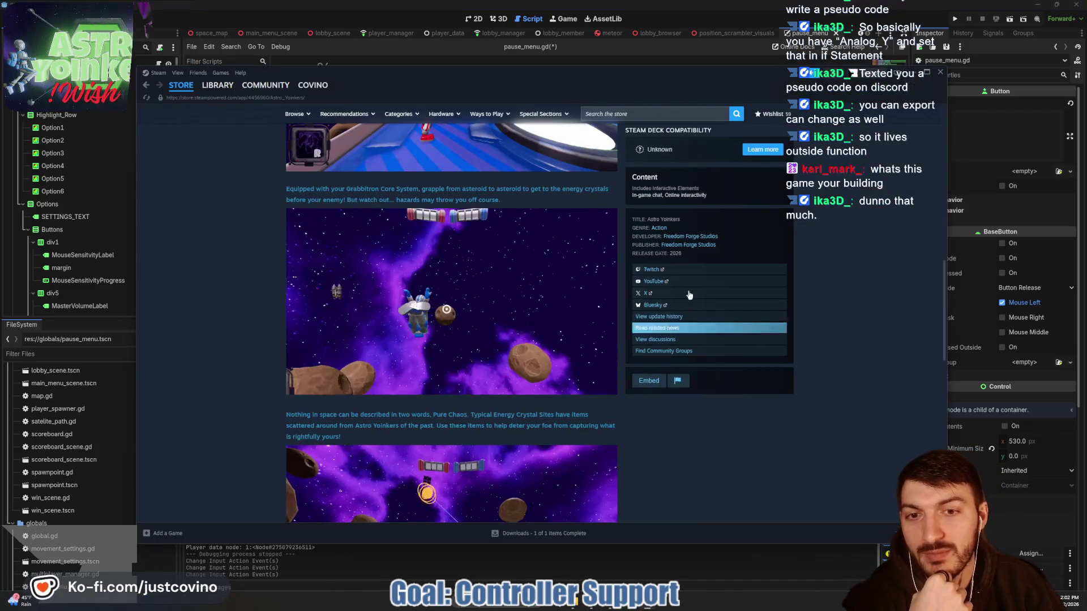
- Scroll the Astro Yoinkers store page to the top and minimize Steam
{"action": "scroll", "coordinate": [307, 293], "scroll_direction": "up", "scroll_amount": 5}
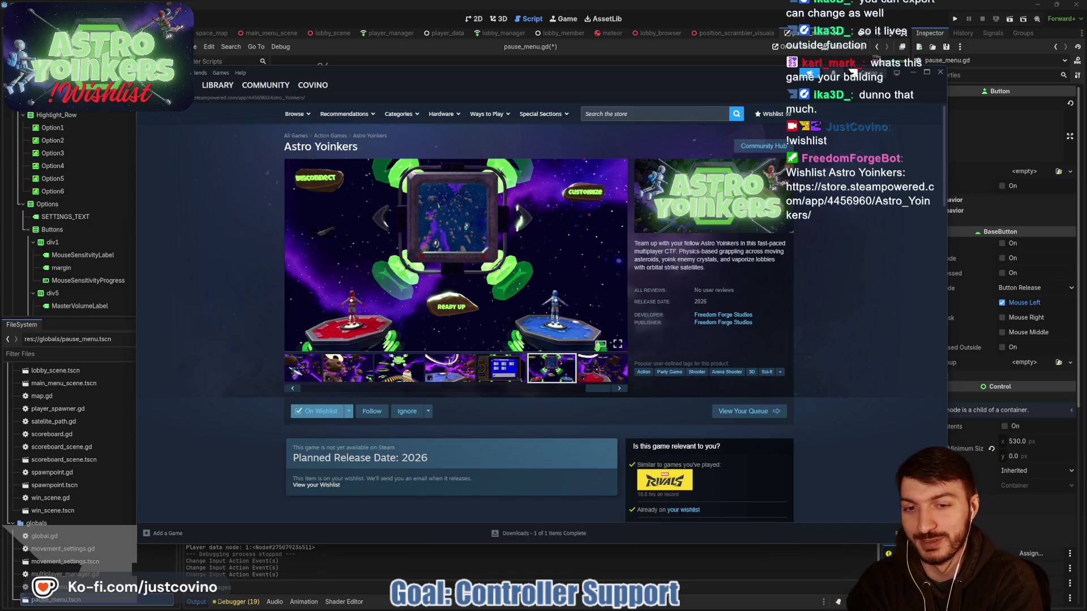
{"action": "left_click", "coordinate": [905, 73]}
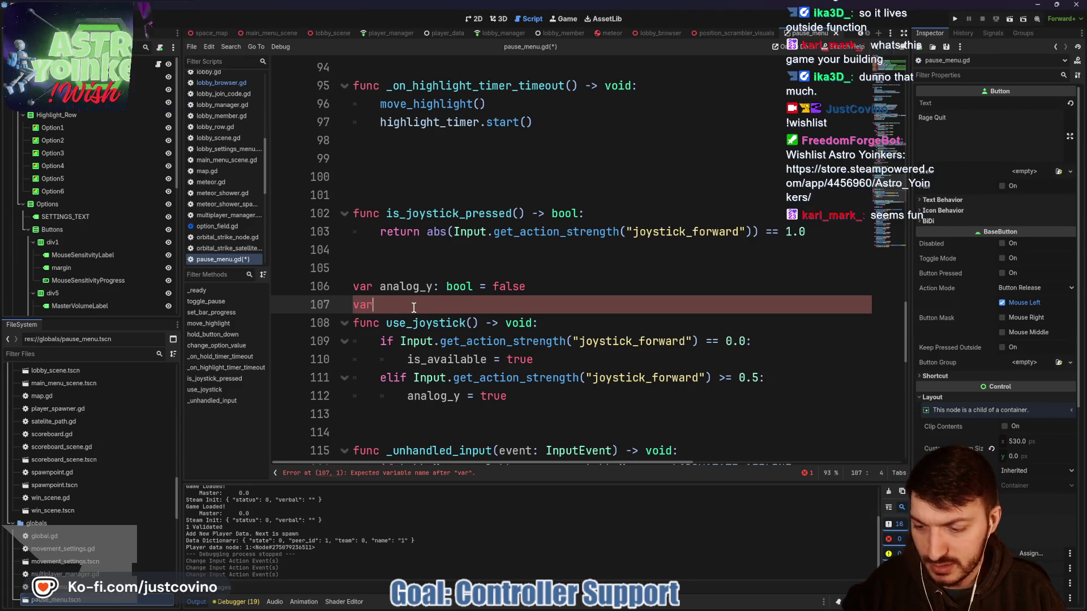
- Declare joystick_dictionary: Dictionary = {} on line 107 with its braces on separate lines
{"action": "type", "text": " joystick"}
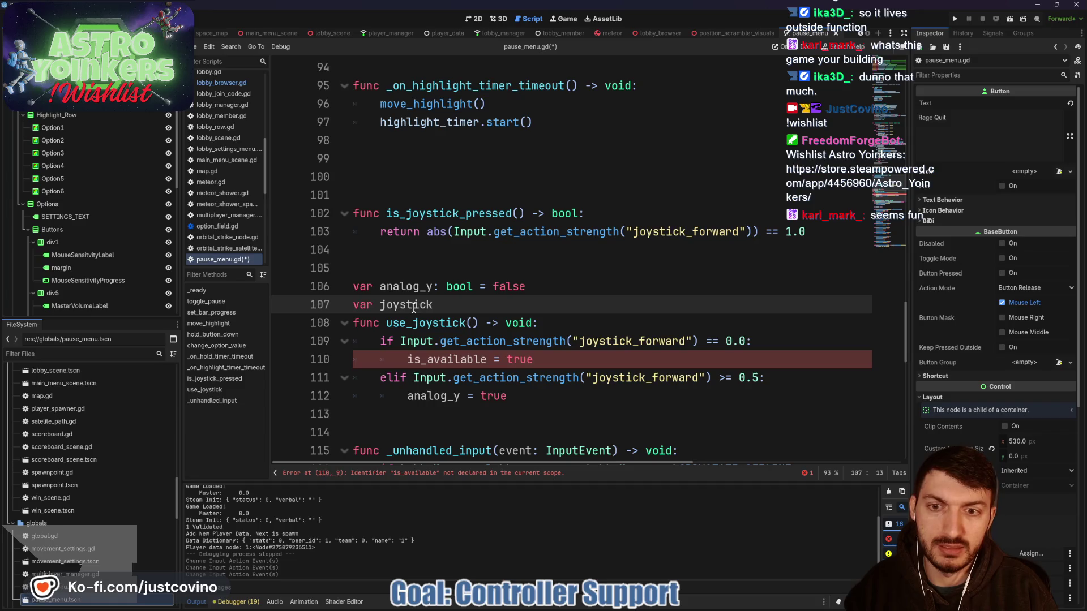
{"action": "type", "text": "_dictionary:"}
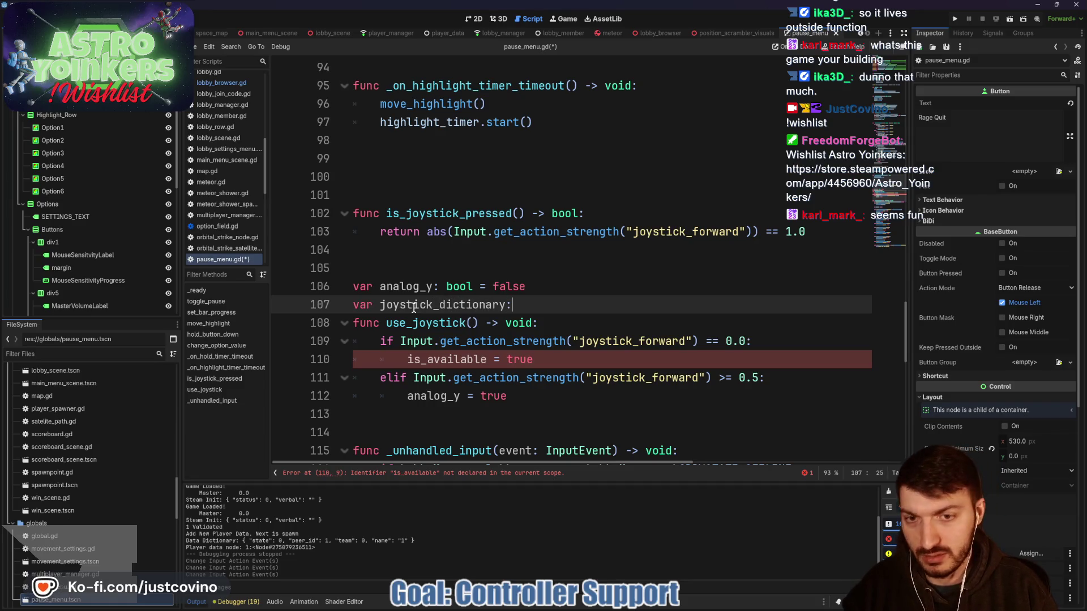
{"action": "type", "text": " Dicti"}
{"action": "key", "text": "Return"}
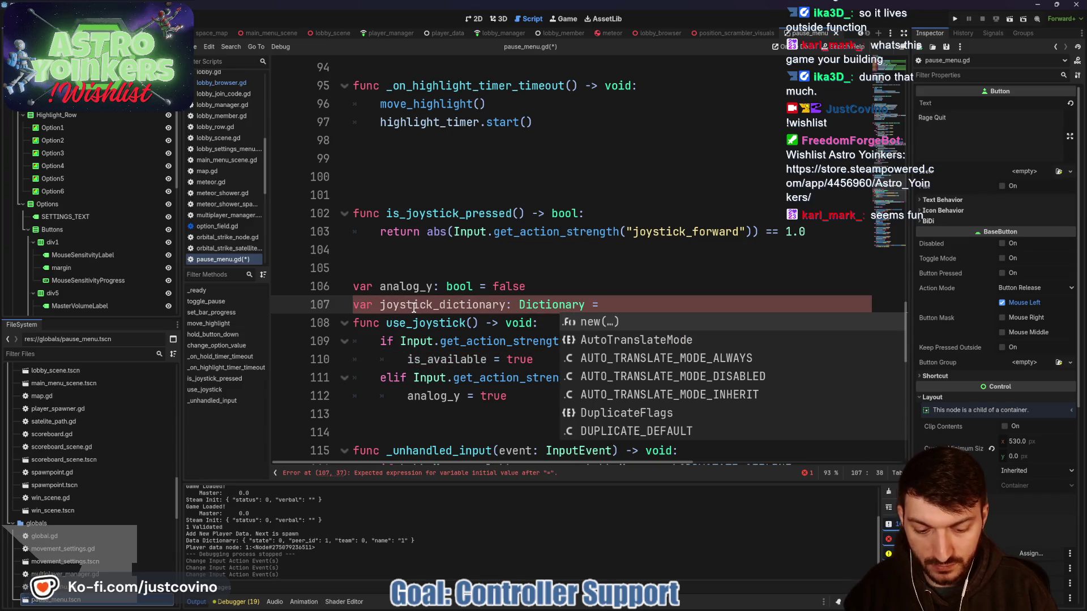
{"action": "type", "text": "{"}
{"action": "key", "text": "Return"}
{"action": "key", "text": "Return"}
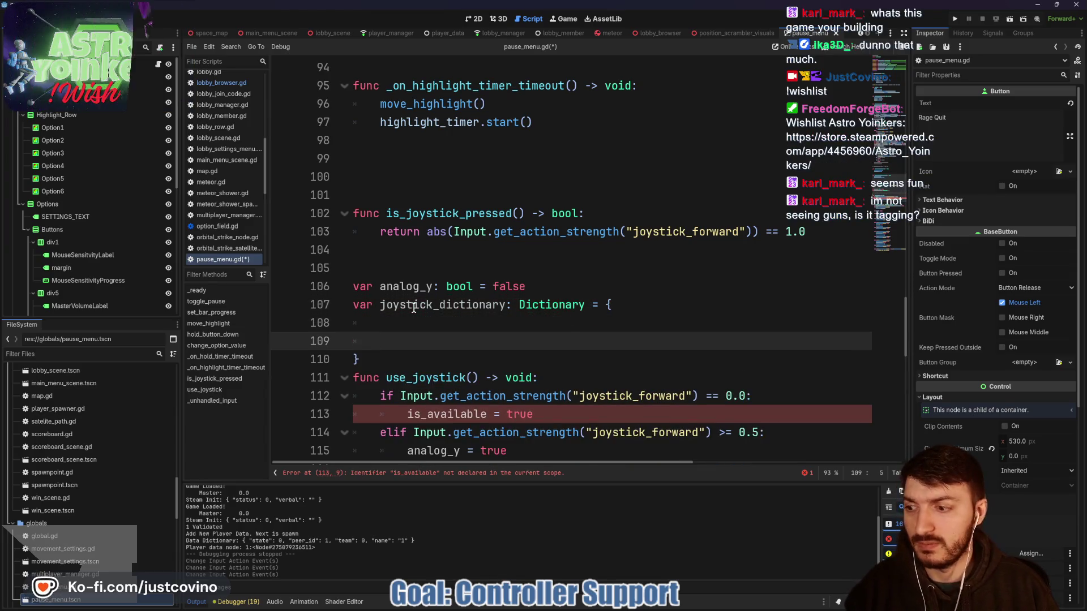
{"action": "key", "text": "Up"}
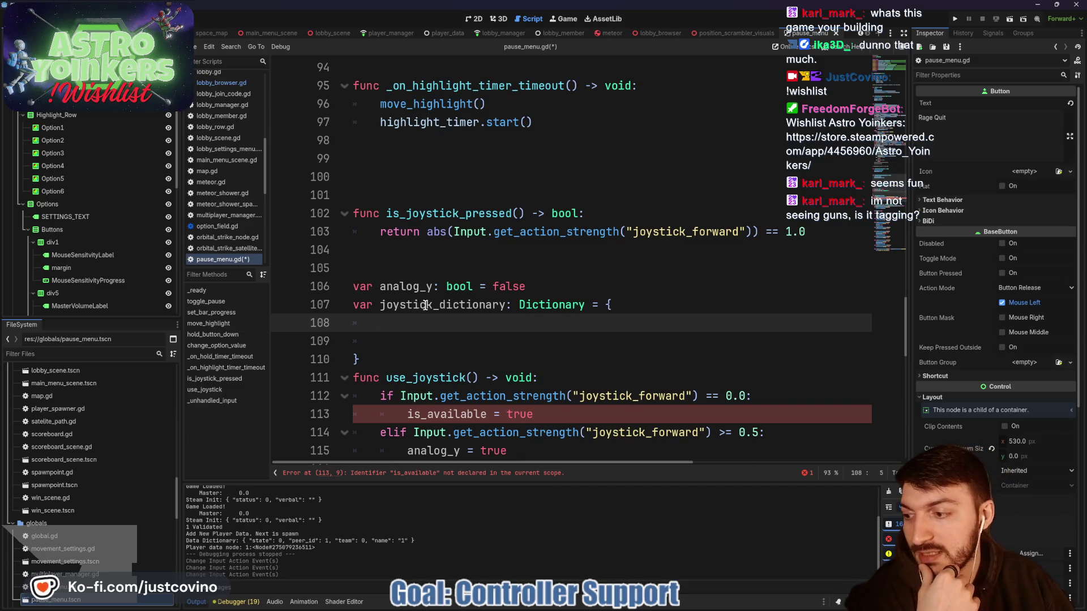
- Minimize the Gamepad Tester browser, scroll through the Astro Yoinkers store page, then return to Godot
{"action": "left_click", "coordinate": [594, 607]}
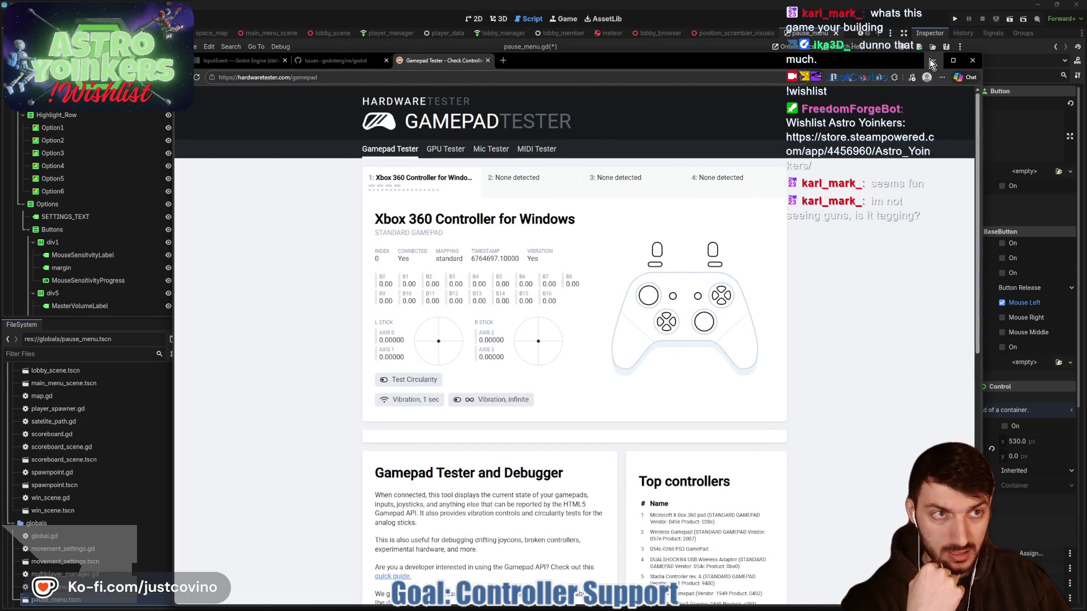
{"action": "left_click", "coordinate": [932, 60]}
{"action": "left_click", "coordinate": [610, 608]}
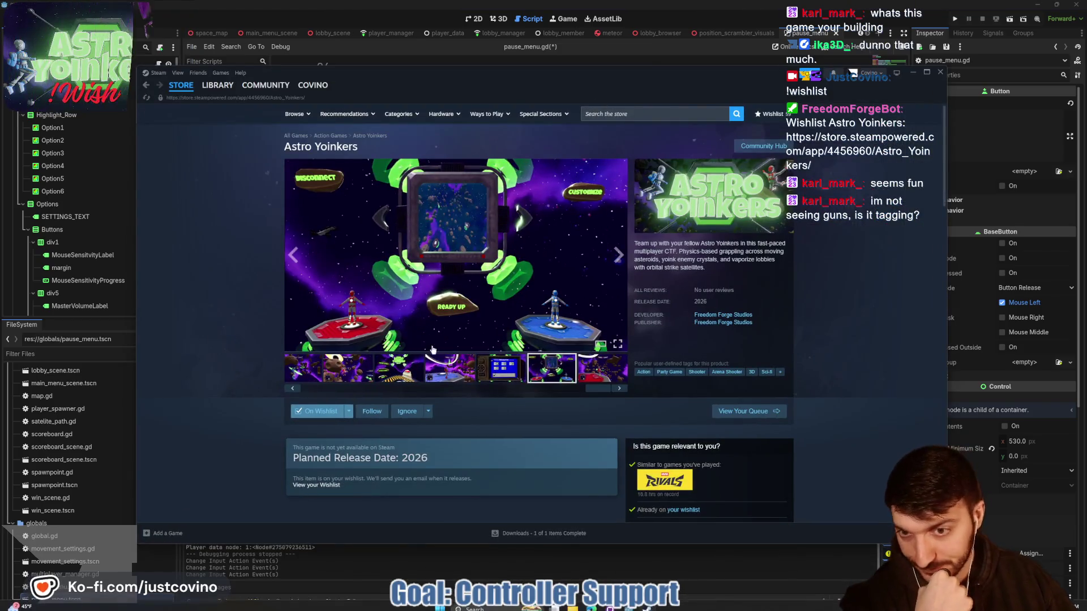
{"action": "scroll", "coordinate": [420, 384], "scroll_direction": "down", "scroll_amount": 4}
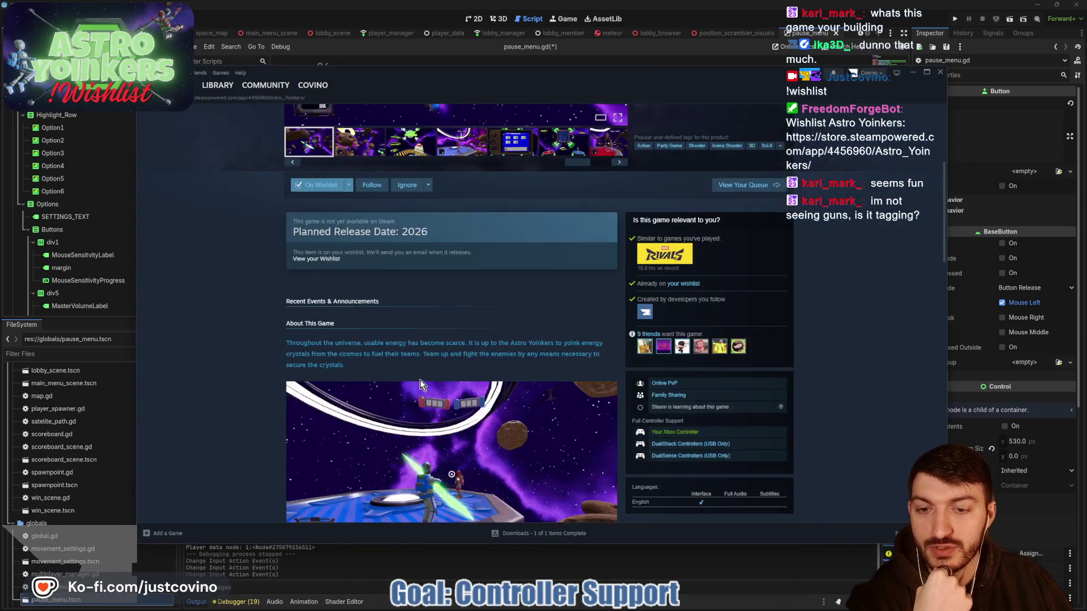
{"action": "scroll", "coordinate": [420, 385], "scroll_direction": "down", "scroll_amount": 8}
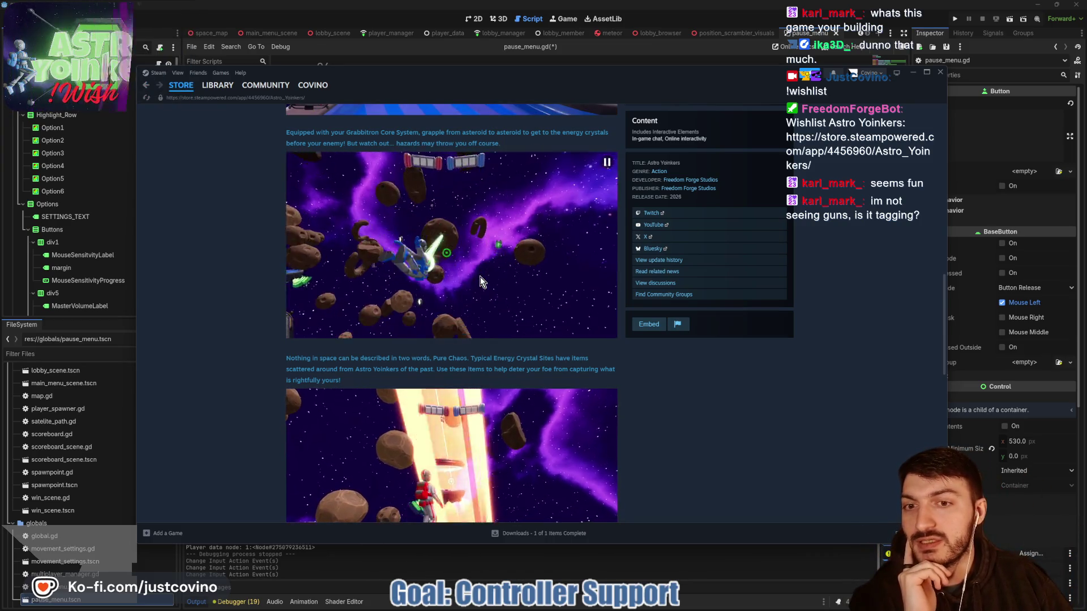
{"action": "scroll", "coordinate": [479, 283], "scroll_direction": "down", "scroll_amount": 2}
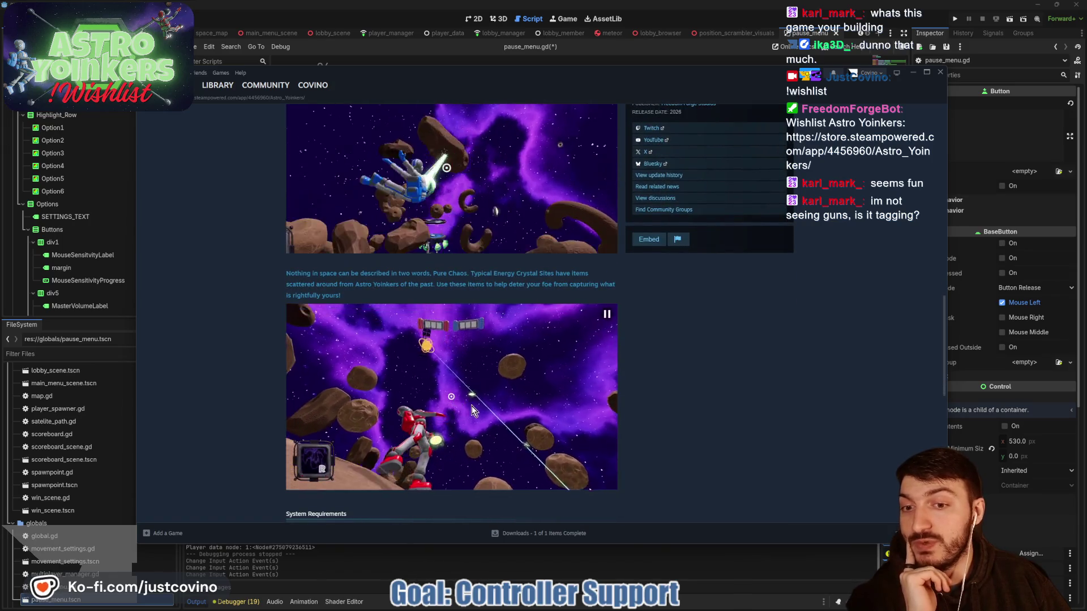
{"action": "scroll", "coordinate": [495, 384], "scroll_direction": "down", "scroll_amount": 1}
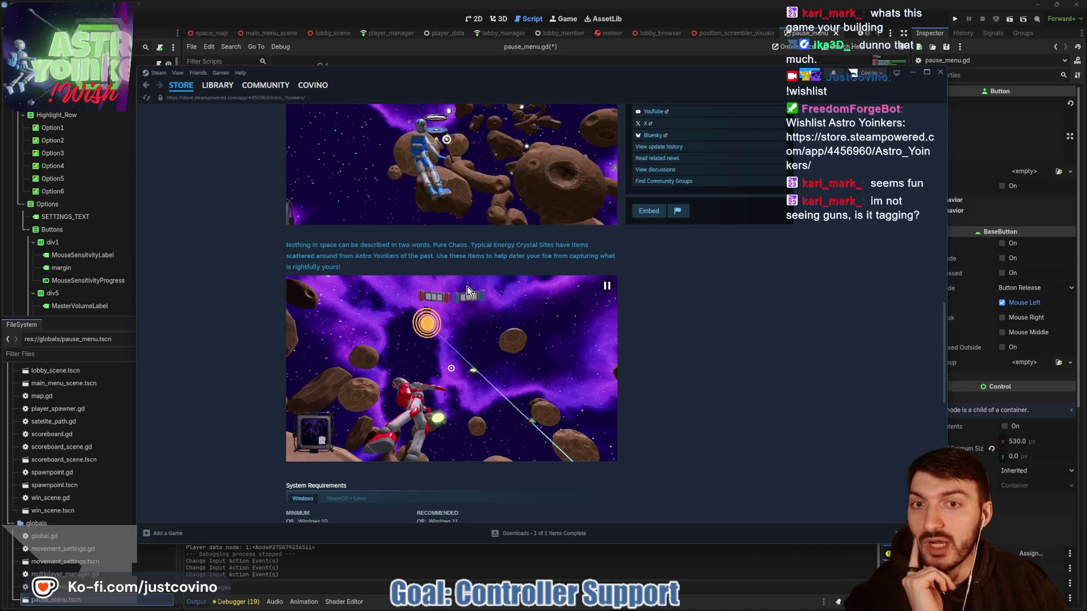
{"action": "scroll", "coordinate": [544, 382], "scroll_direction": "up", "scroll_amount": 2}
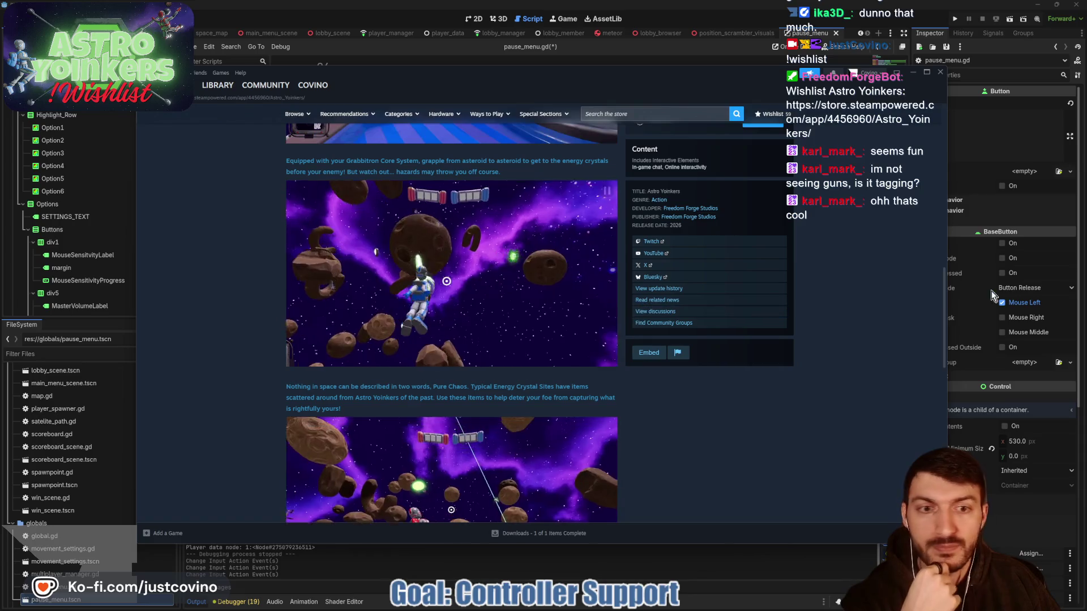
{"action": "left_click", "coordinate": [681, 573]}
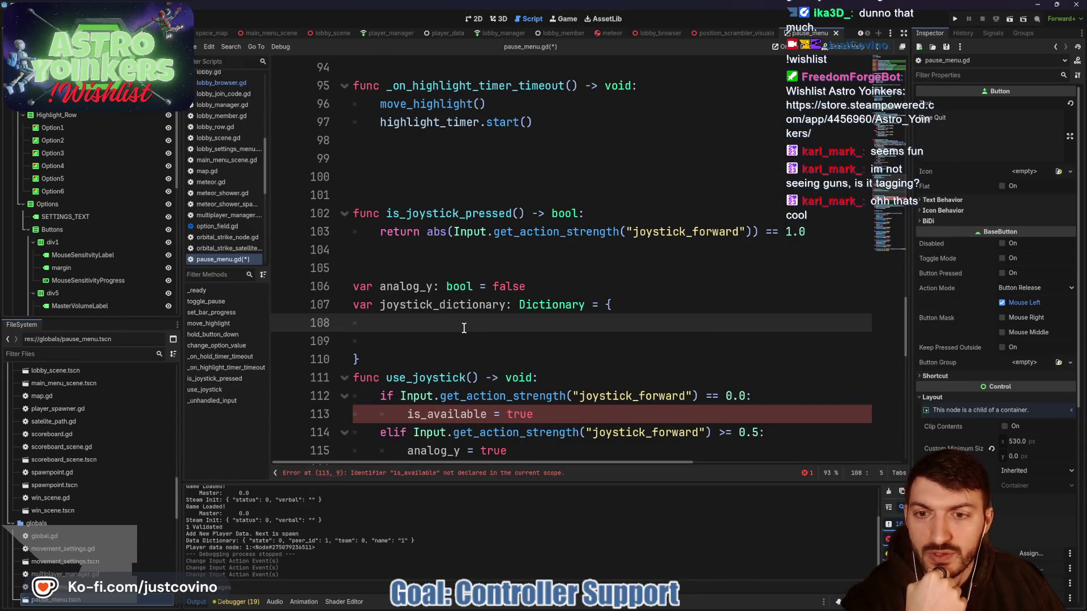
- Add a "forward": {"is_available": false} entry to joystick_dictionary
{"action": "type", "text": "\""}
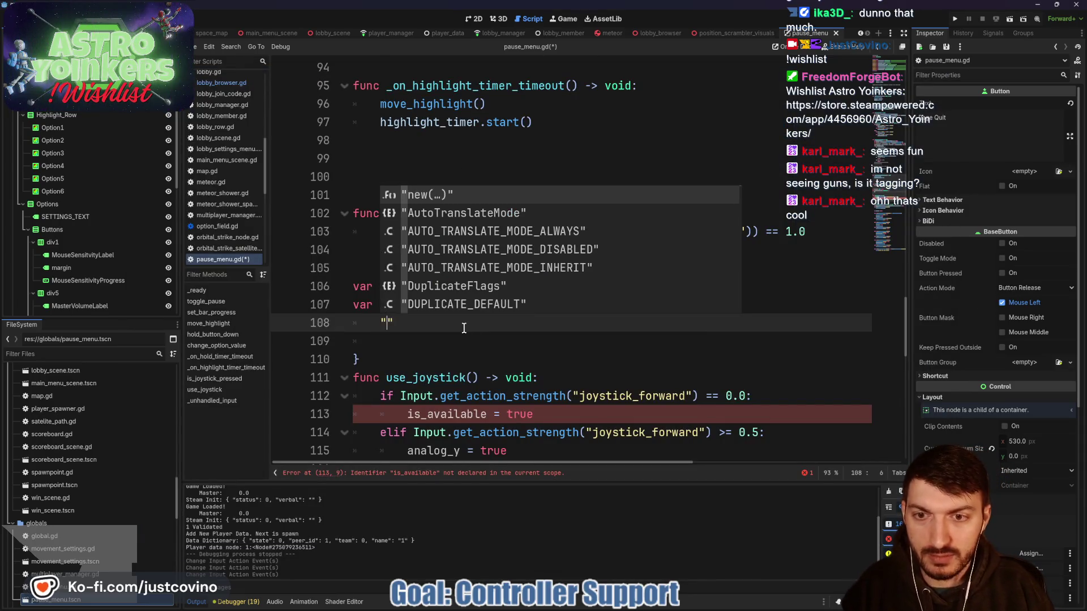
{"action": "type", "text": "forward"}
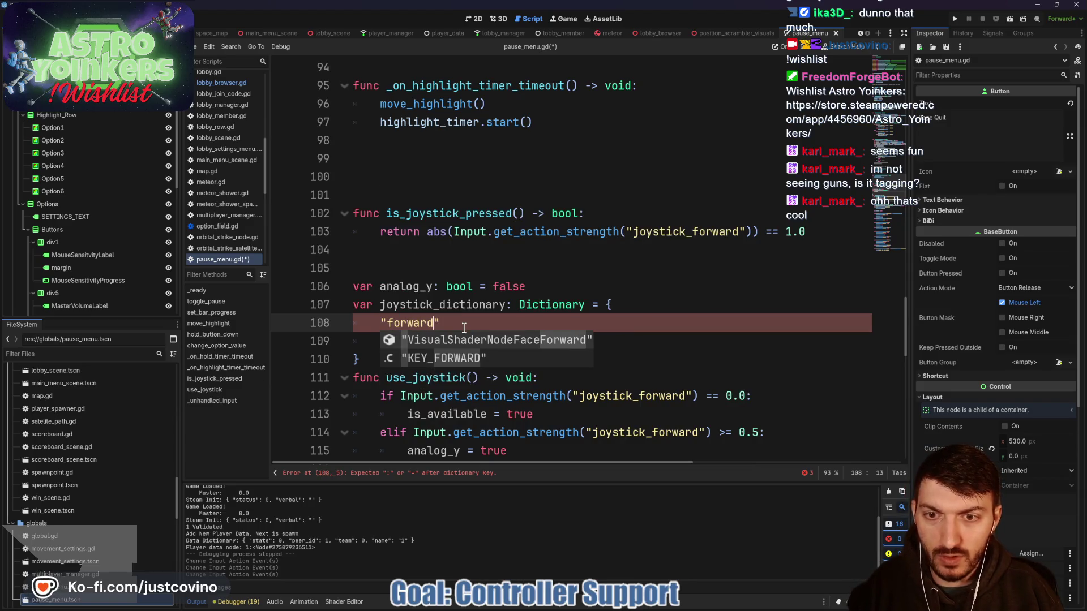
{"action": "type", "text": "\""}
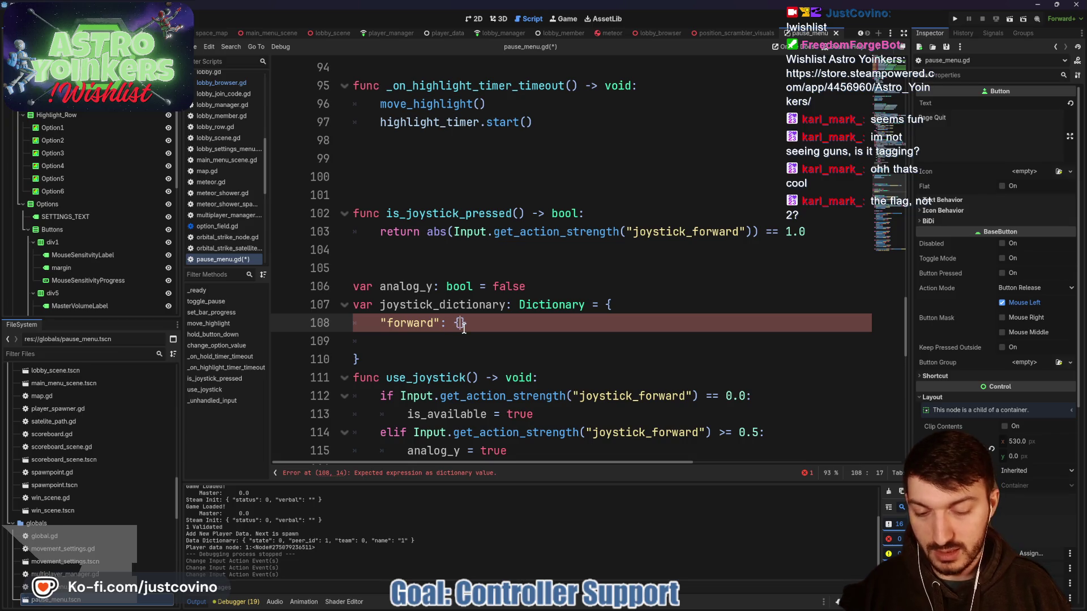
{"action": "key", "text": "Return"}
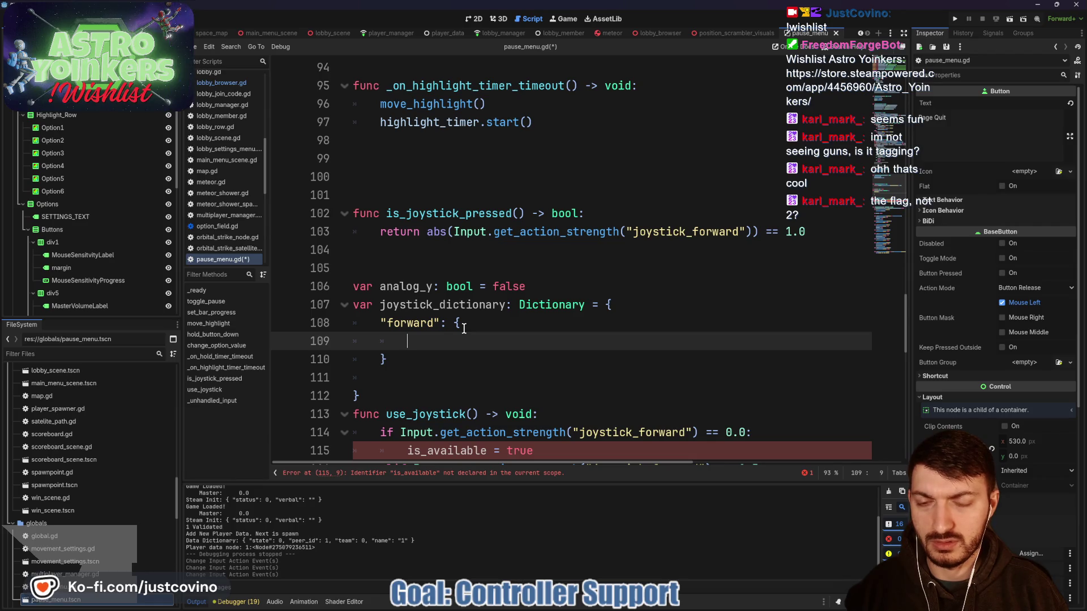
{"action": "type", "text": ":"}
{"action": "key", "text": "BackSpace"}
{"action": "type", "text": "\""}
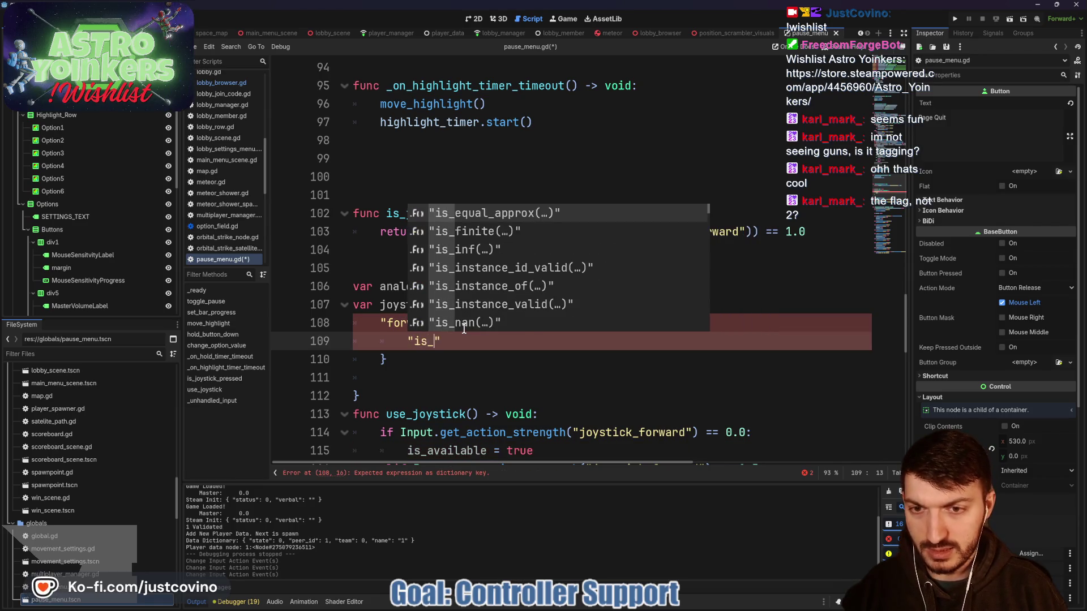
{"action": "type", "text": "is_availa"}
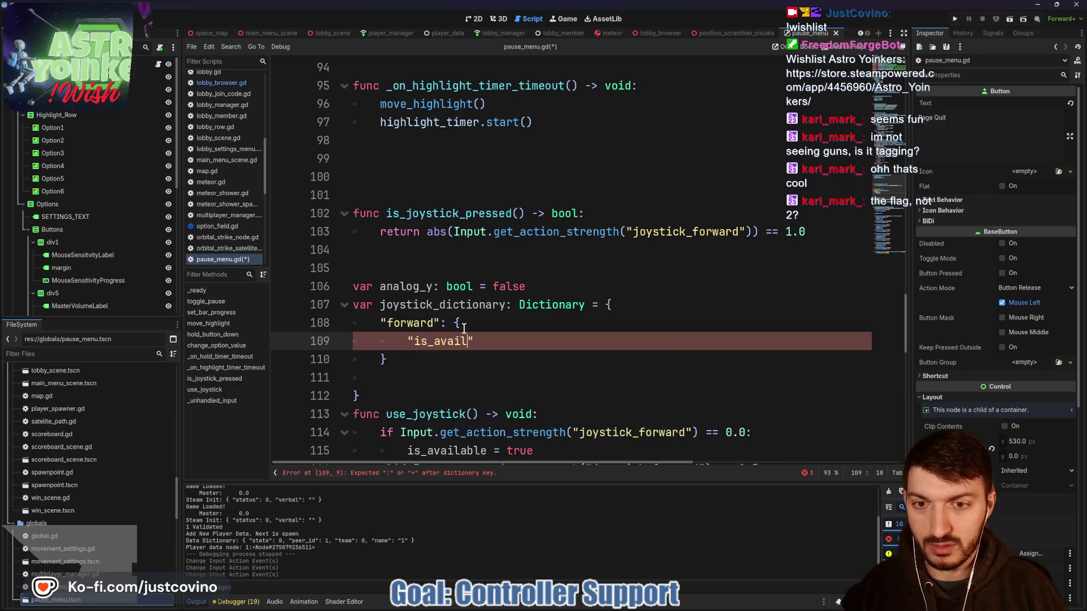
{"action": "type", "text": "ble\": true"}
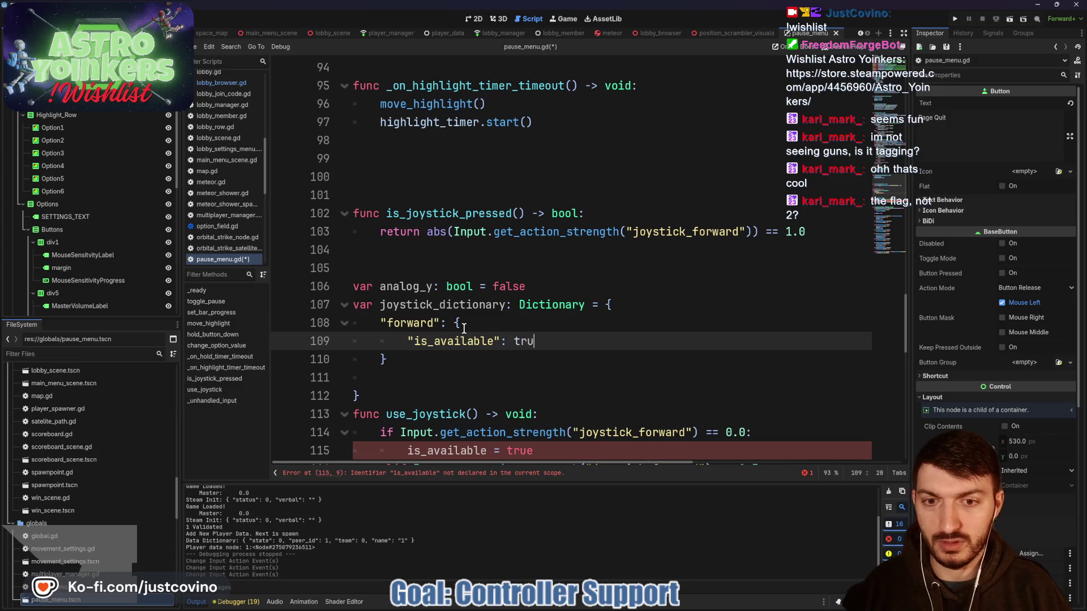
{"action": "key", "text": "BackSpace"}
{"action": "key", "text": "BackSpace"}
{"action": "key", "text": "BackSpace"}
{"action": "type", "text": "false"}
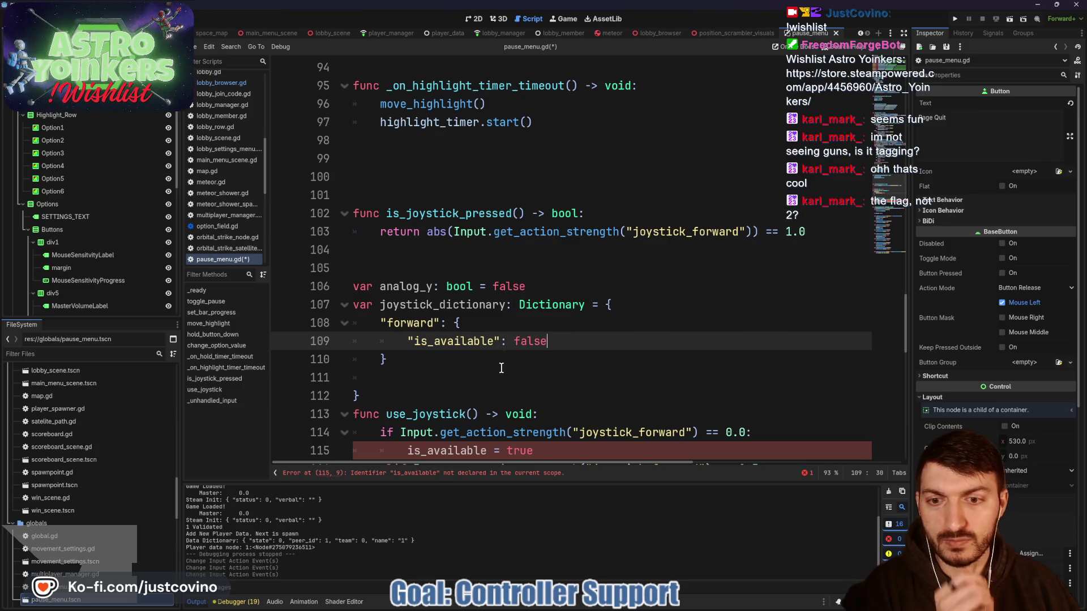
{"action": "left_click", "coordinate": [506, 360]}
- Delete the var analog_y line and move into use_joystick's parameter list
{"action": "scroll", "coordinate": [556, 344], "scroll_direction": "down", "scroll_amount": 2}
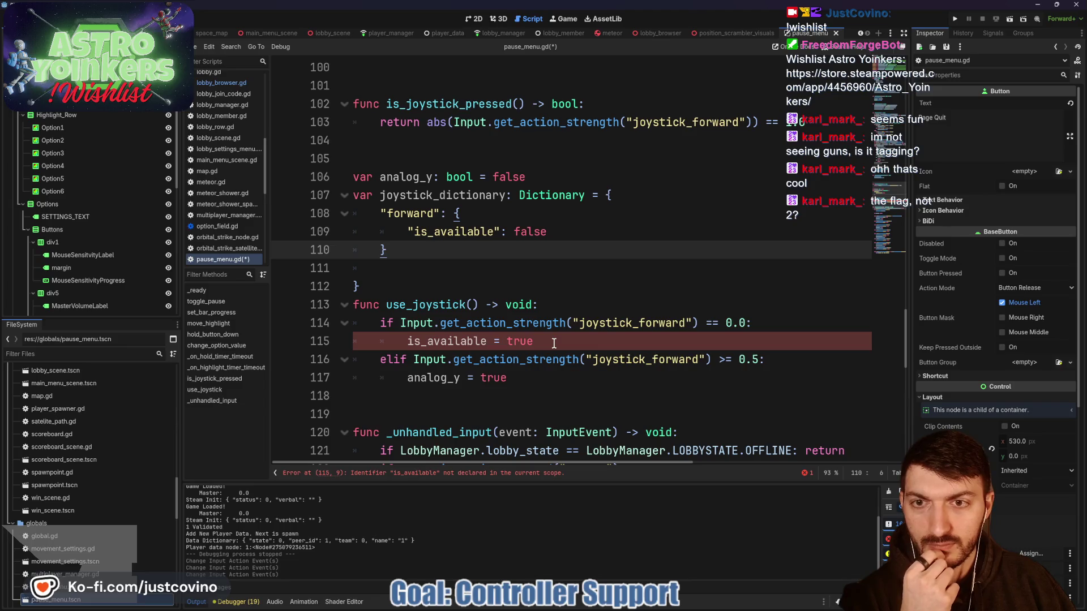
{"action": "left_click", "coordinate": [315, 178]}
{"action": "key", "text": "BackSpace"}
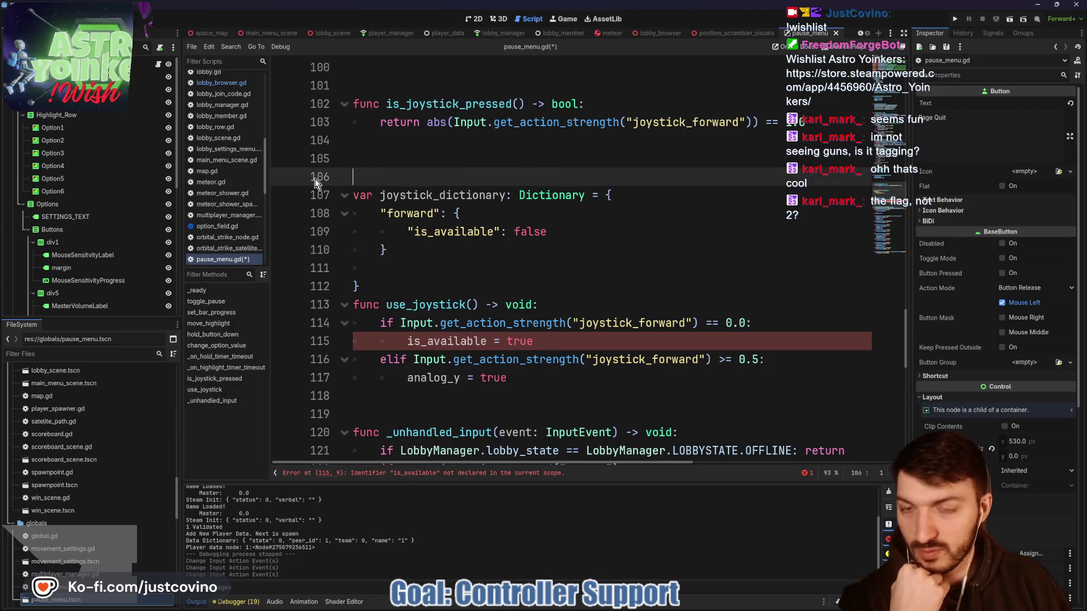
{"action": "left_click_drag", "start_coordinate": [552, 343], "coordinate": [404, 338]}
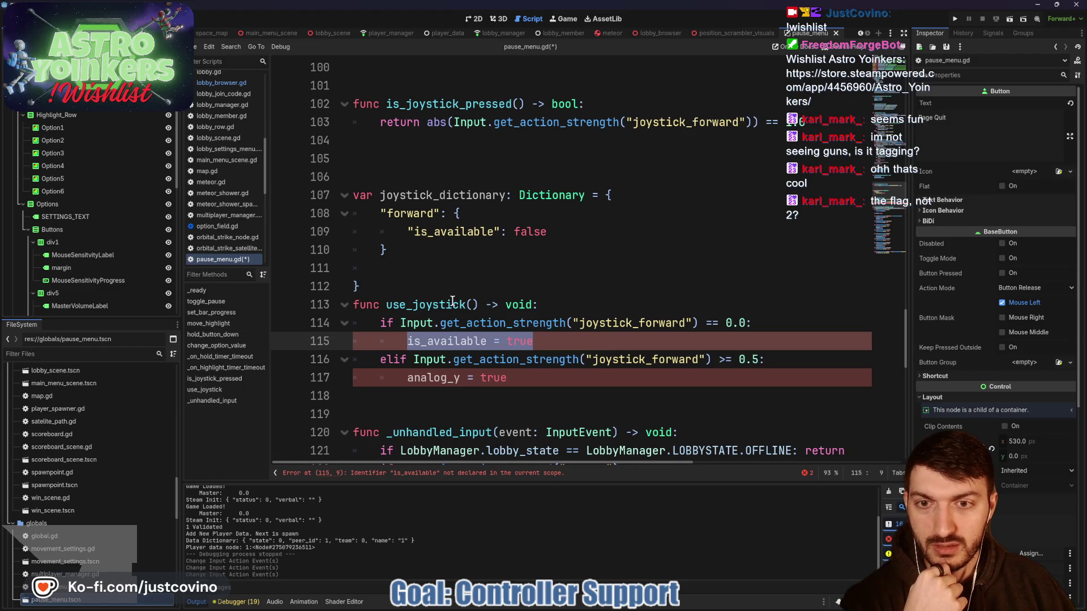
{"action": "left_click", "coordinate": [471, 306]}
- Give use_joystick a joystick_direction: String parameter and rename the dictionary key to "joystick_forward"
{"action": "type", "text": "joy_"}
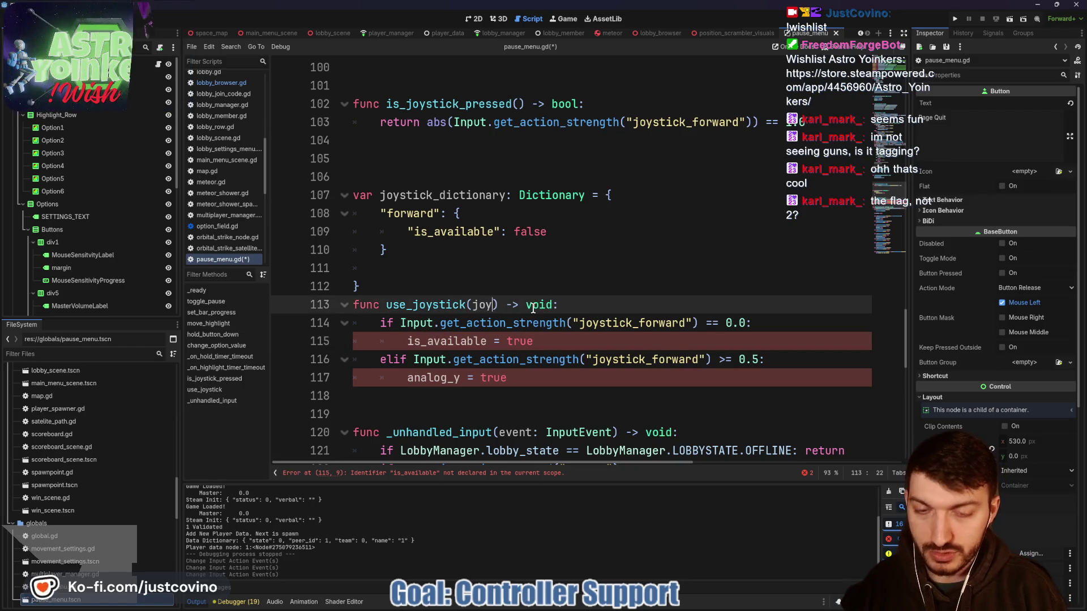
{"action": "type", "text": "stick: D"}
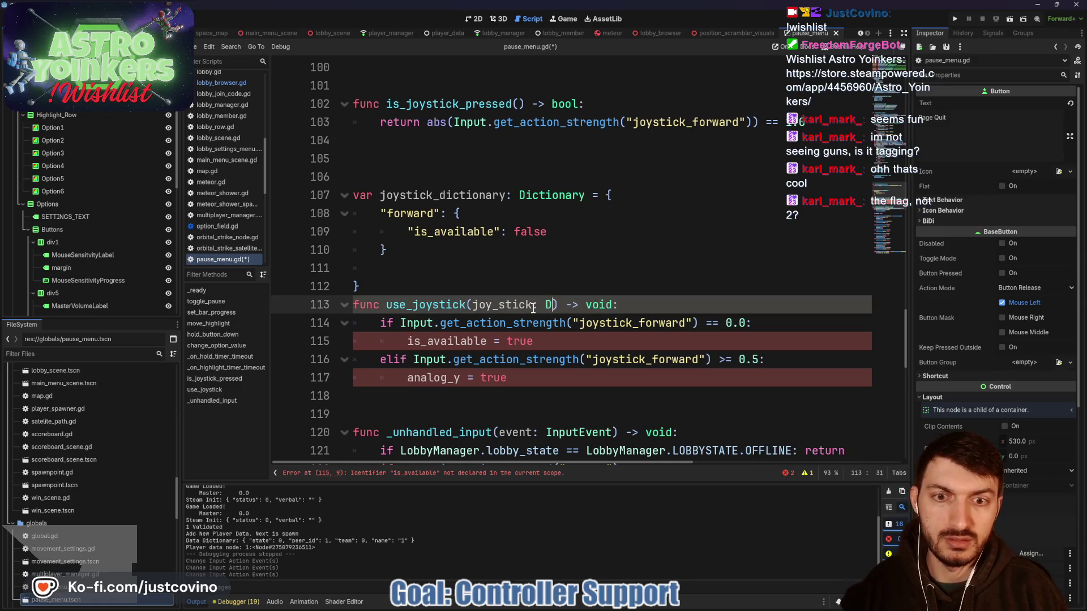
{"action": "key", "text": "BackSpace"}
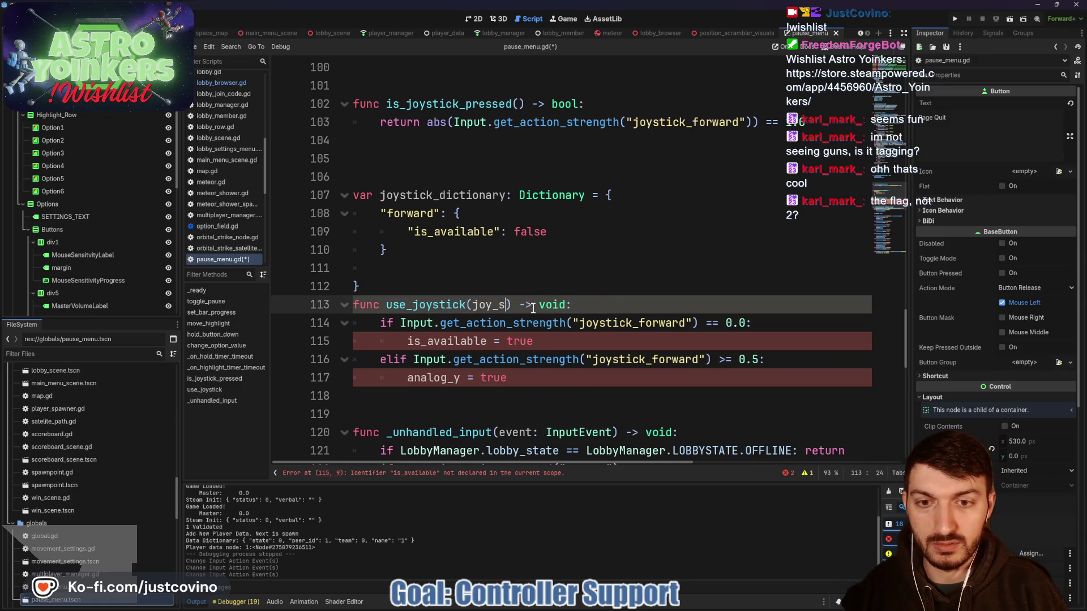
{"action": "key", "text": "BackSpace"}
{"action": "key", "text": "BackSpace"}
{"action": "key", "text": "BackSpace"}
{"action": "type", "text": "stick_direction: Str"}
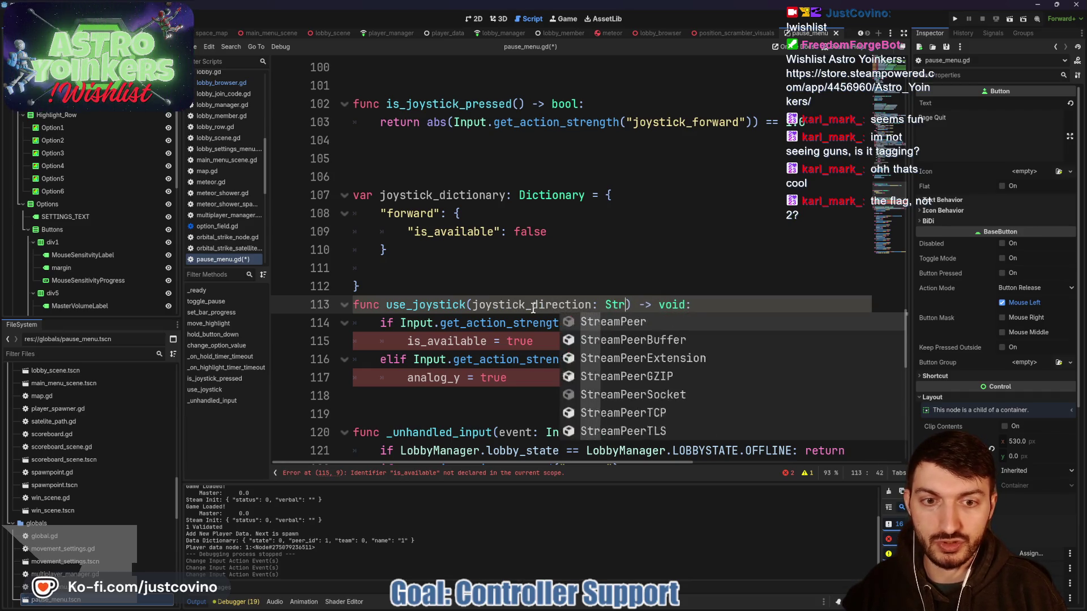
{"action": "type", "text": "ing"}
{"action": "left_click", "coordinate": [532, 323]}
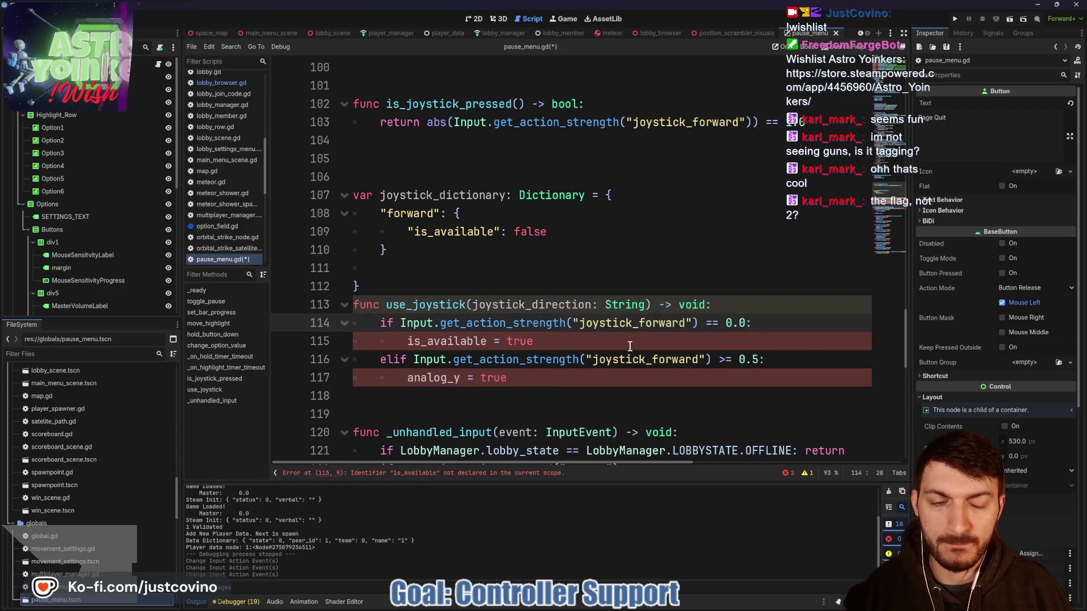
{"action": "left_click", "coordinate": [387, 213]}
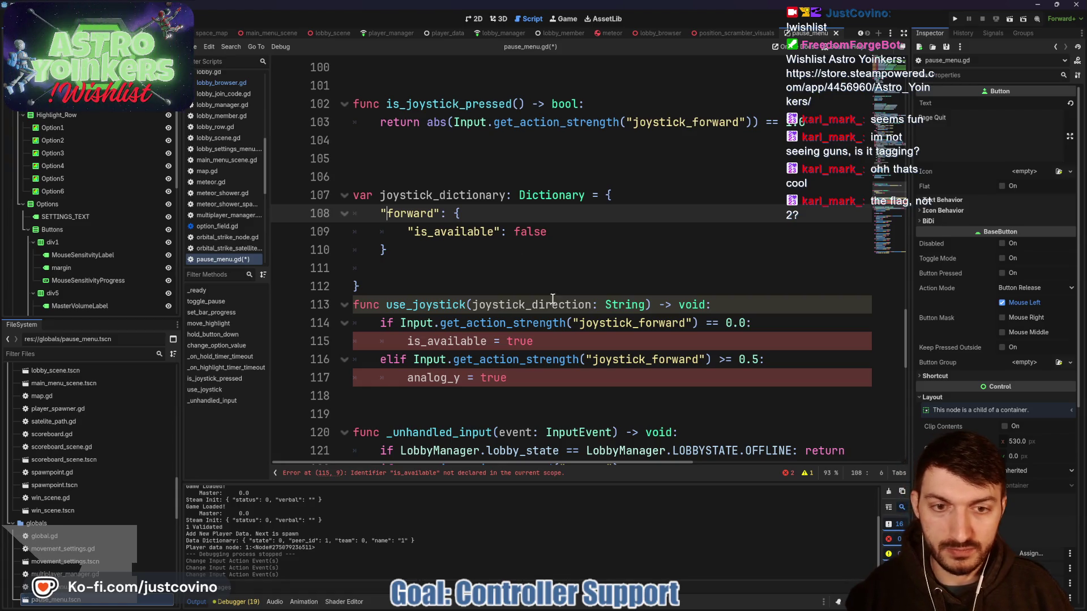
{"action": "type", "text": "joystick_"}
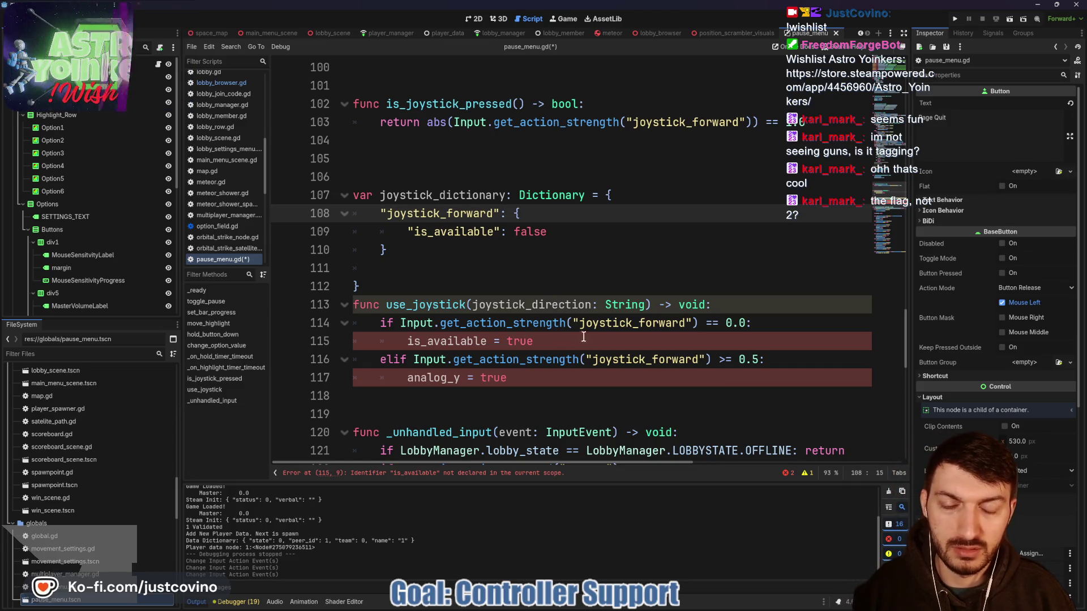
- Make line 114 check joystick_direction instead of "joystick_forward"
{"action": "left_click_drag", "start_coordinate": [685, 324], "coordinate": [580, 324]}
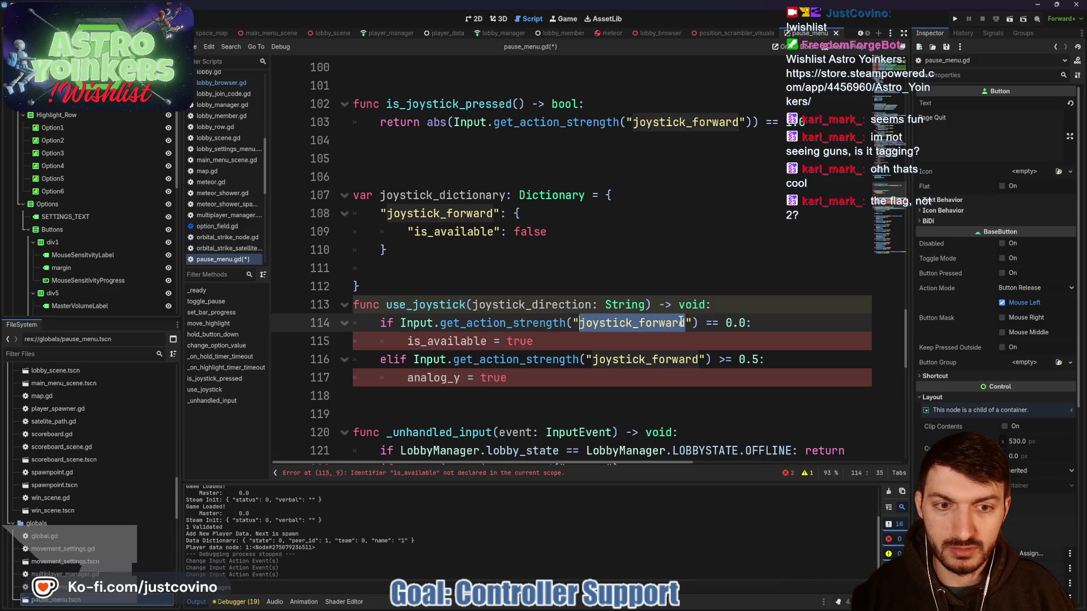
{"action": "left_click_drag", "start_coordinate": [693, 324], "coordinate": [574, 325]}
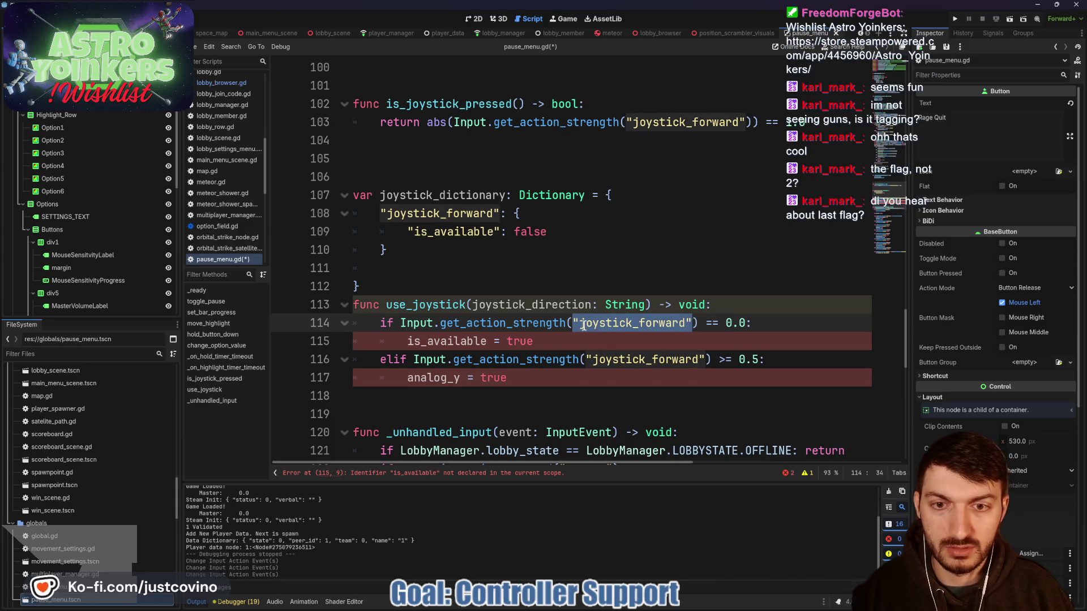
{"action": "type", "text": "joy"}
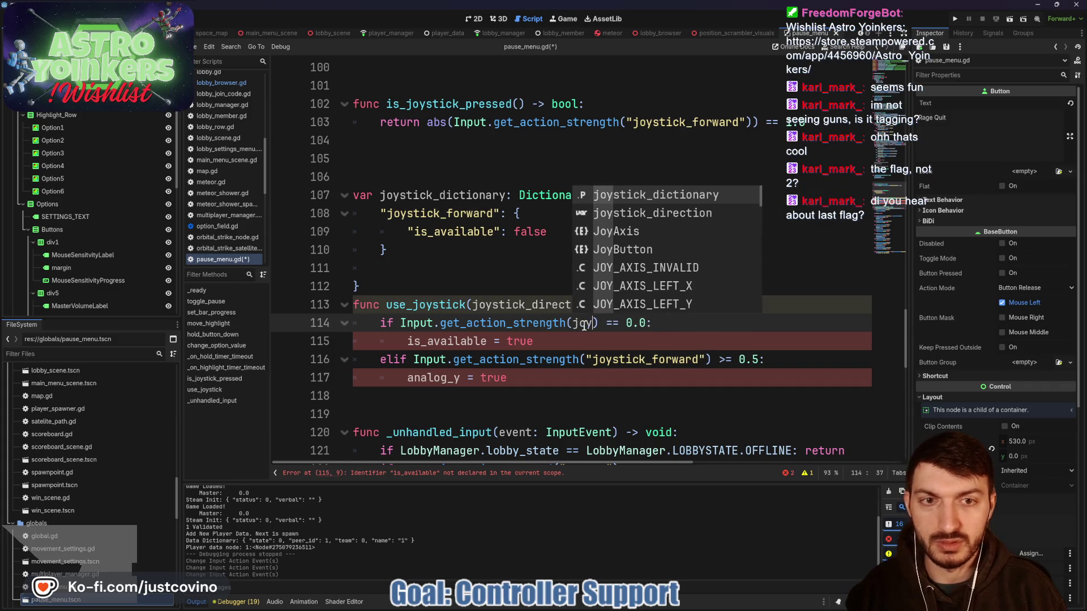
{"action": "key", "text": "Down"}
{"action": "key", "text": "Return"}
{"action": "left_click_drag", "start_coordinate": [534, 341], "coordinate": [403, 342]}
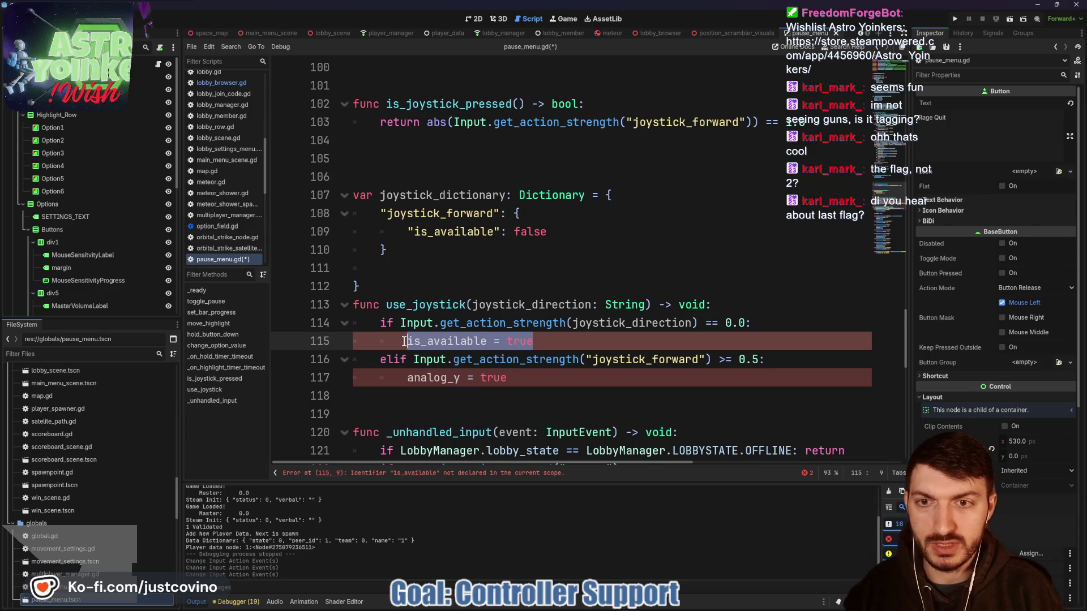
- Rewrite line 115 as joystick_dictionary[joystick_direction]["is_available"] = ..
{"action": "type", "text": "joy"}
{"action": "key", "text": "Return"}
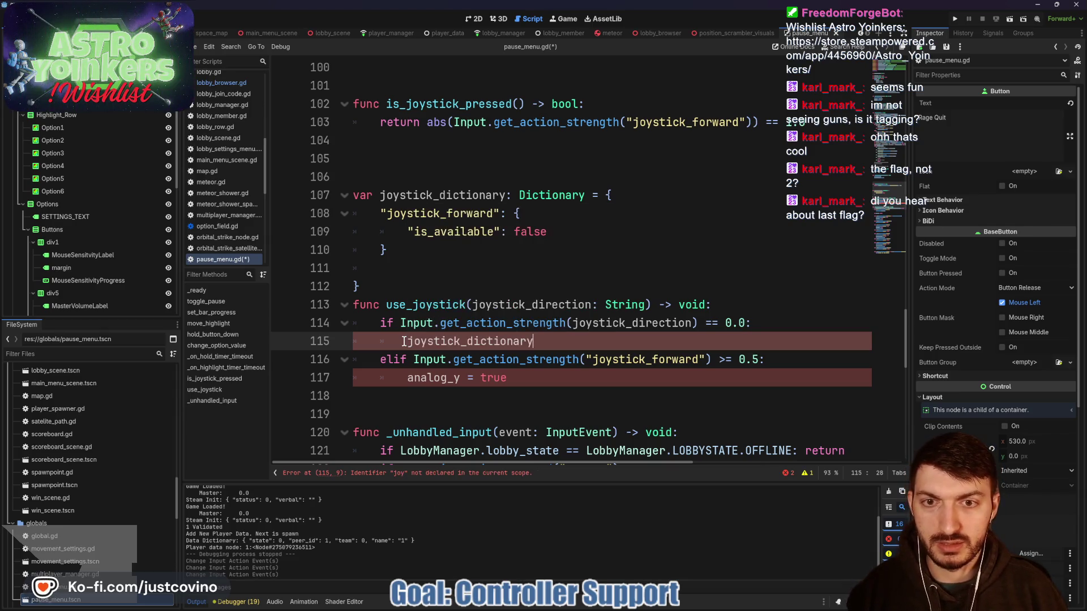
{"action": "type", "text": "joy"}
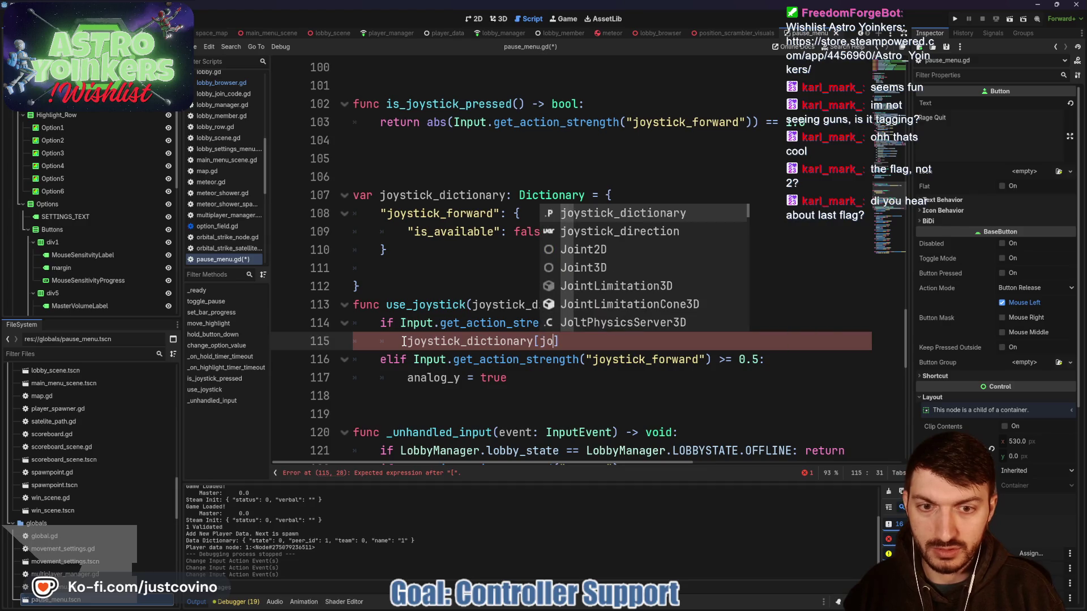
{"action": "key", "text": "Down"}
{"action": "key", "text": "Return"}
{"action": "key", "text": "Right"}
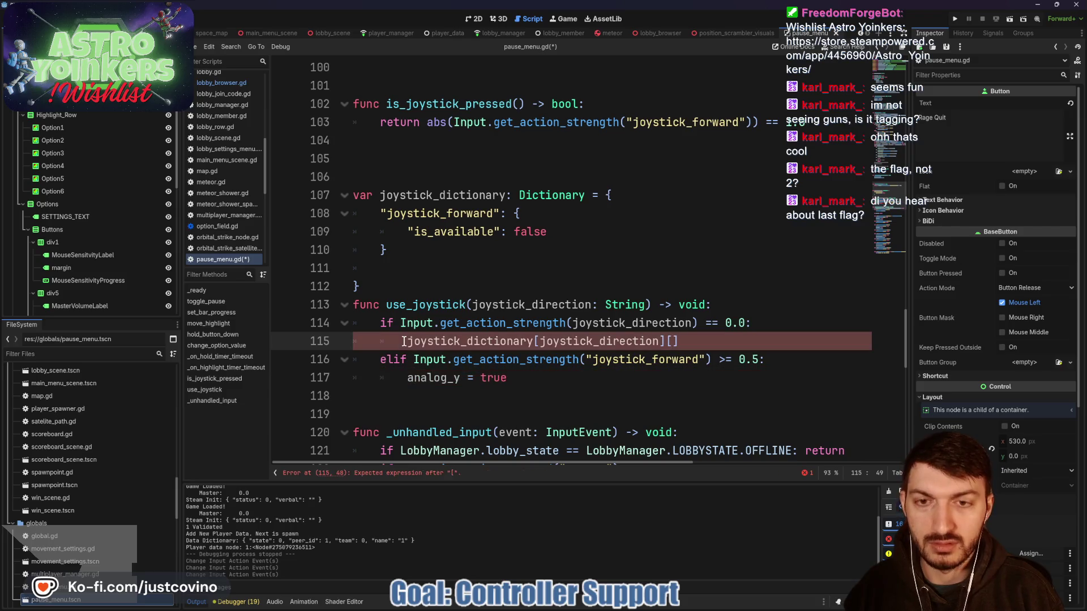
{"action": "type", "text": "\"is_a"}
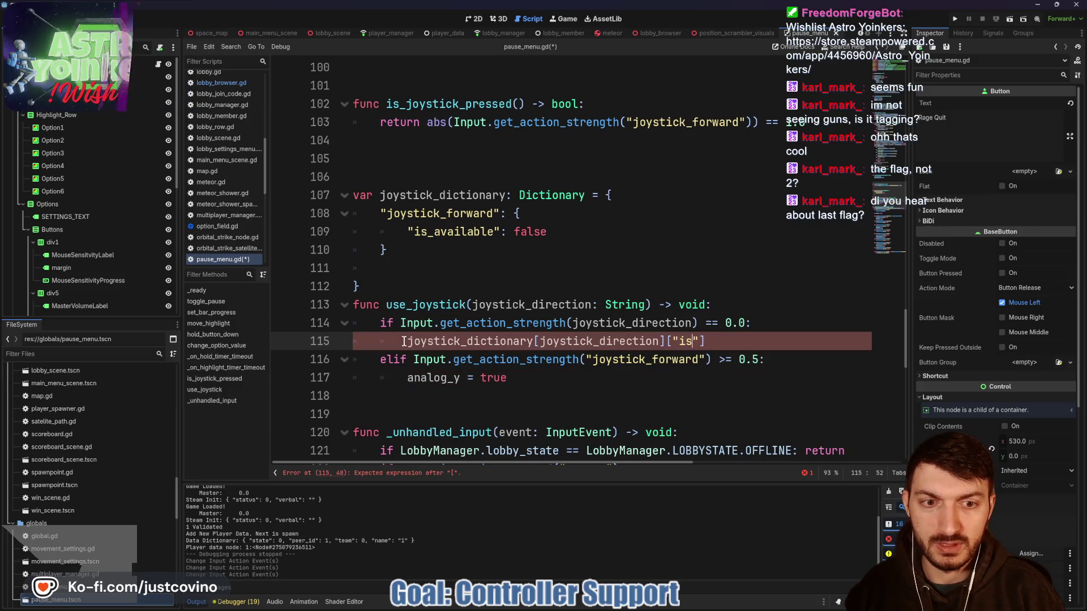
{"action": "type", "text": "vailable\"] = t"}
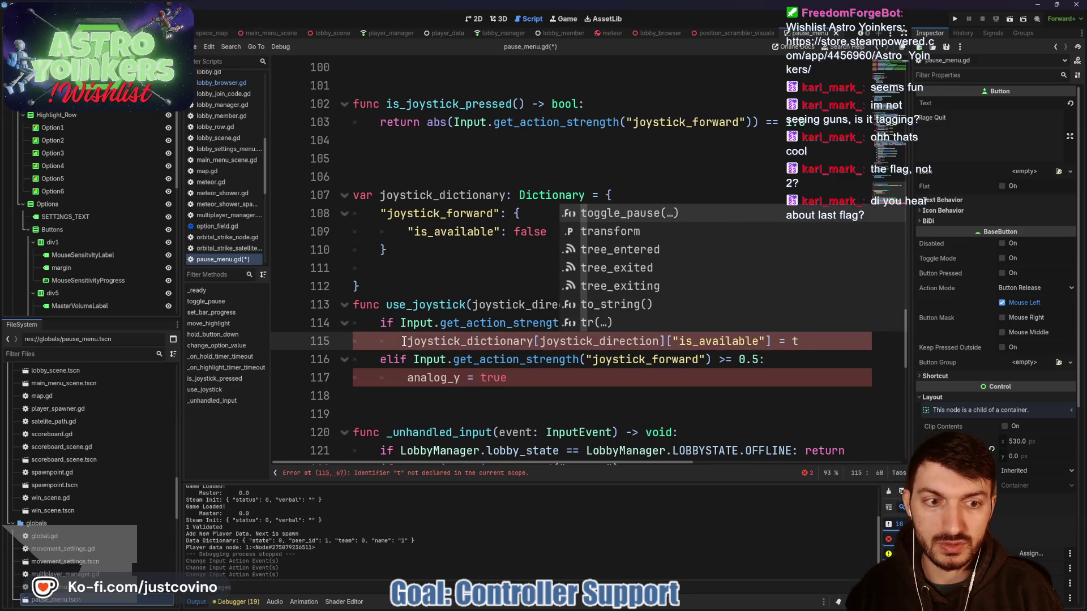
{"action": "key", "text": "BackSpace"}
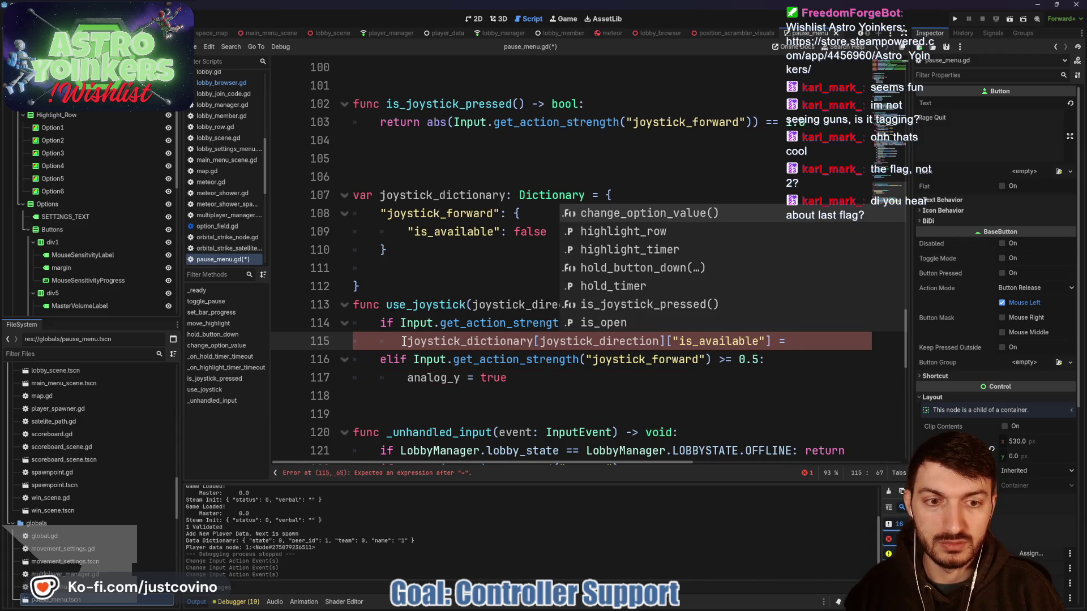
- Change the joystick_forward entry's is_available default to true
{"action": "double_click", "coordinate": [513, 232]}
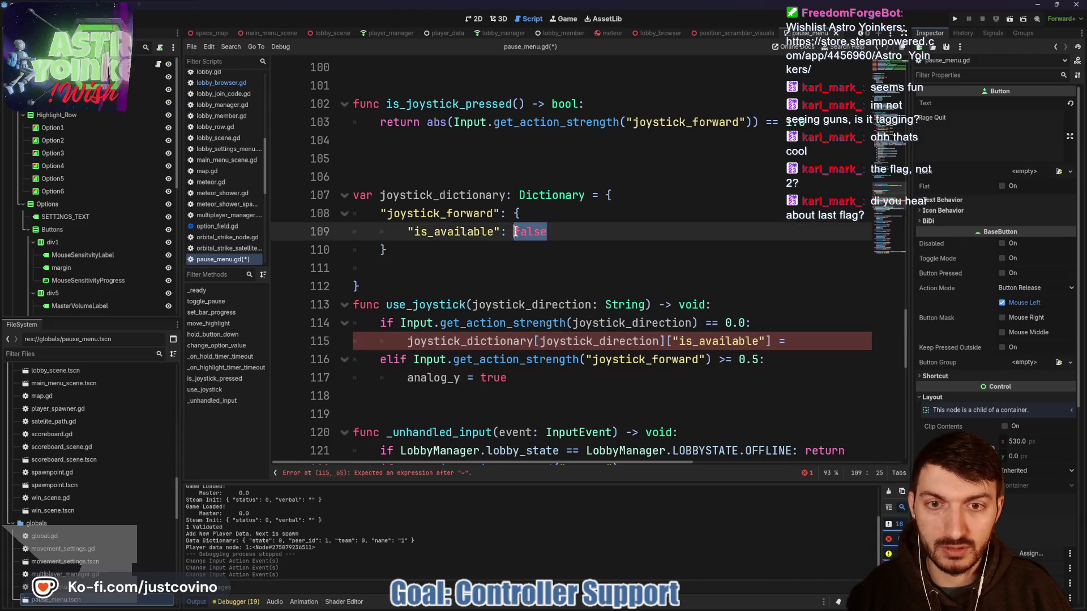
{"action": "type", "text": "tre"}
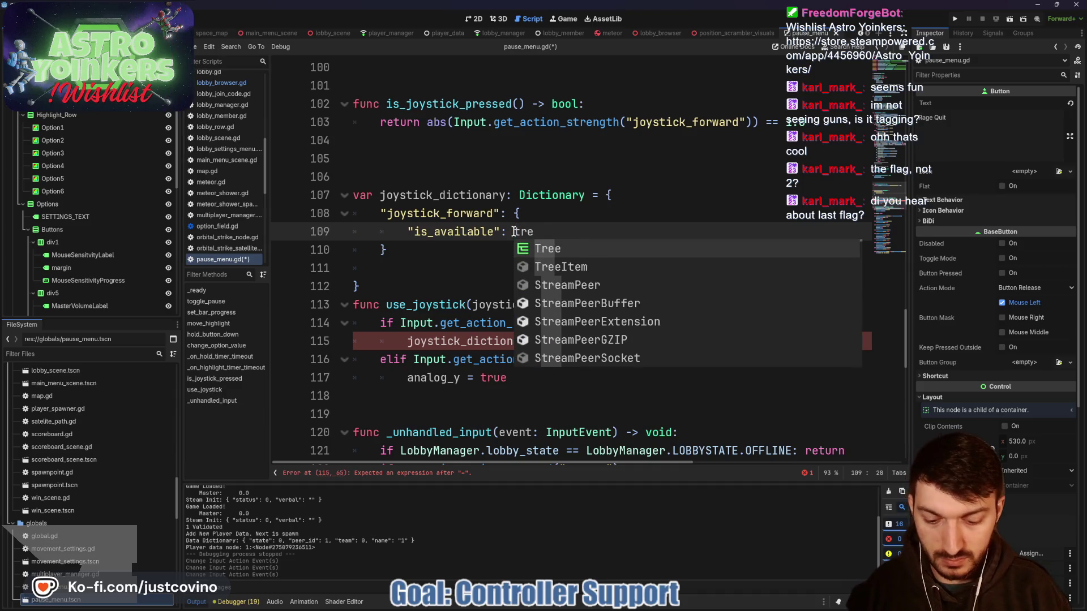
{"action": "key", "text": "BackSpace"}
{"action": "type", "text": "u"}
{"action": "key", "text": "Return"}
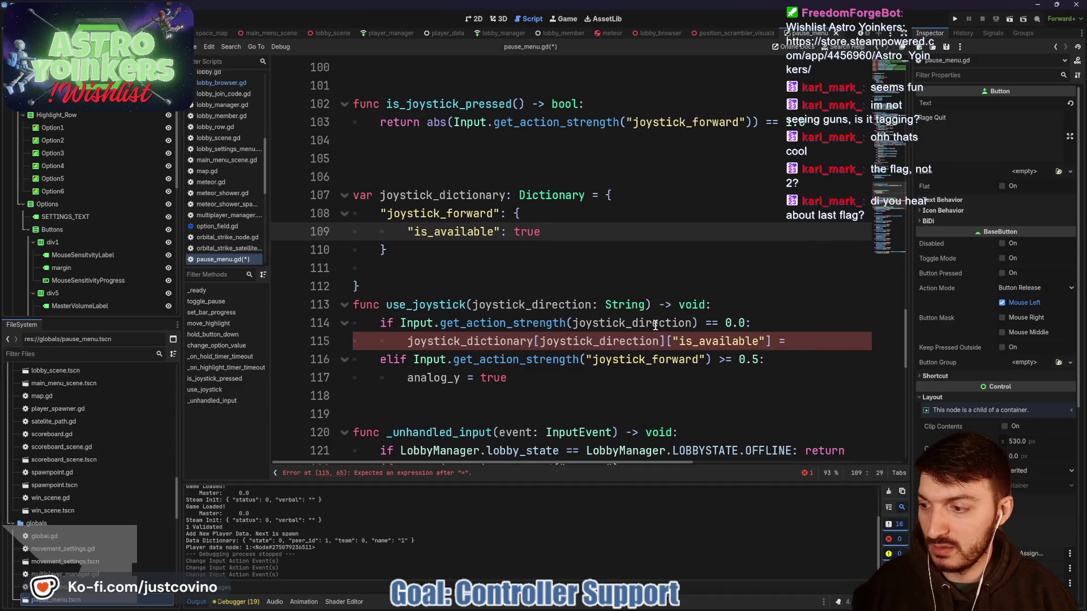
- Complete line 115's is_available assignment with the value true
{"action": "left_click", "coordinate": [655, 324]}
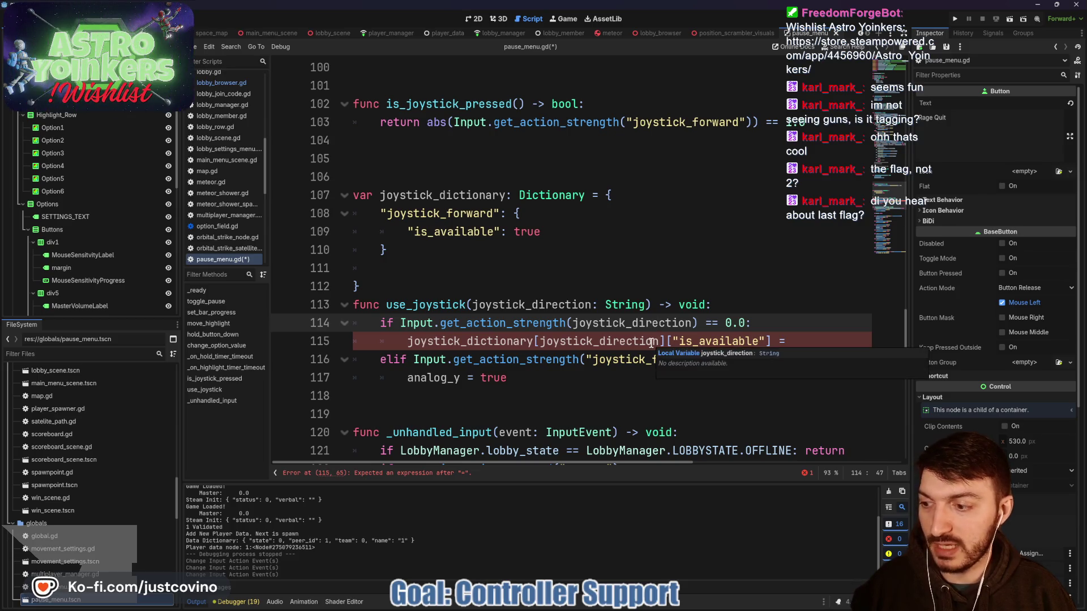
{"action": "left_click", "coordinate": [791, 339]}
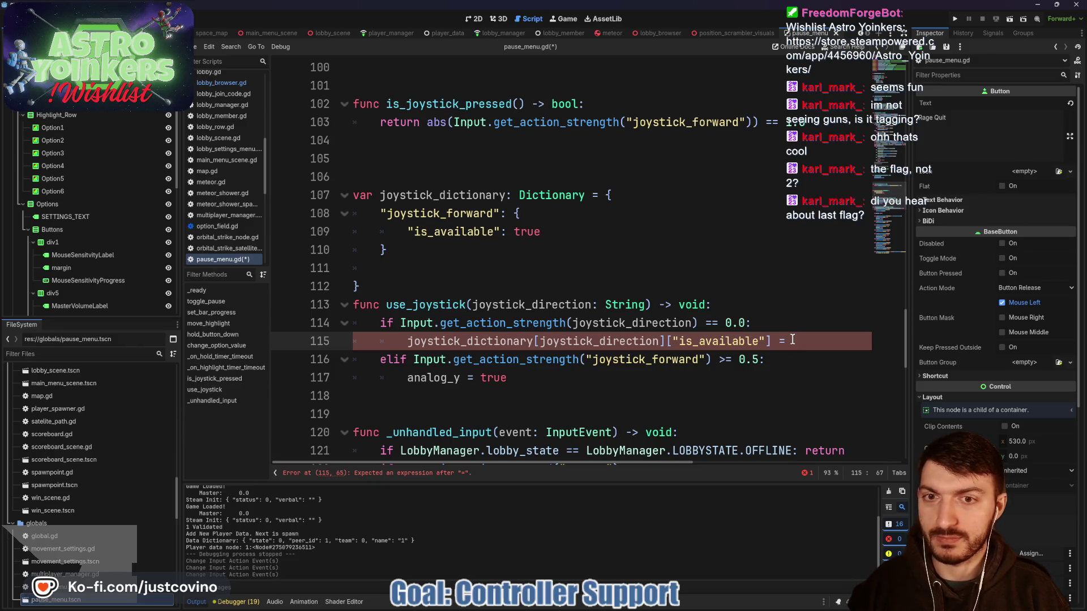
{"action": "type", "text": "false"}
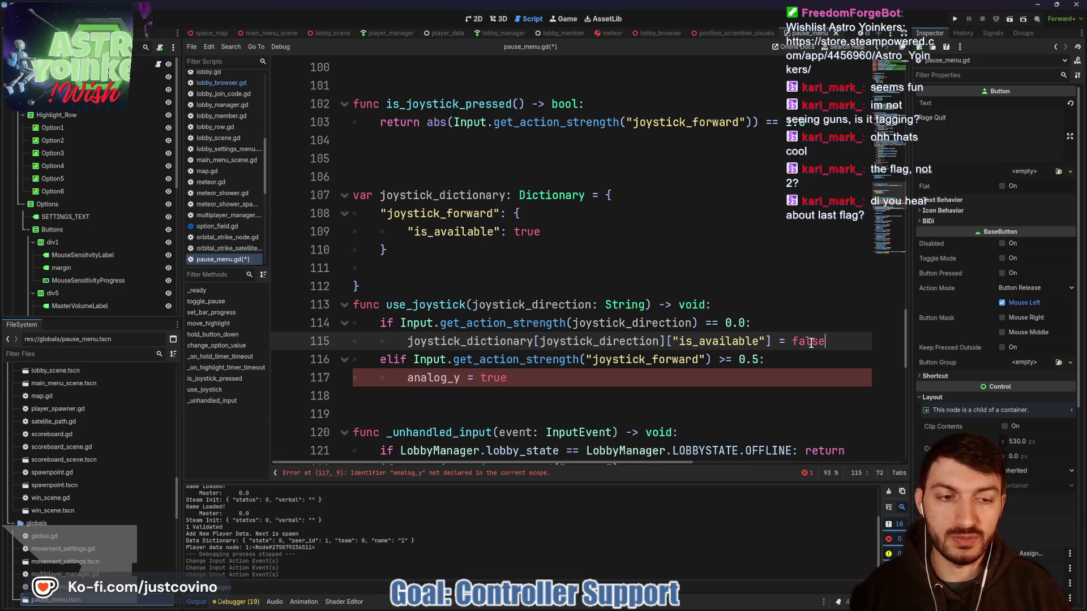
{"action": "key", "text": "BackSpace"}
{"action": "key", "text": "BackSpace"}
{"action": "key", "text": "BackSpace"}
{"action": "key", "text": "Return"}
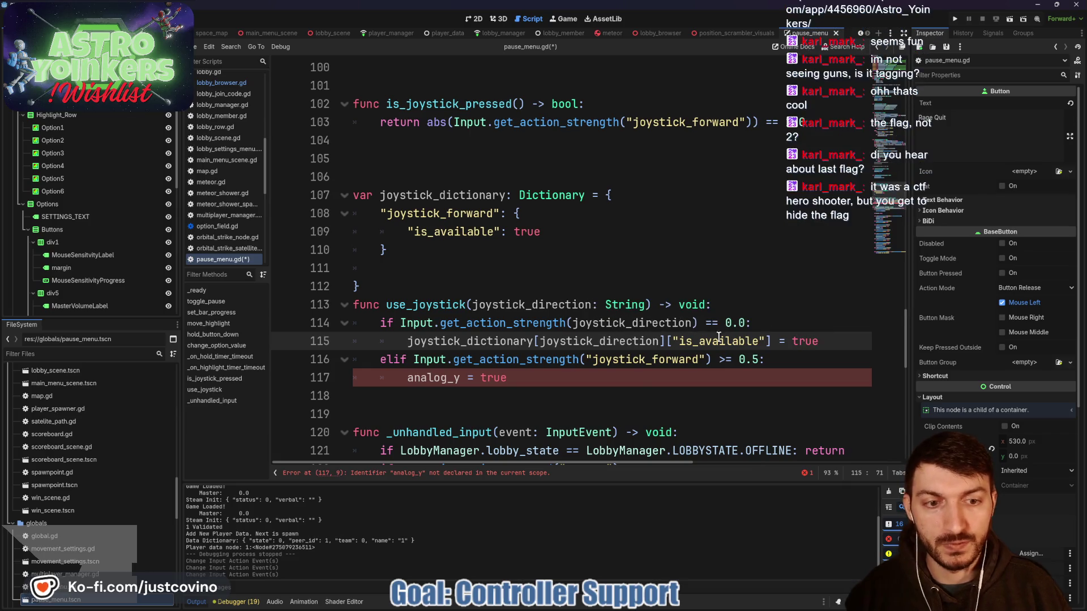
- Replace analog_y = true on line 117 with the is_available assignment set to false
{"action": "left_click", "coordinate": [519, 378]}
{"action": "left_click_drag", "start_coordinate": [410, 344], "coordinate": [818, 341]}
{"action": "key", "text": "ctrl+c"}
{"action": "left_click_drag", "start_coordinate": [539, 380], "coordinate": [410, 374]}
{"action": "key", "text": "ctrl+v"}
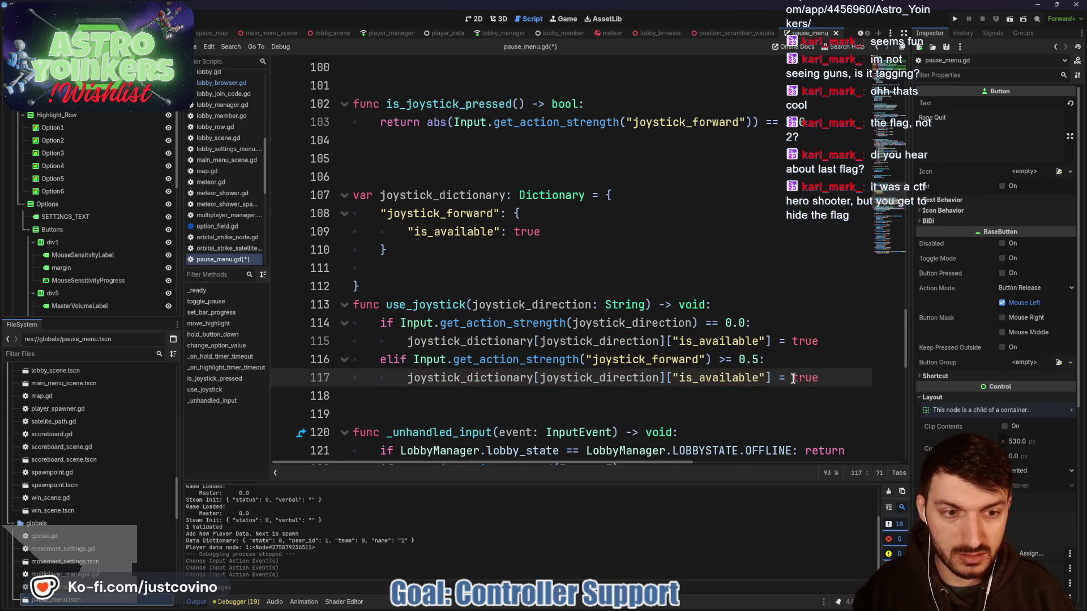
{"action": "key", "text": "BackSpace"}
{"action": "key", "text": "BackSpace"}
{"action": "key", "text": "BackSpace"}
{"action": "type", "text": "false"}
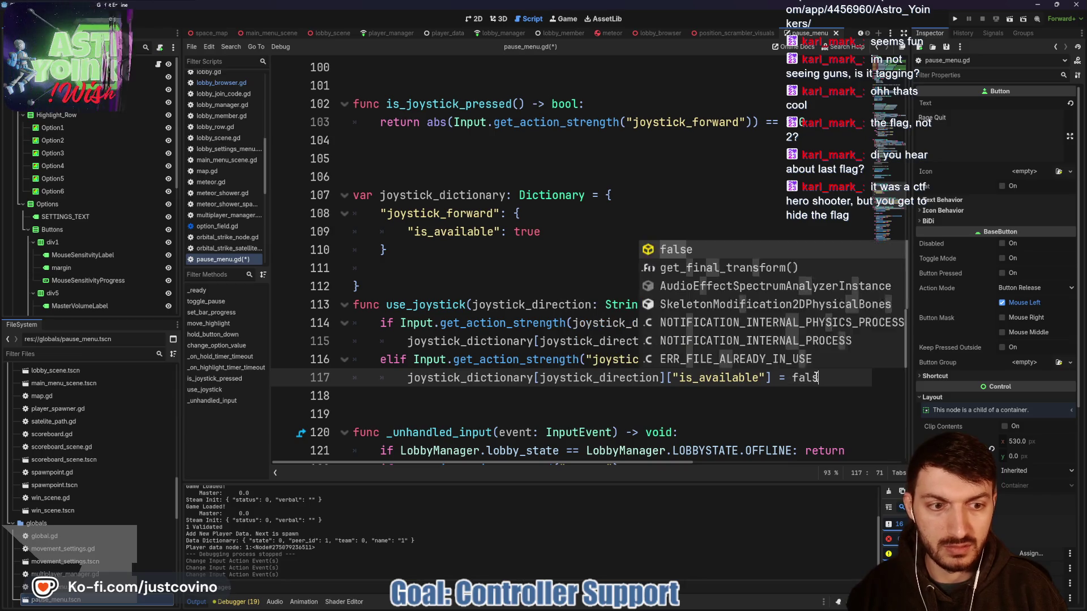
- Make line 116 check joystick_direction instead of "joystick_forward"
{"action": "left_click_drag", "start_coordinate": [705, 359], "coordinate": [587, 360]}
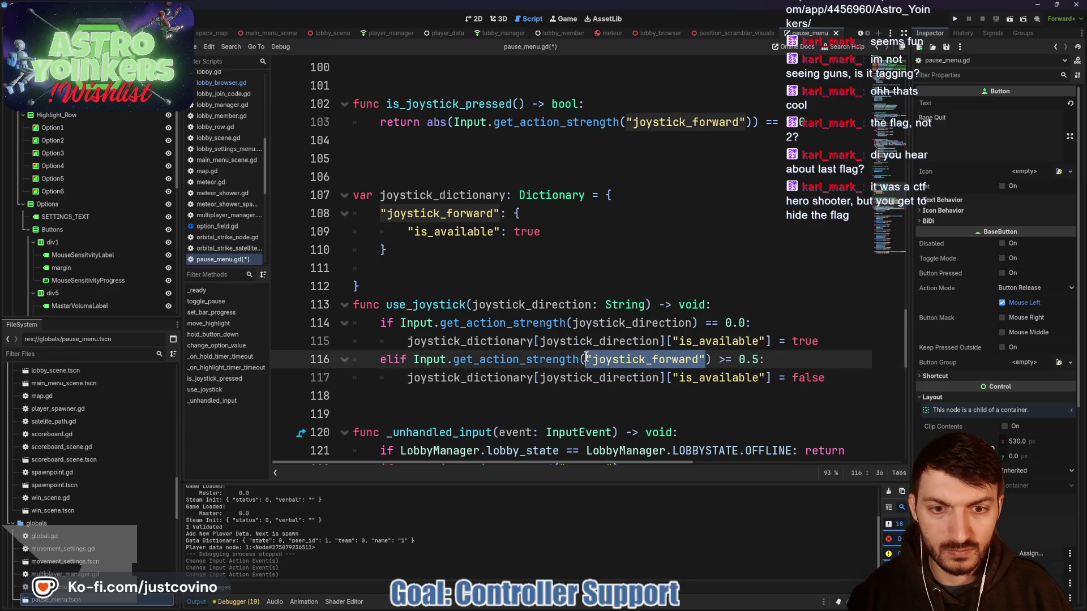
{"action": "type", "text": "joy"}
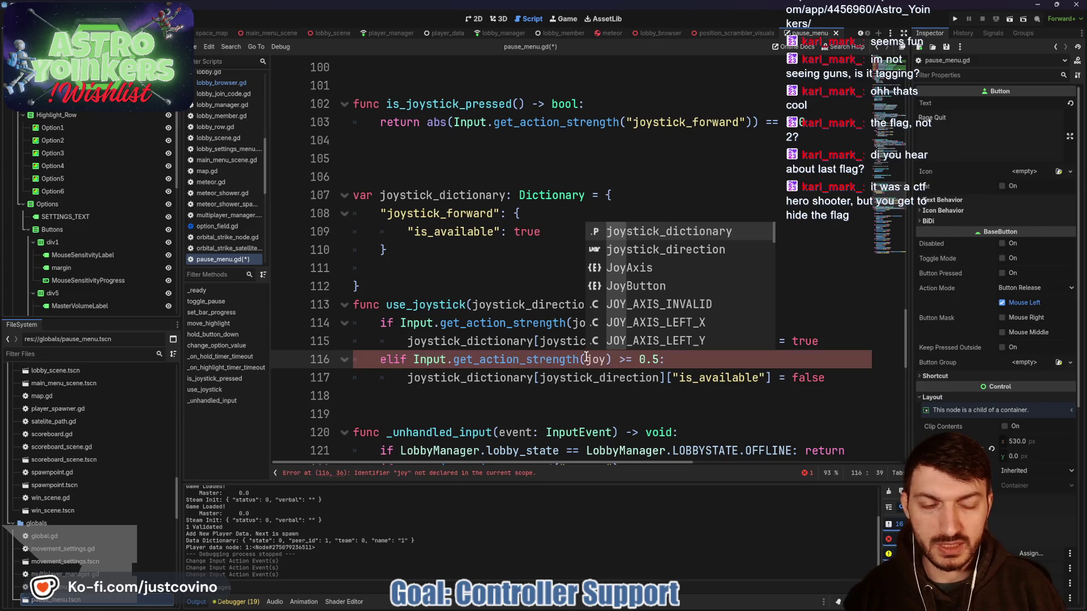
{"action": "key", "text": "Down"}
{"action": "key", "text": "Return"}
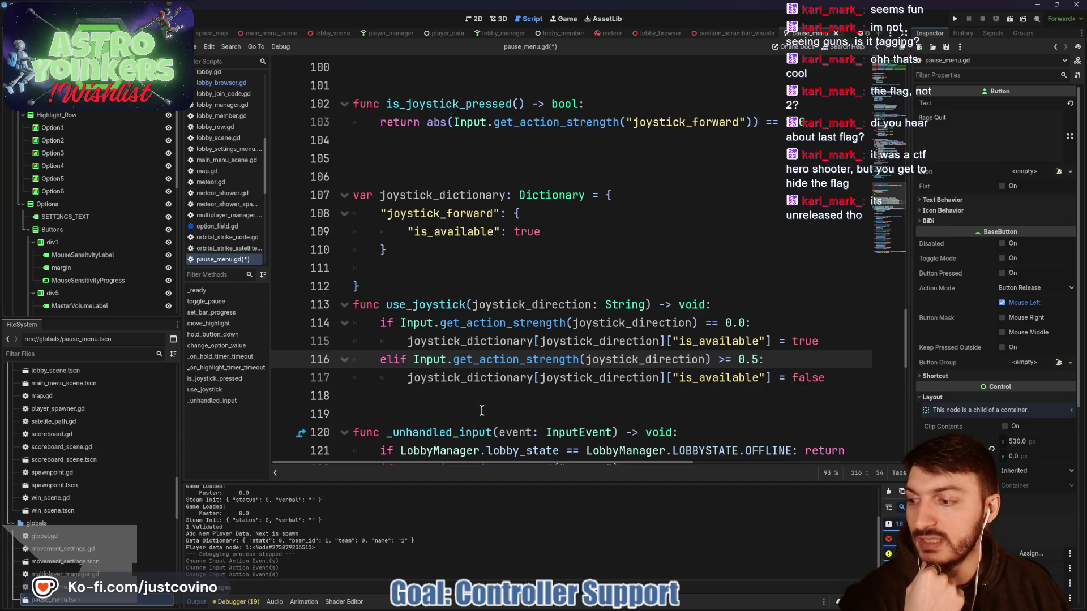
{"action": "scroll", "coordinate": [546, 408], "scroll_direction": "down", "scroll_amount": 1}
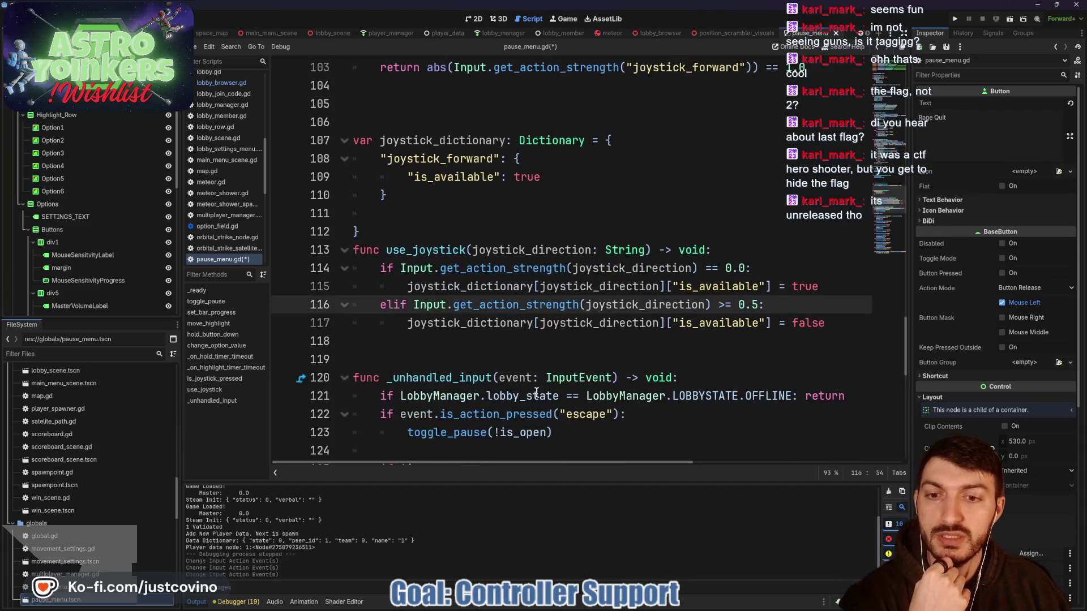
{"action": "left_click", "coordinate": [462, 341]}
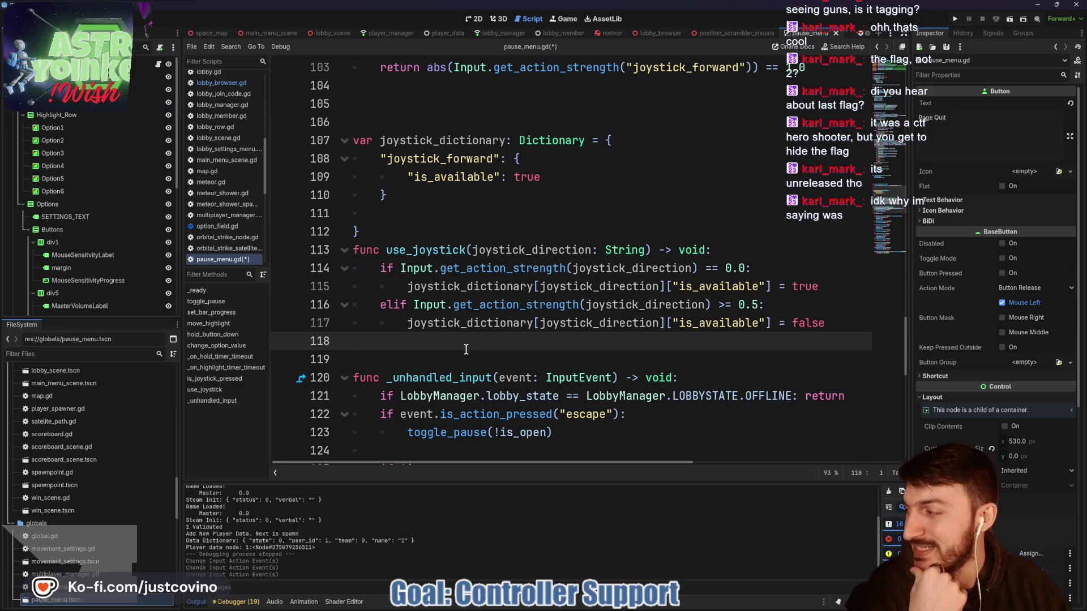
{"action": "scroll", "coordinate": [520, 362], "scroll_direction": "down", "scroll_amount": 3}
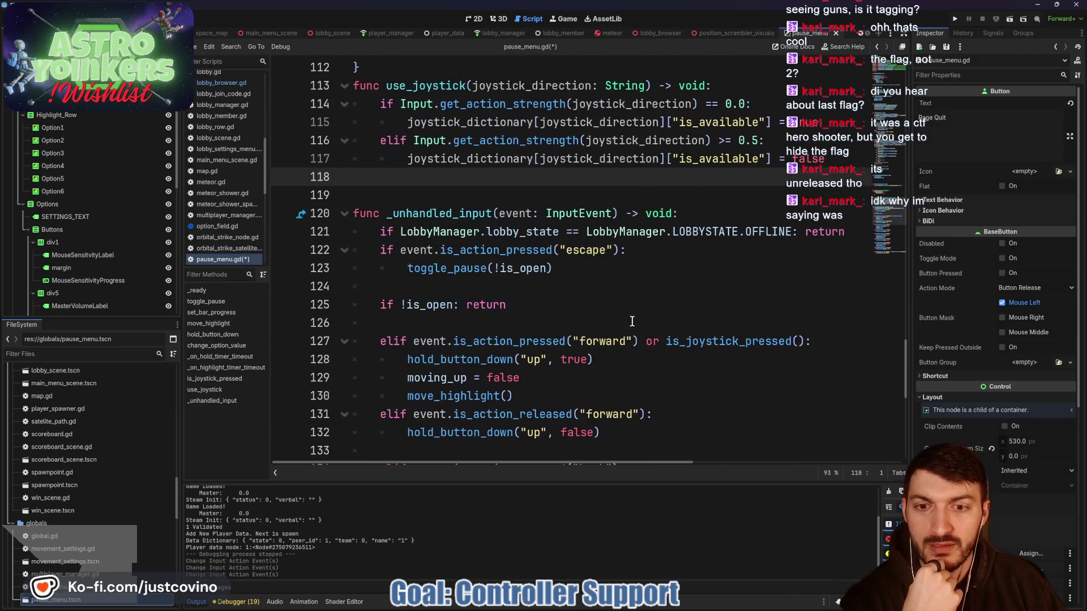
{"action": "scroll", "coordinate": [605, 327], "scroll_direction": "down", "scroll_amount": 1}
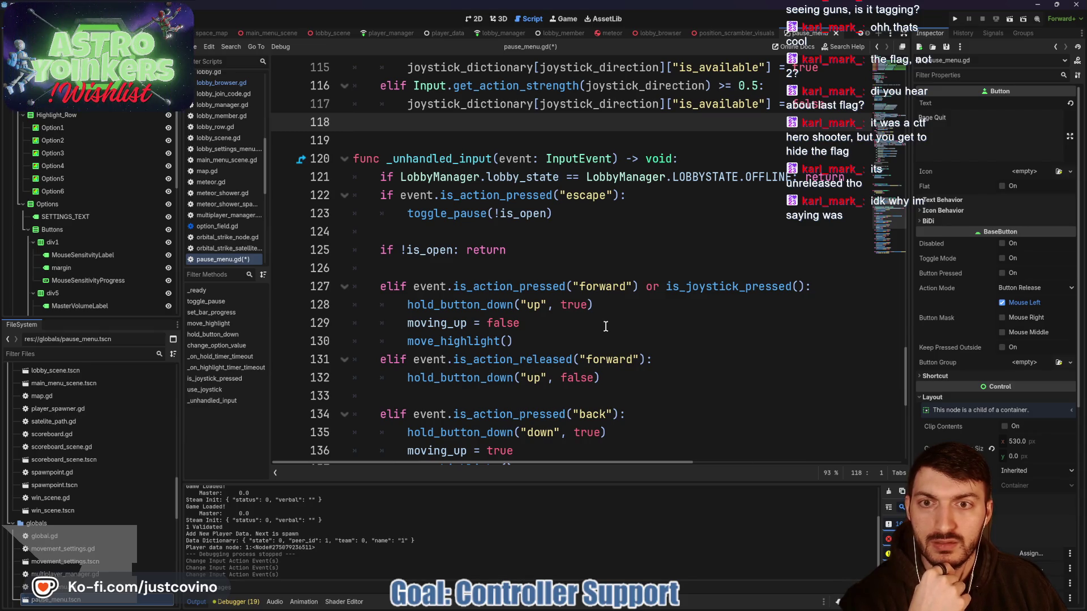
{"action": "scroll", "coordinate": [610, 327], "scroll_direction": "up", "scroll_amount": 3}
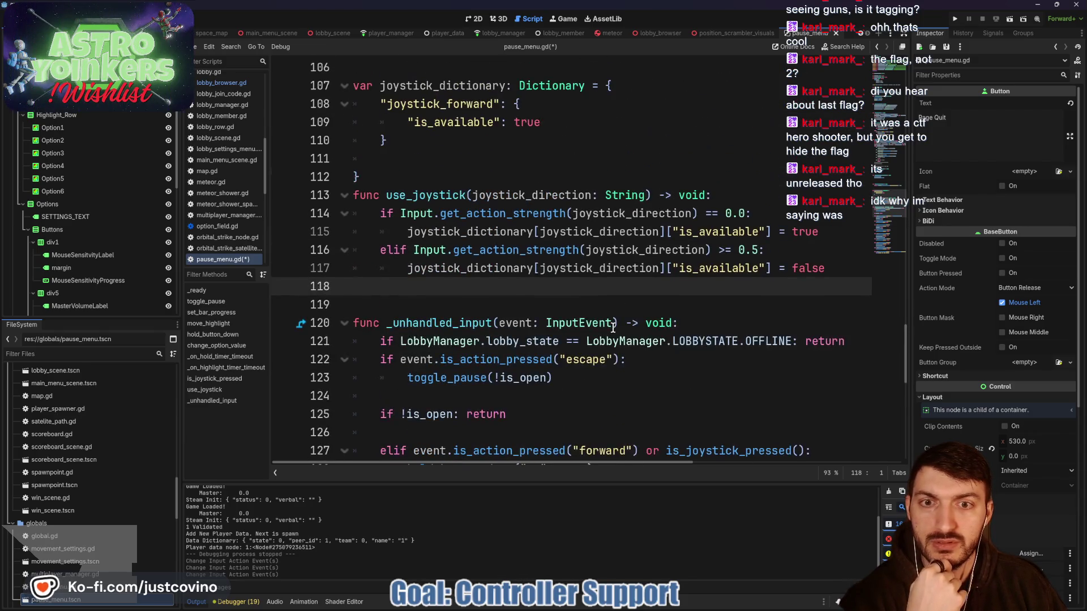
{"action": "double_click", "coordinate": [426, 195]}
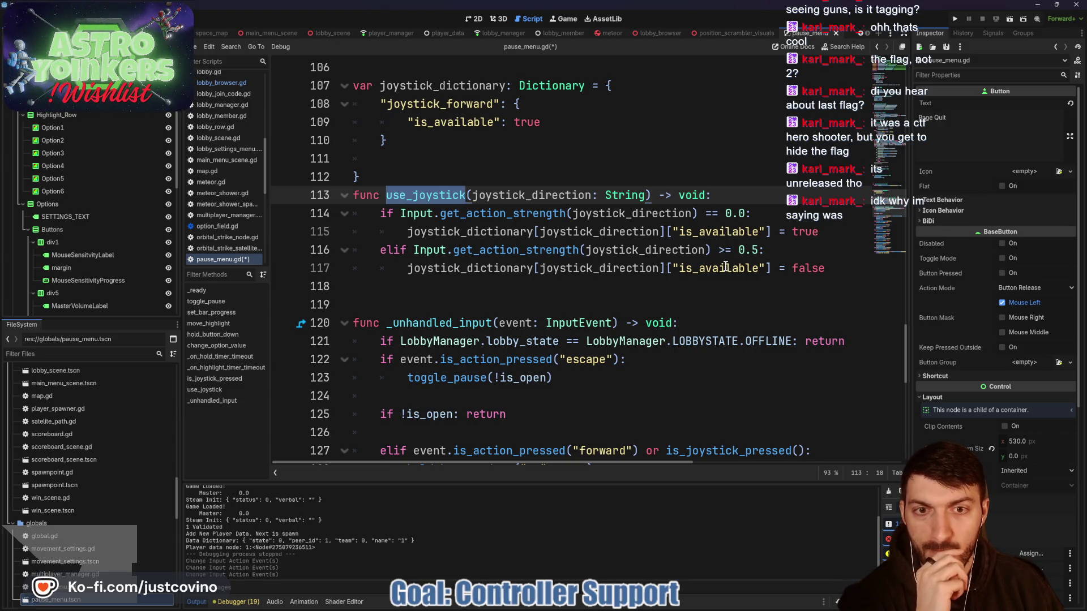
{"action": "scroll", "coordinate": [730, 311], "scroll_direction": "down", "scroll_amount": 2}
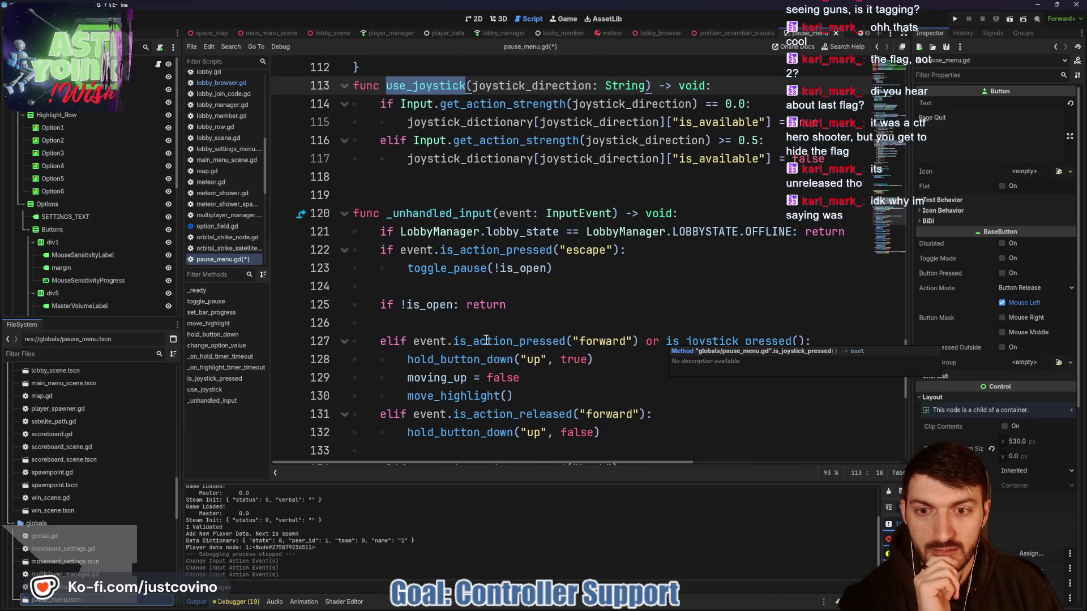
{"action": "left_click_drag", "start_coordinate": [666, 342], "coordinate": [803, 342]}
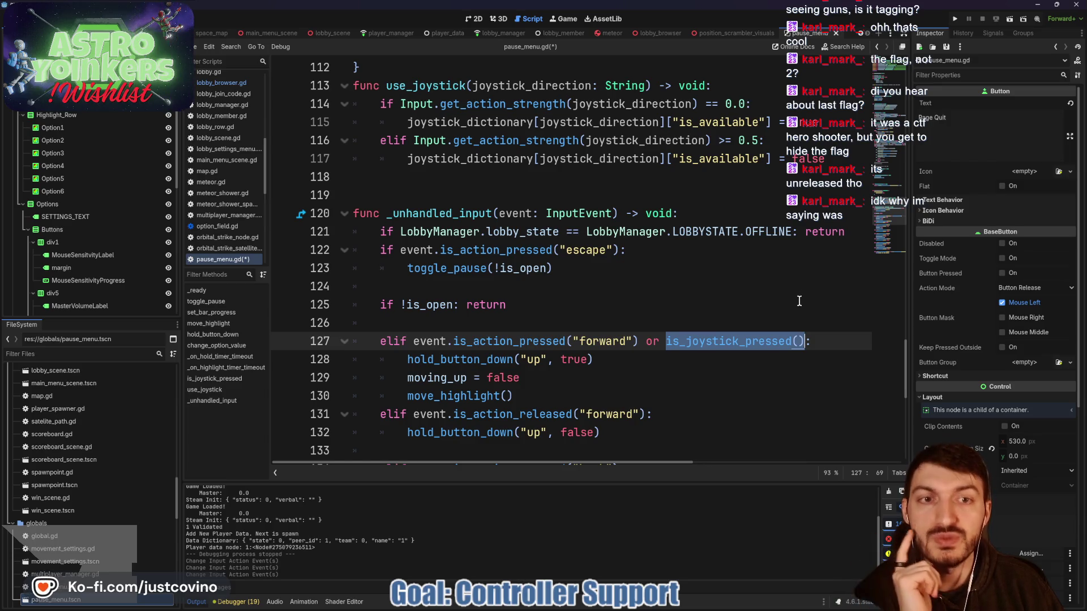
{"action": "scroll", "coordinate": [751, 306], "scroll_direction": "up", "scroll_amount": 1}
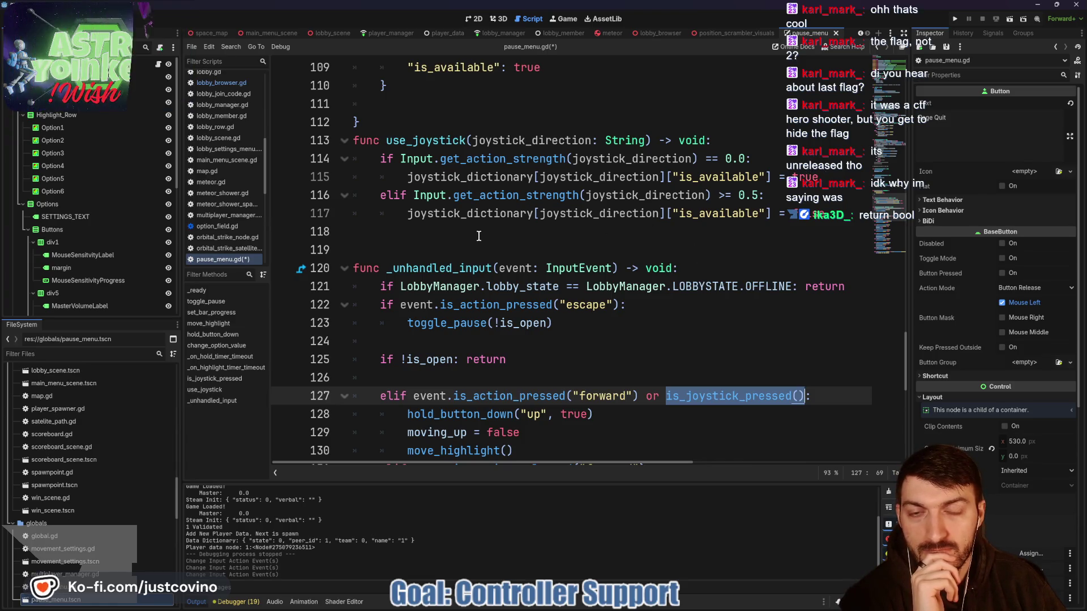
{"action": "left_click", "coordinate": [834, 176]}
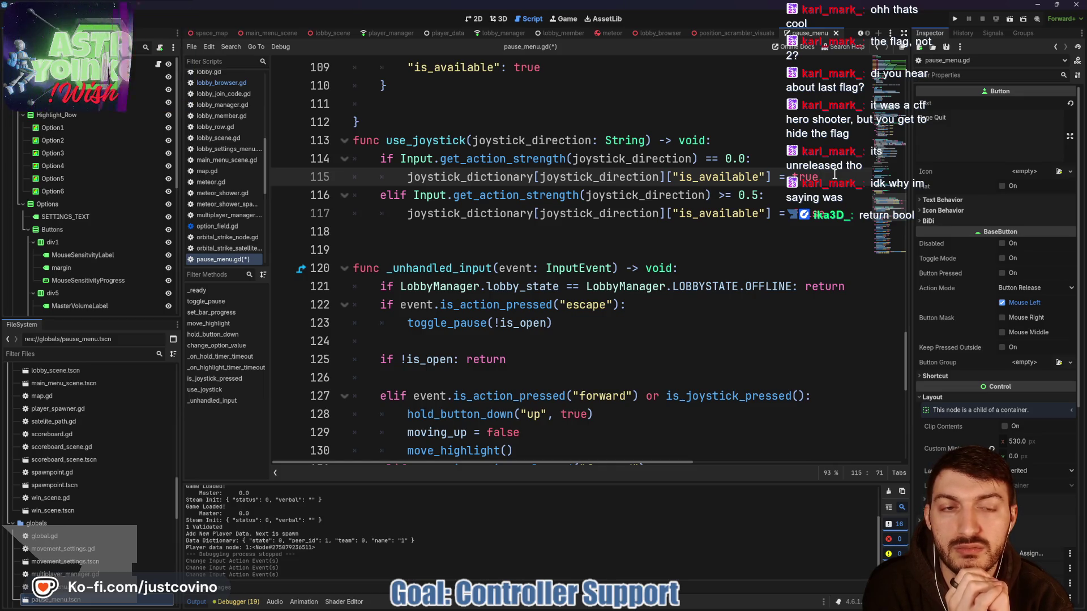
{"action": "scroll", "coordinate": [529, 191], "scroll_direction": "up", "scroll_amount": 2}
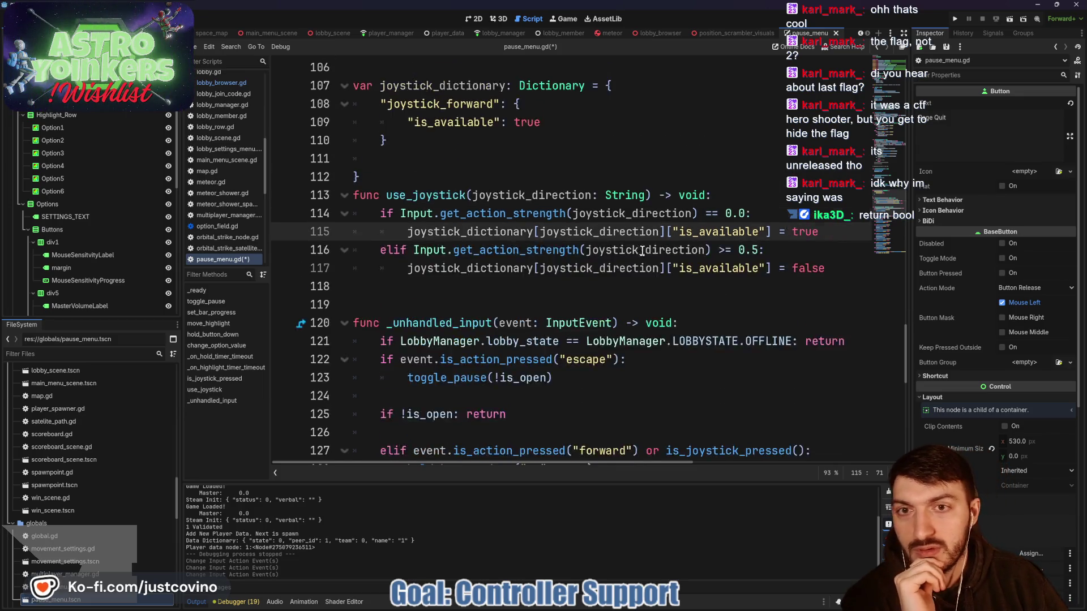
{"action": "left_click", "coordinate": [558, 178]}
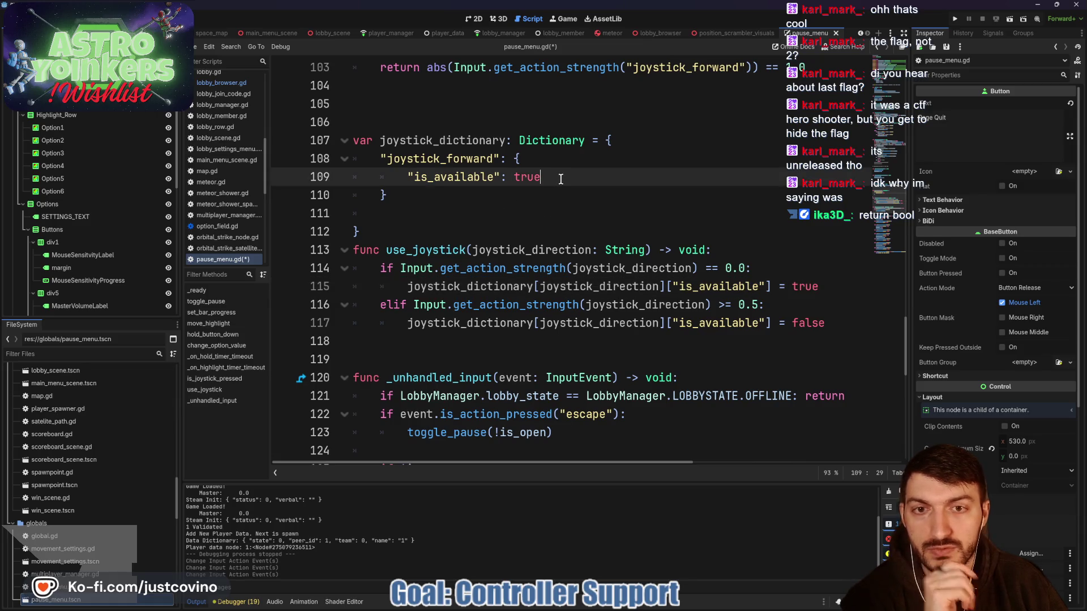
- Add an "is_used": false key to the joystick_forward entry and save pause_menu.gd
{"action": "type", "text": ","}
{"action": "type", "text": "\"is_used\""}
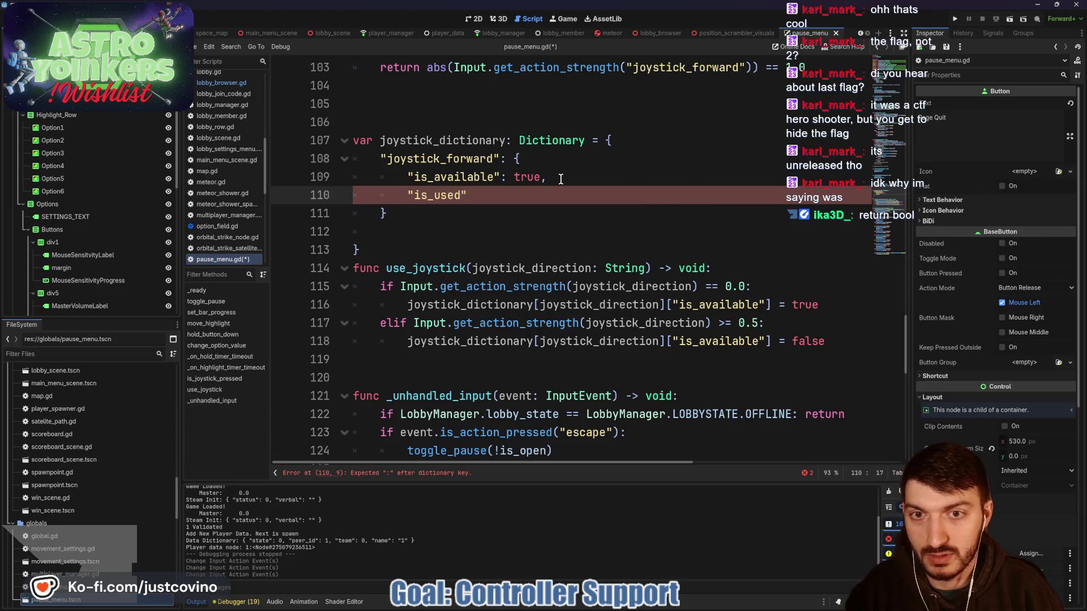
{"action": "type", "text": ": false"}
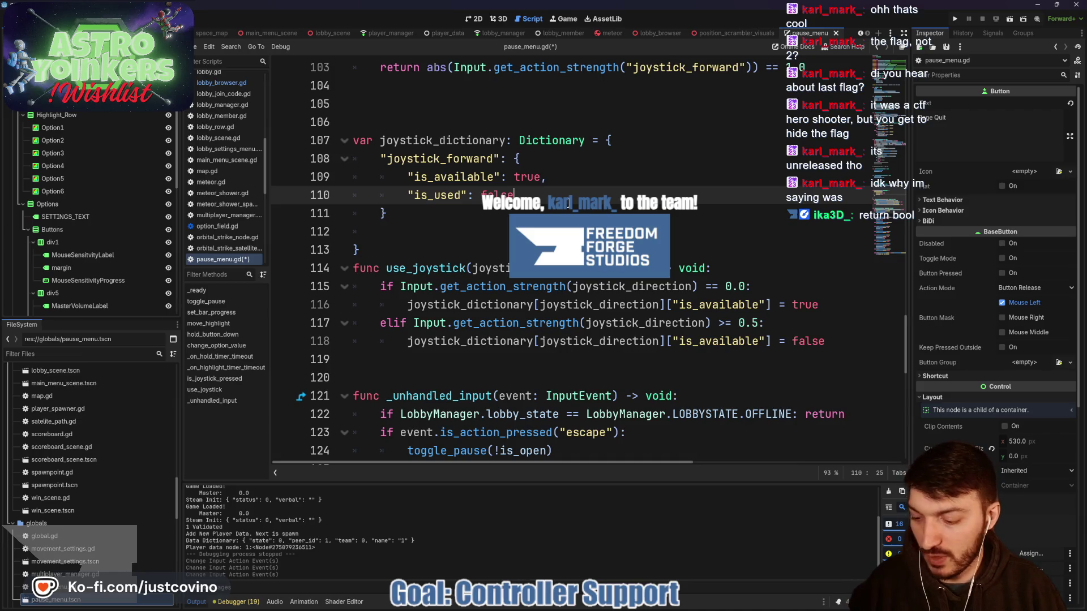
{"action": "key", "text": "ctrl+s"}
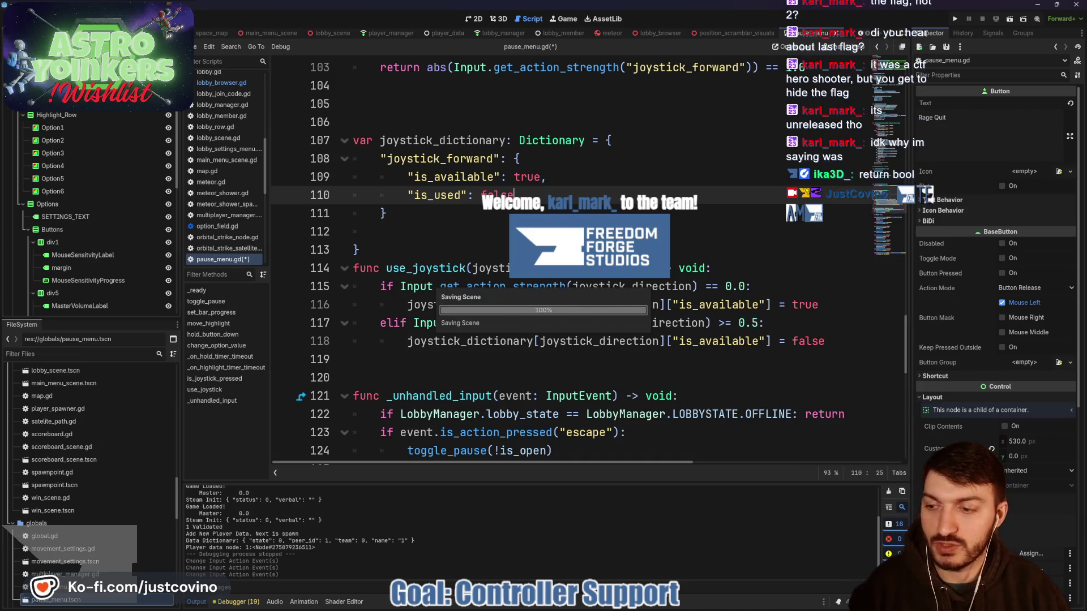
- Open a new line after line 116 and copy the joystick_dictionary[joystick_direction] lookup
{"action": "left_click", "coordinate": [834, 304]}
{"action": "key", "text": "Return"}
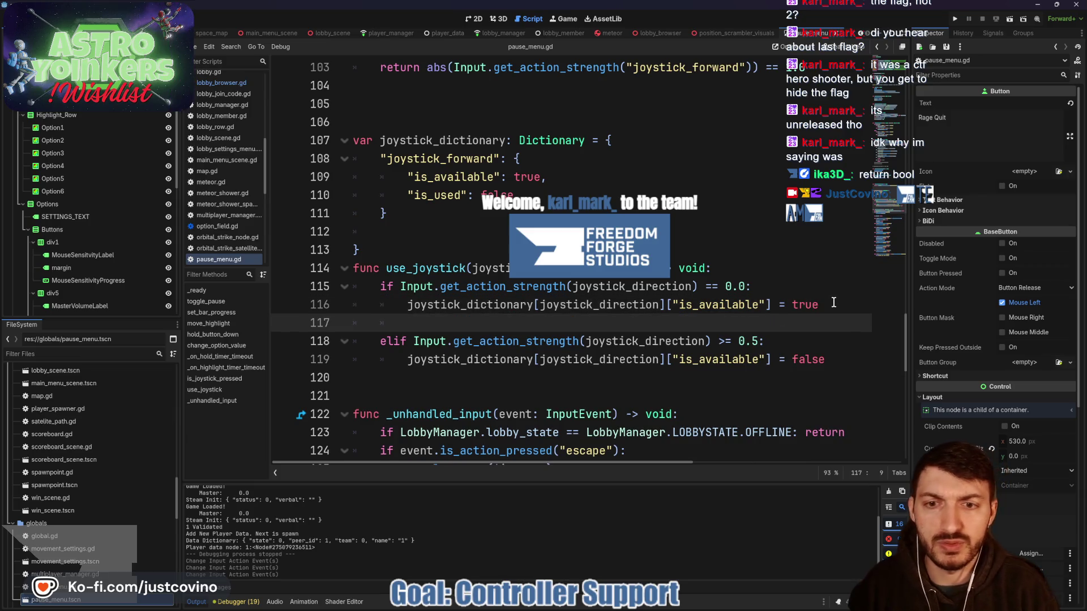
{"action": "left_click_drag", "start_coordinate": [667, 305], "coordinate": [407, 305]}
{"action": "key", "text": "ctrl+c"}
{"action": "left_click", "coordinate": [422, 321]}
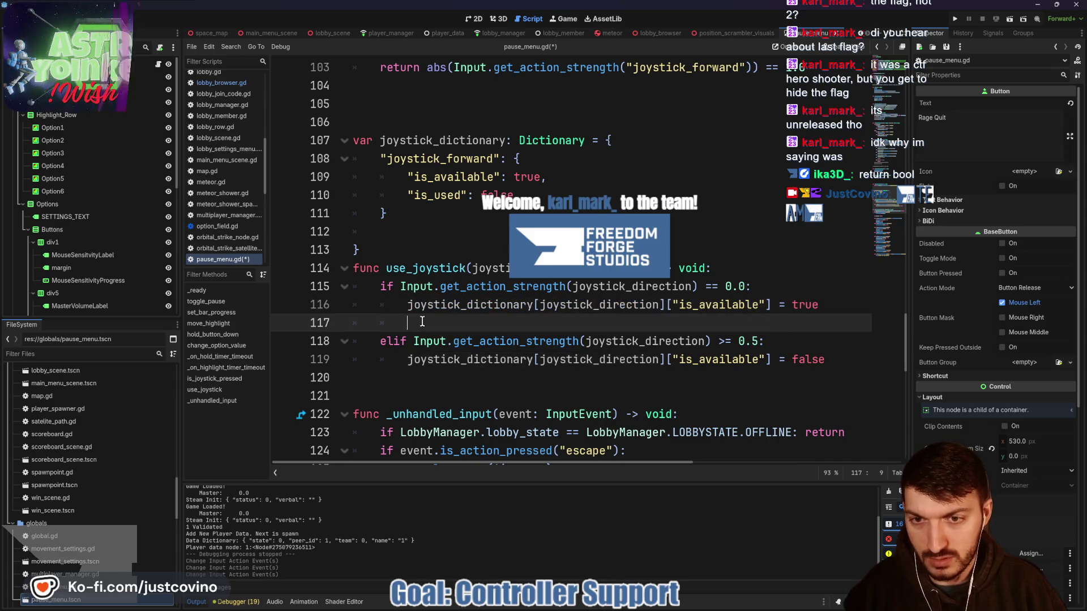
- Set the direction's ["is_used"] = false on line 117 under the == 0.0 branch
{"action": "key", "text": "ctrl+v"}
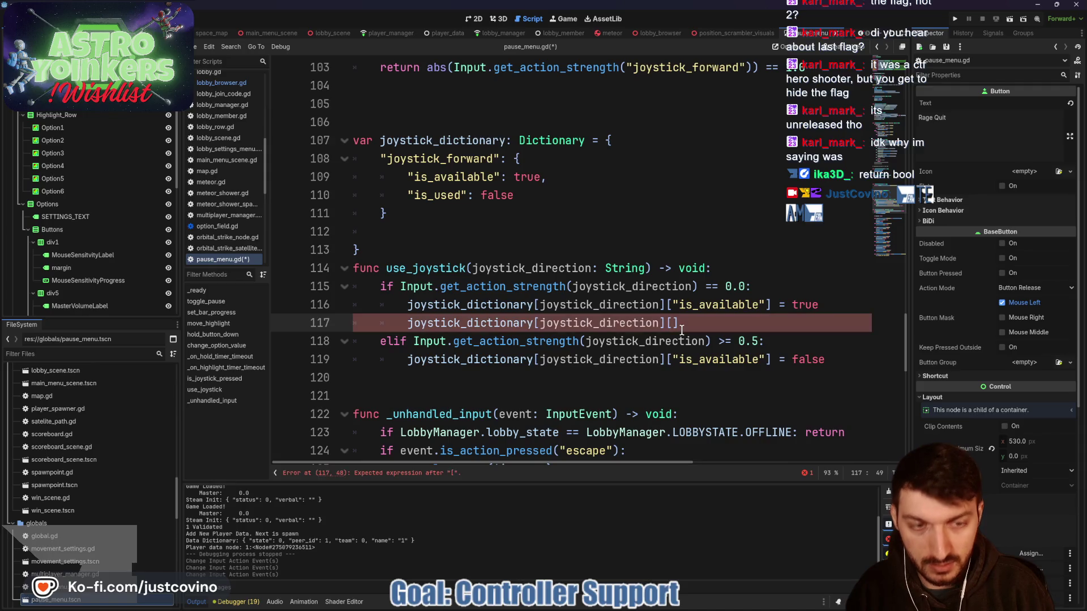
{"action": "type", "text": "\"is_us"}
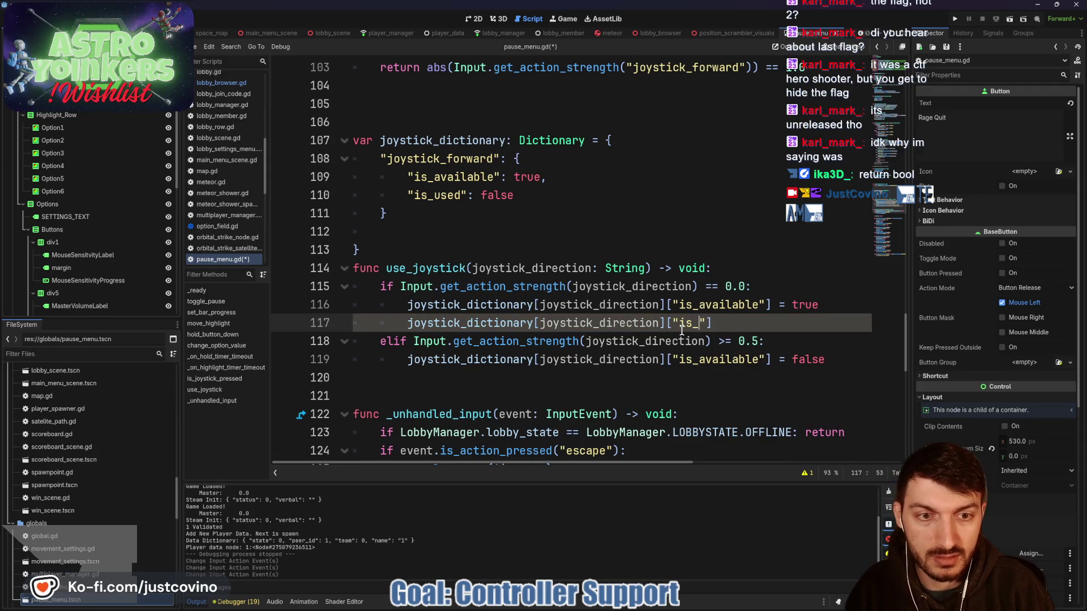
{"action": "type", "text": "ed"}
{"action": "key", "text": "Right"}
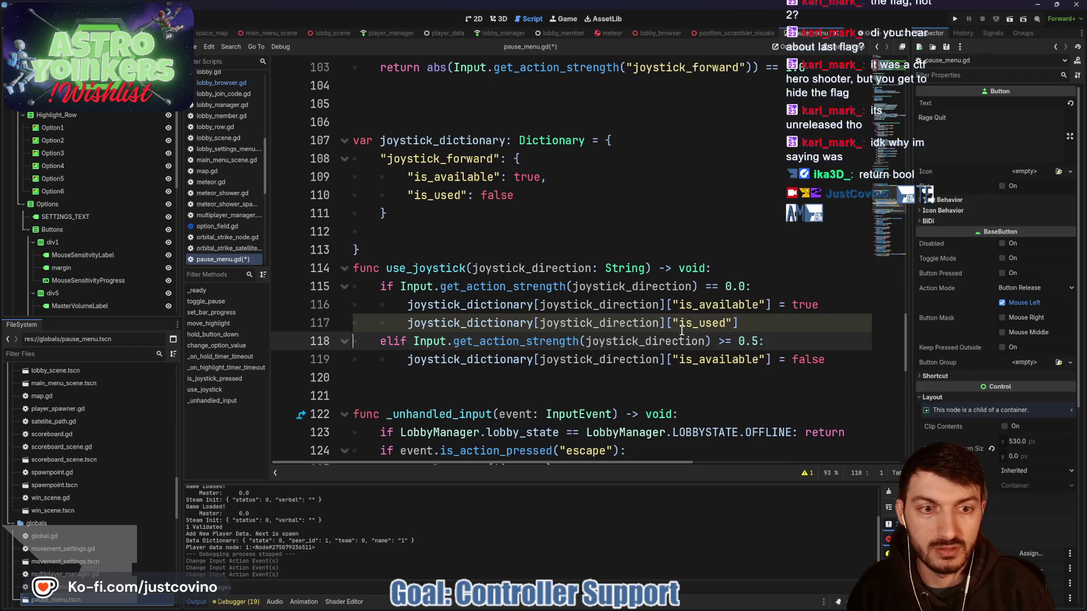
{"action": "left_click", "coordinate": [758, 323]}
{"action": "type", "text": "= false"}
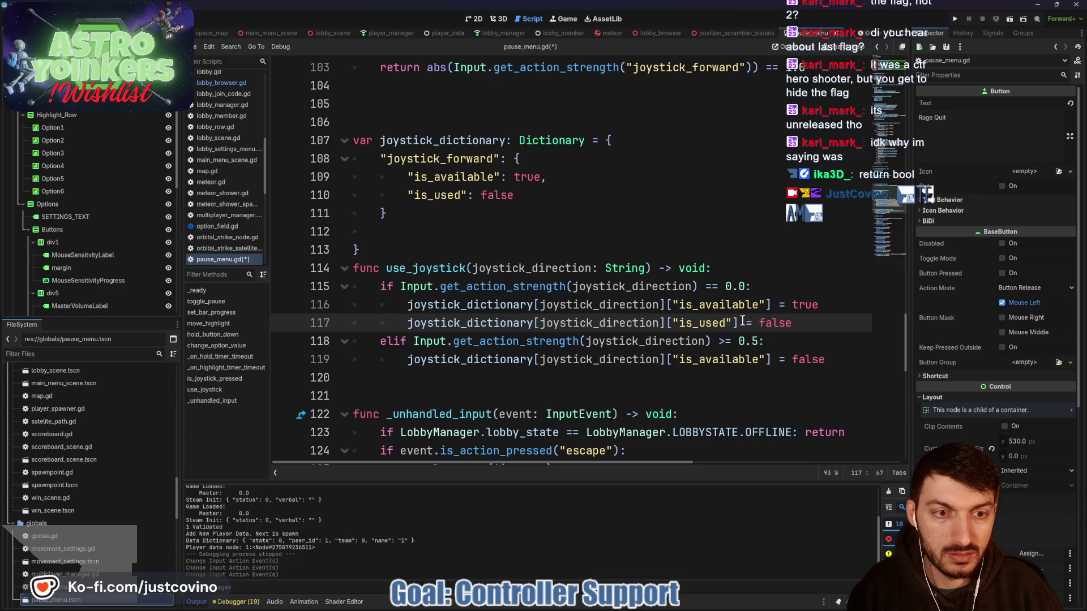
{"action": "left_click_drag", "start_coordinate": [752, 321], "coordinate": [407, 322]}
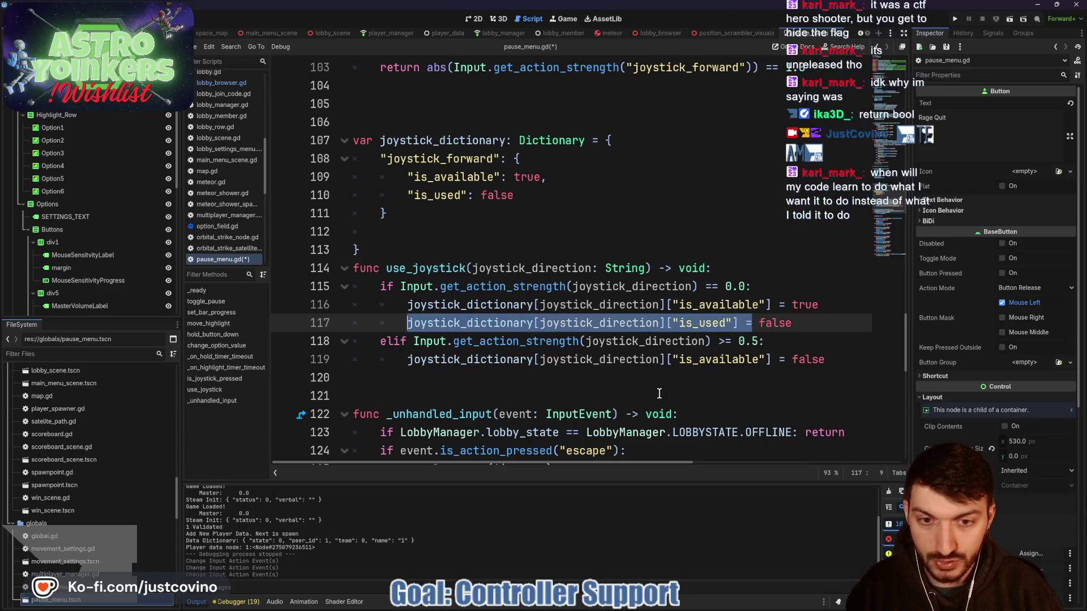
- Set ["is_used"] = true in the >= 0.5 branch, then start replacing line 129's is_joystick_pressed() call
{"action": "left_click", "coordinate": [512, 383]}
{"action": "key", "text": "Tab"}
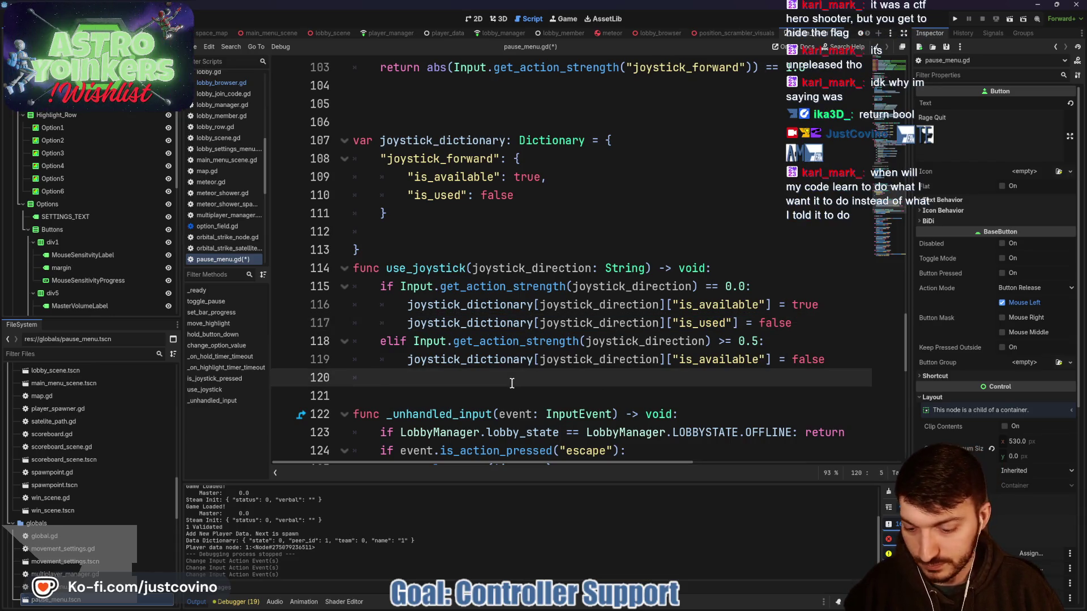
{"action": "key", "text": "ctrl+v"}
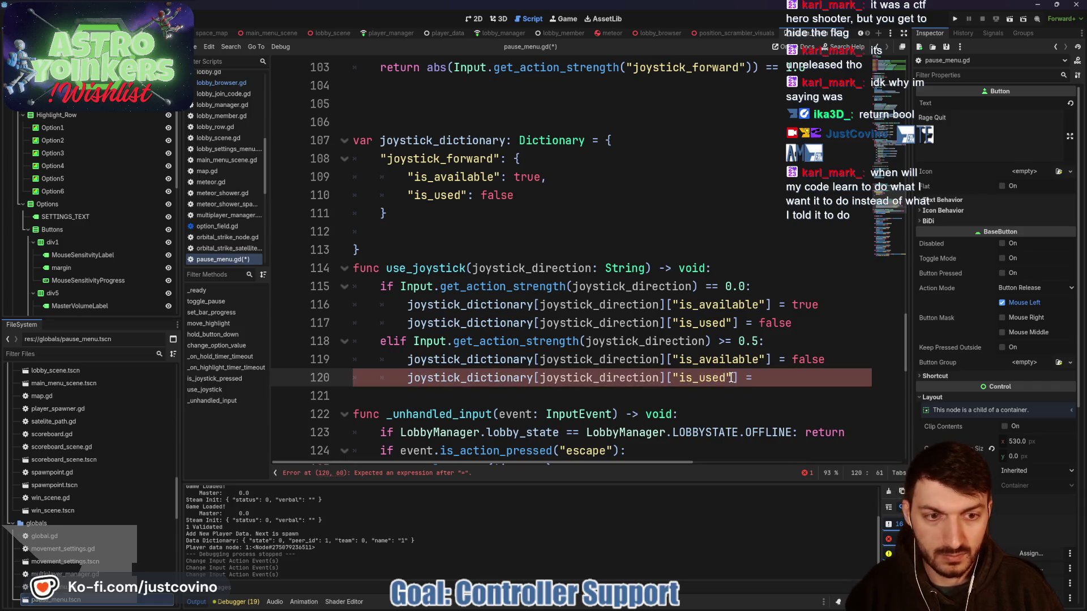
{"action": "type", "text": " true"}
{"action": "scroll", "coordinate": [711, 358], "scroll_direction": "down", "scroll_amount": 3}
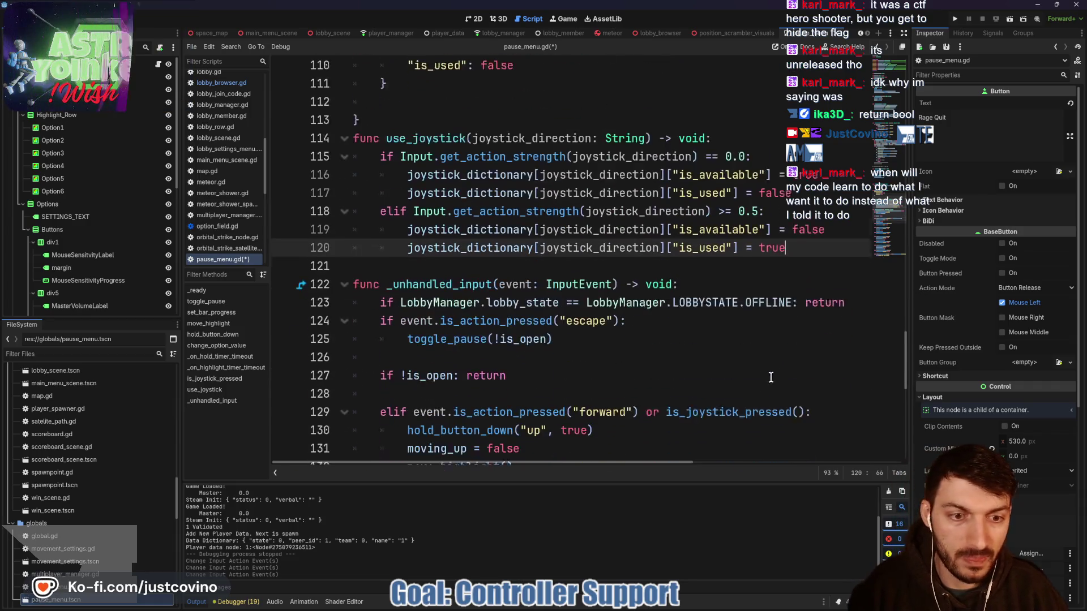
{"action": "left_click_drag", "start_coordinate": [666, 377], "coordinate": [815, 376]}
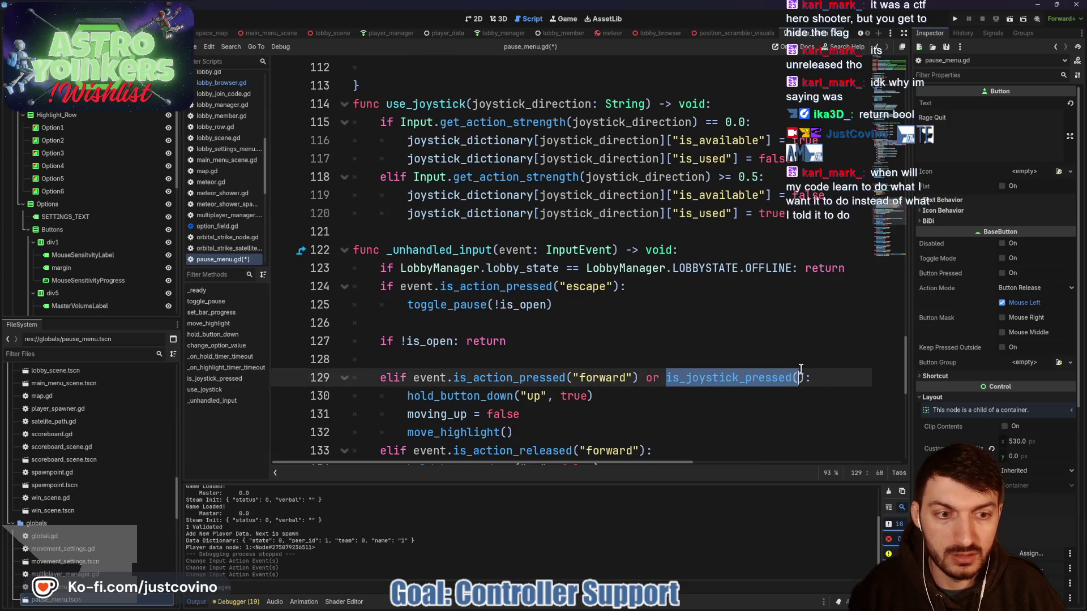
{"action": "type", "text": "joy"}
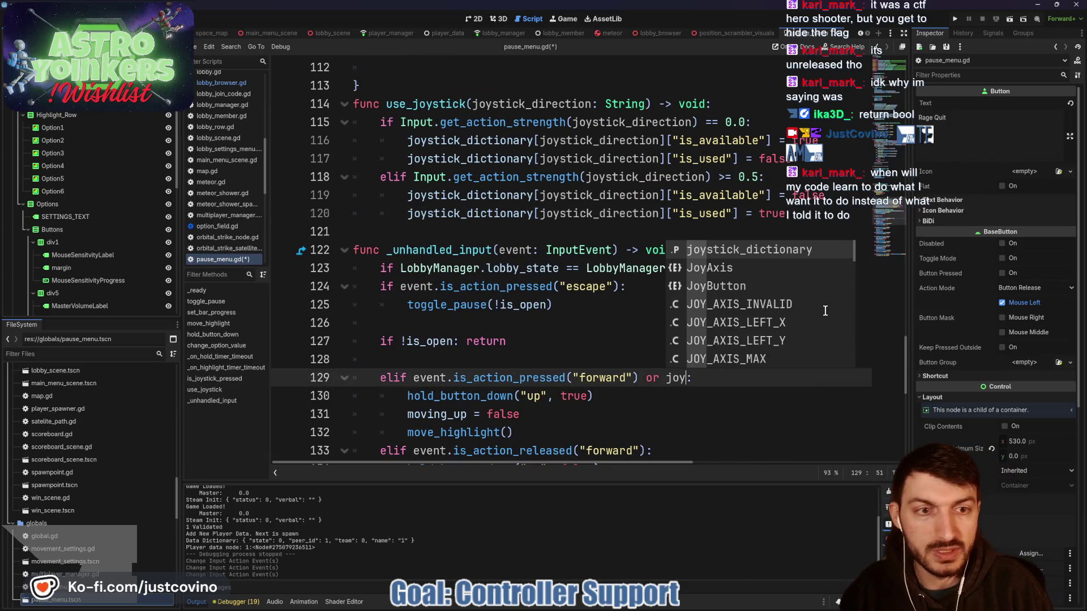